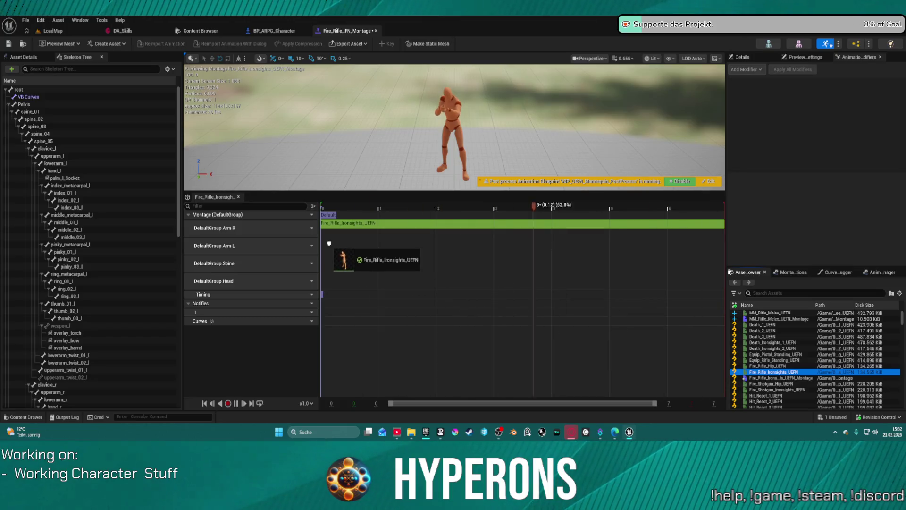
# Step: Put Fire_Rifle_Ironsights_UEFN on the Spine and Head slot tracks, save the montage, and bring up DA_Skills
pyautogui.moveTo(778, 371)
pyautogui.mouseDown()
pyautogui.moveTo(647, 375)
pyautogui.moveTo(356, 265)
pyautogui.mouseUp()
pyautogui.moveTo(788, 373)
pyautogui.mouseDown()
pyautogui.moveTo(378, 300)
pyautogui.moveTo(336, 283)
pyautogui.mouseUp()
pyautogui.click(8, 44)
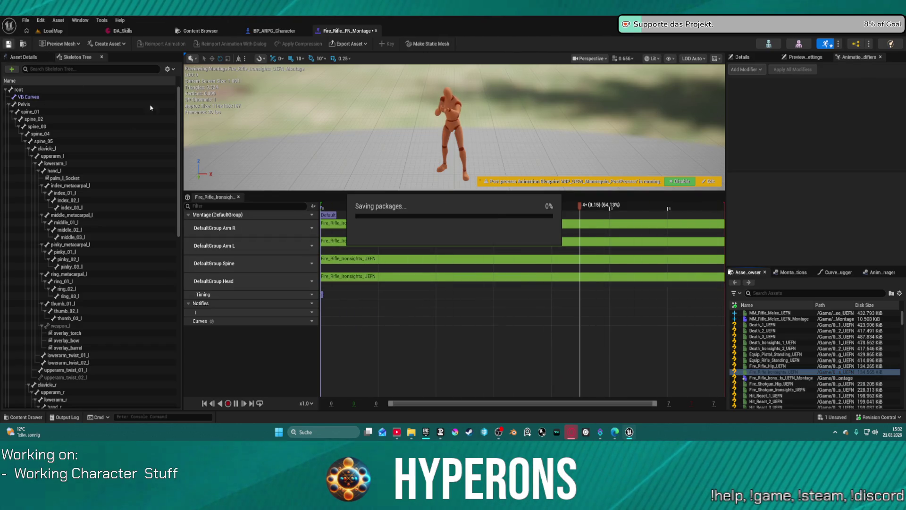
pyautogui.click(58, 21)
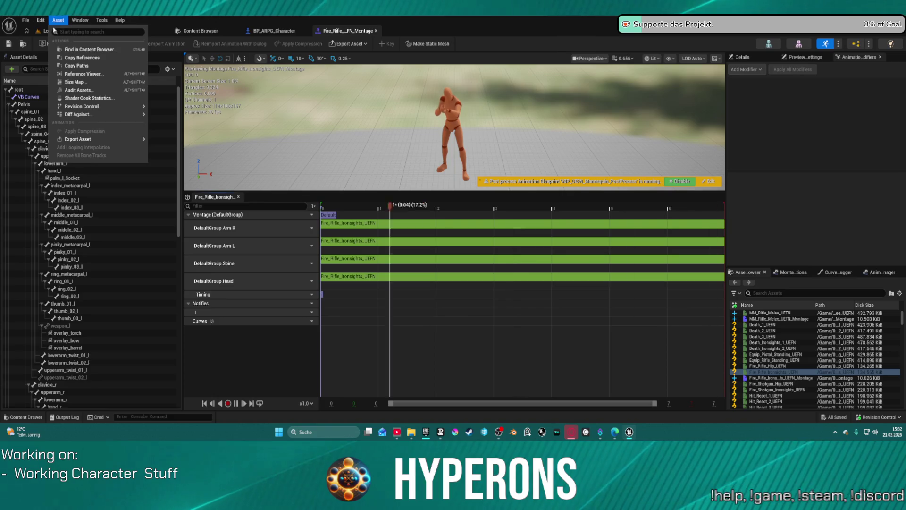
pyautogui.click(88, 32)
# Step: Open DA_Skills and scroll through its skill entries in the Details panel
pyautogui.click(147, 29)
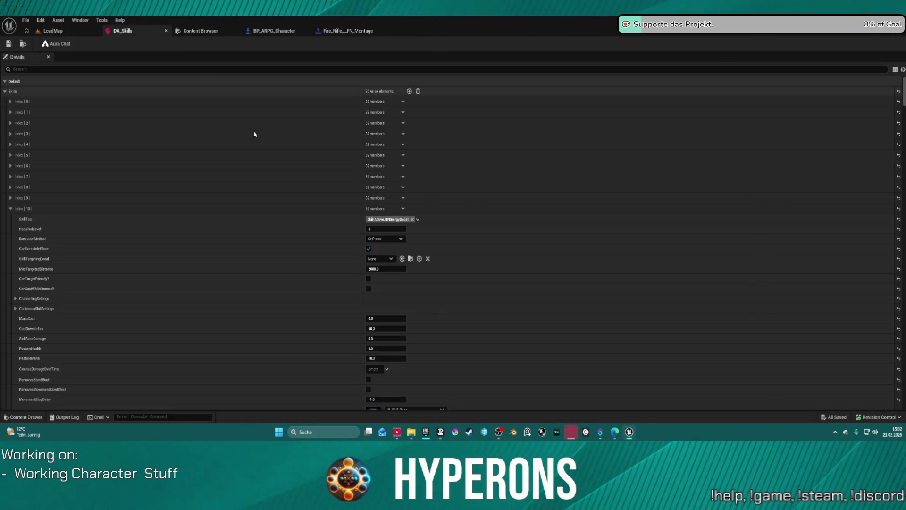
pyautogui.scroll(-5, 386, 258)
pyautogui.scroll(-5, 387, 258)
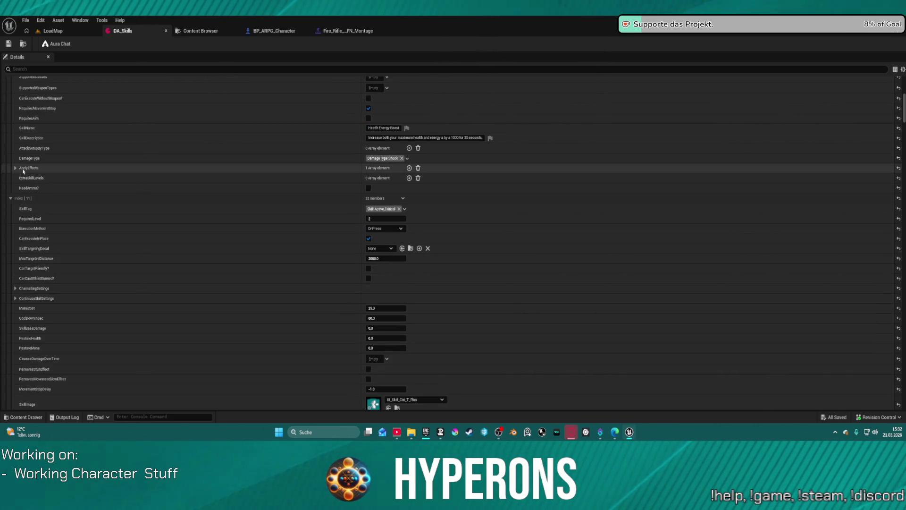
pyautogui.scroll(-1, 380, 358)
pyautogui.scroll(-5, 381, 358)
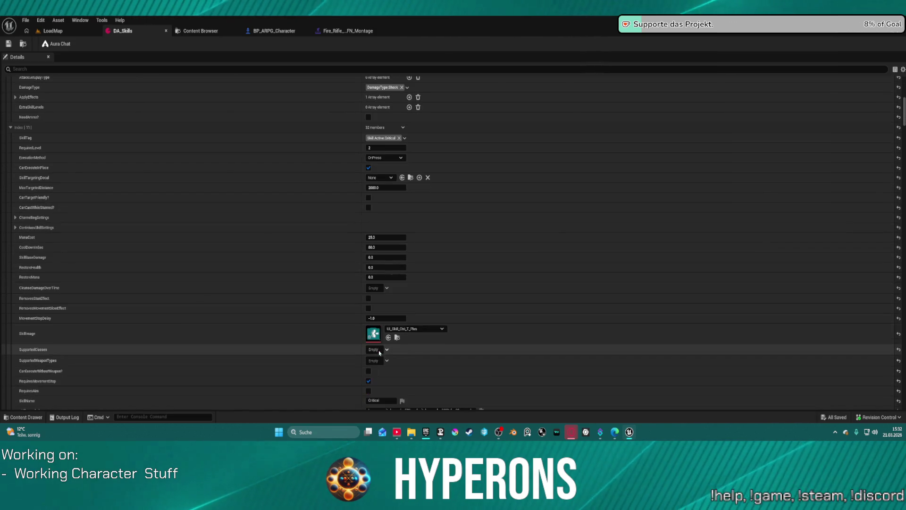
pyautogui.scroll(19, 379, 349)
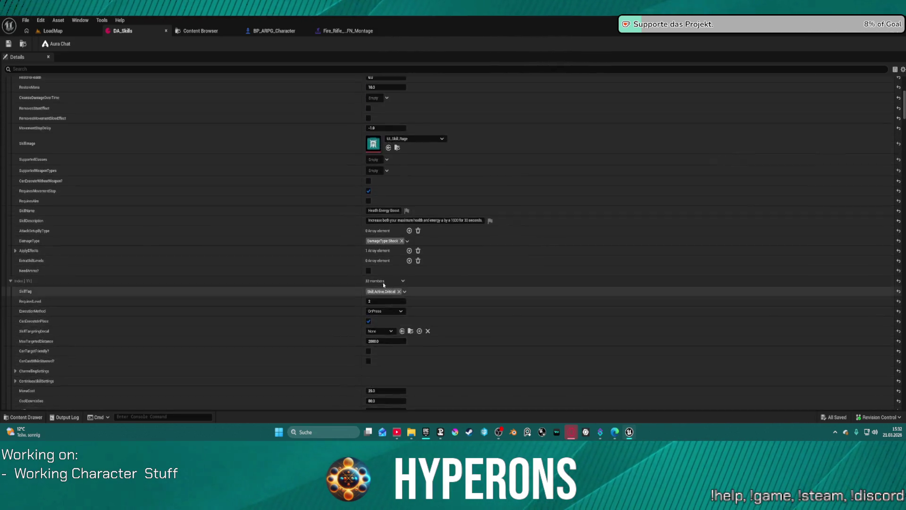
pyautogui.scroll(-20, 407, 222)
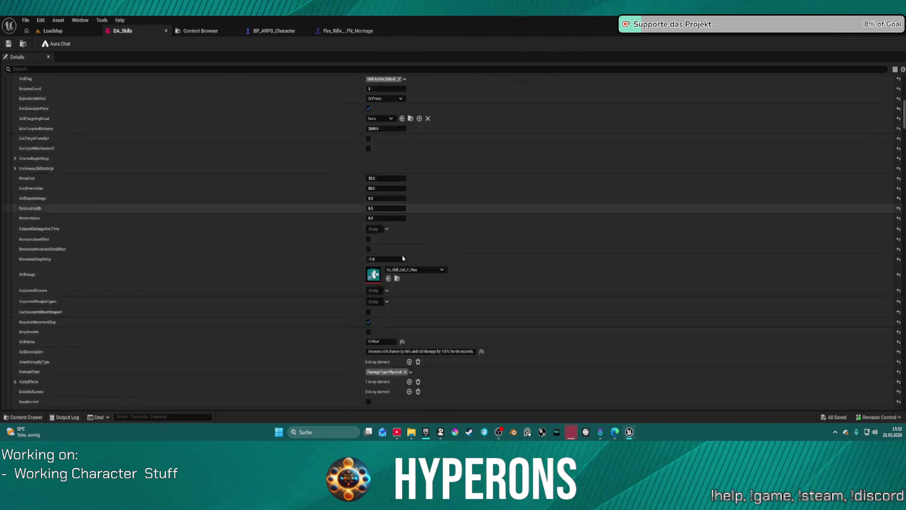
pyautogui.scroll(-20, 403, 254)
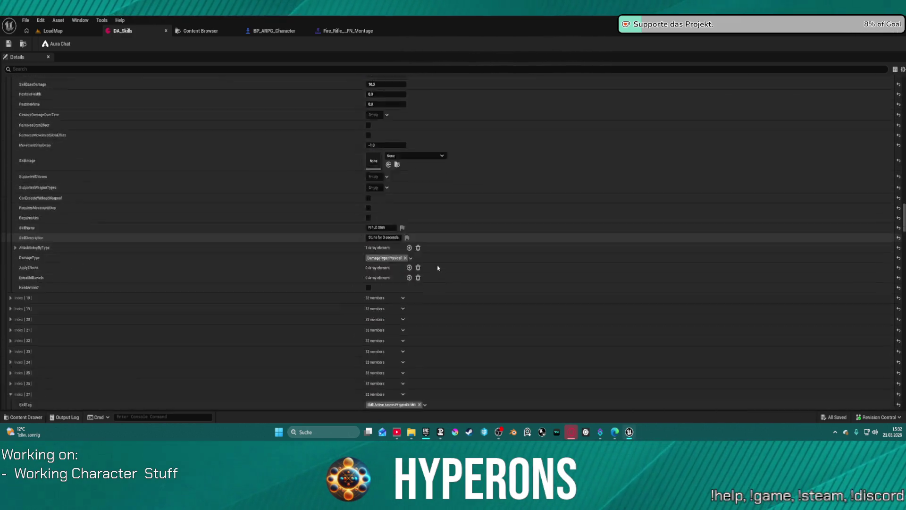
pyautogui.scroll(20, 469, 244)
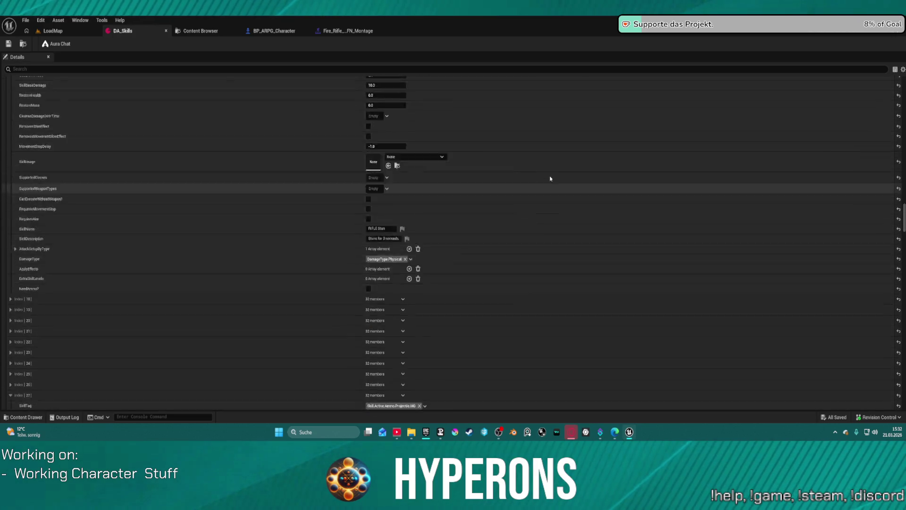
pyautogui.scroll(20, 572, 165)
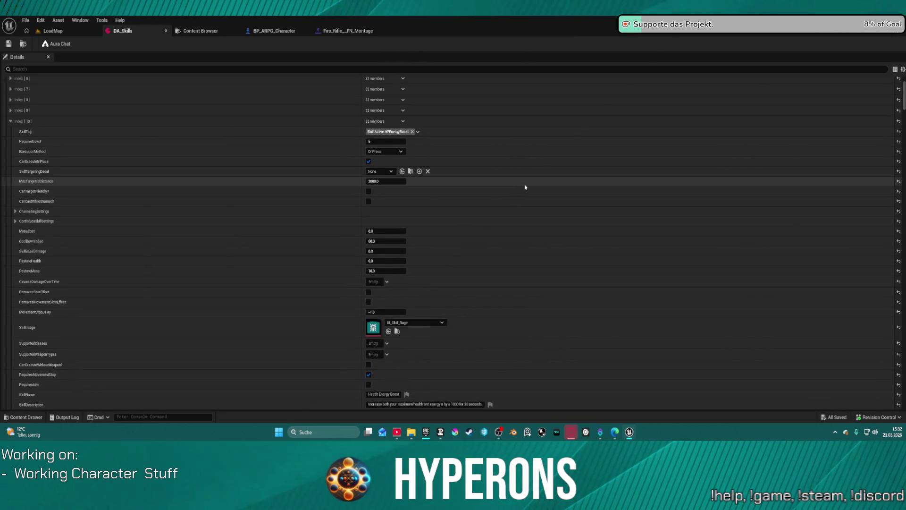
pyautogui.scroll(5, 519, 170)
# Step: Inspect skill entries Index [1] and Index [2], then save DA_Skills
pyautogui.click(10, 112)
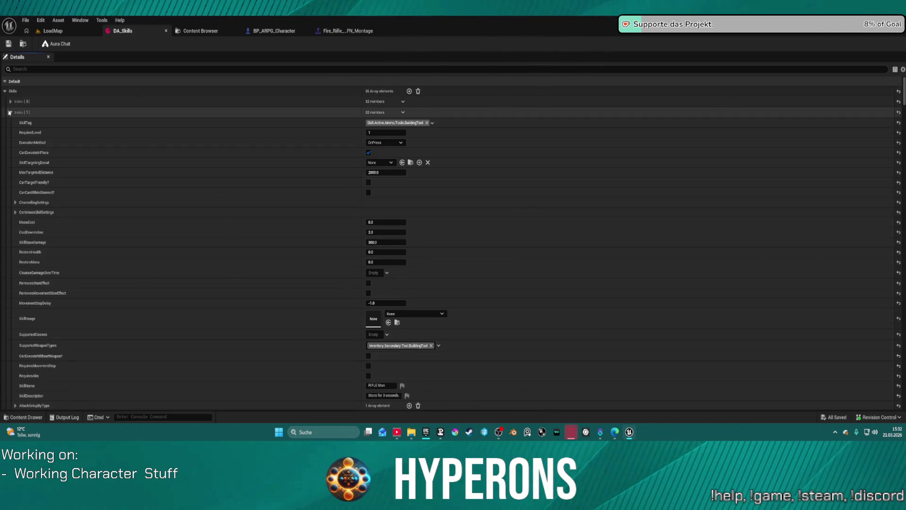
pyautogui.click(9, 112)
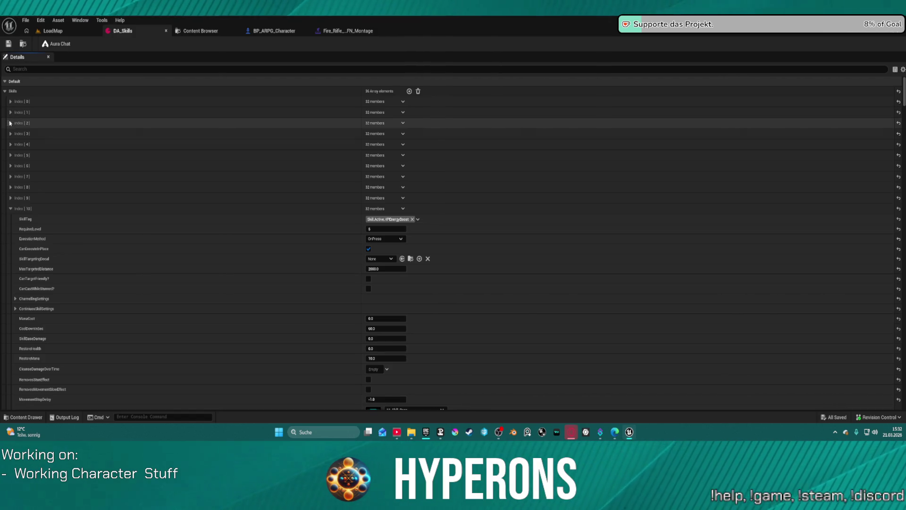
pyautogui.click(11, 123)
pyautogui.scroll(-5, 285, 269)
pyautogui.scroll(4, 286, 270)
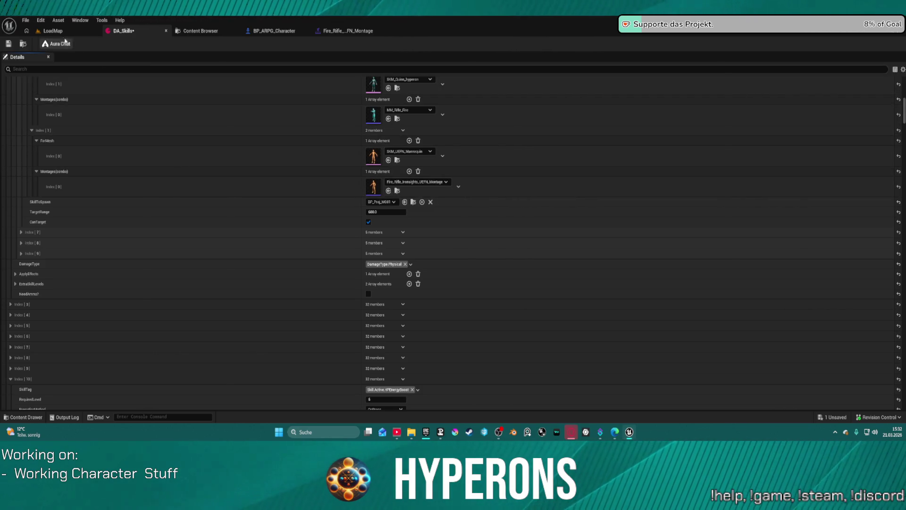
pyautogui.click(8, 45)
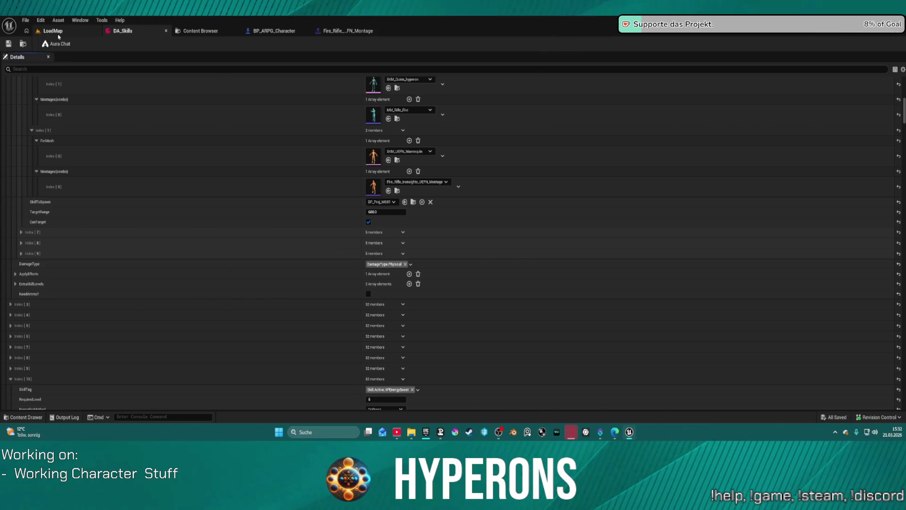
# Step: Launch Play in Editor on LoadMap, playing anyway despite the blueprint compilation errors
pyautogui.click(56, 32)
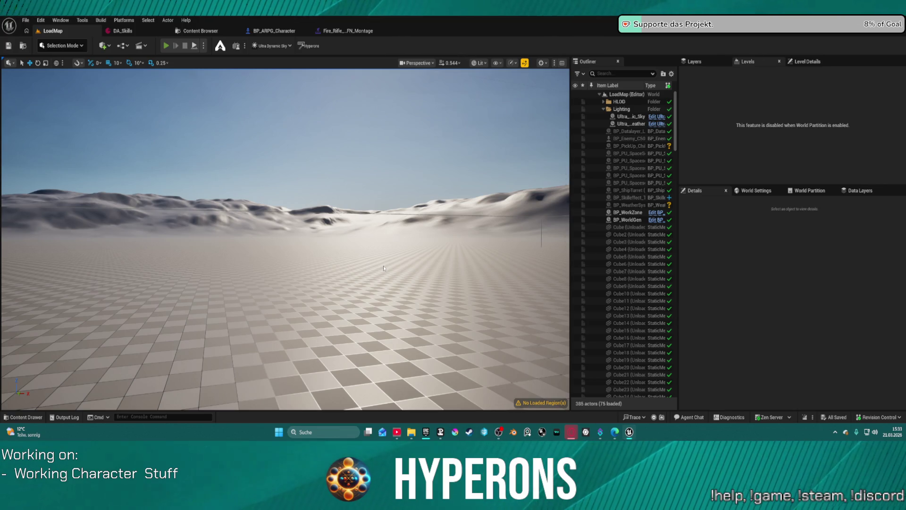
pyautogui.hotkey('alt', 'p')
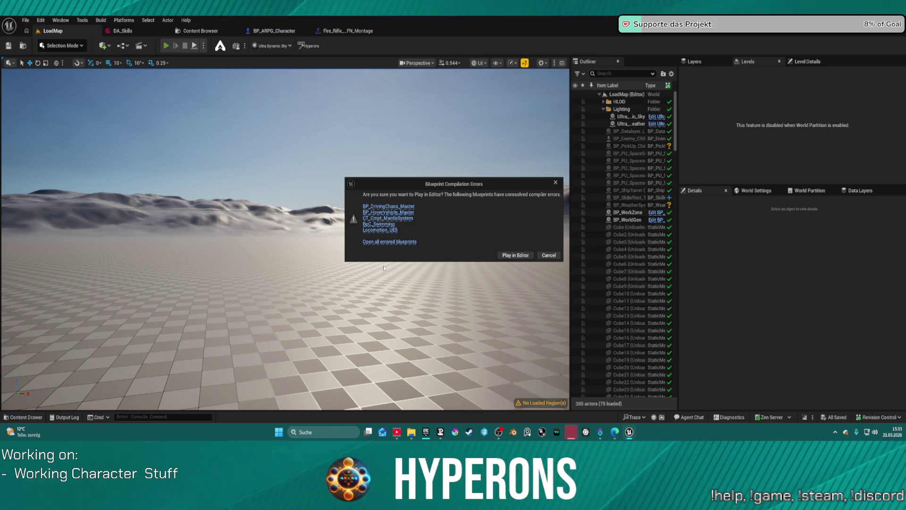
pyautogui.click(503, 255)
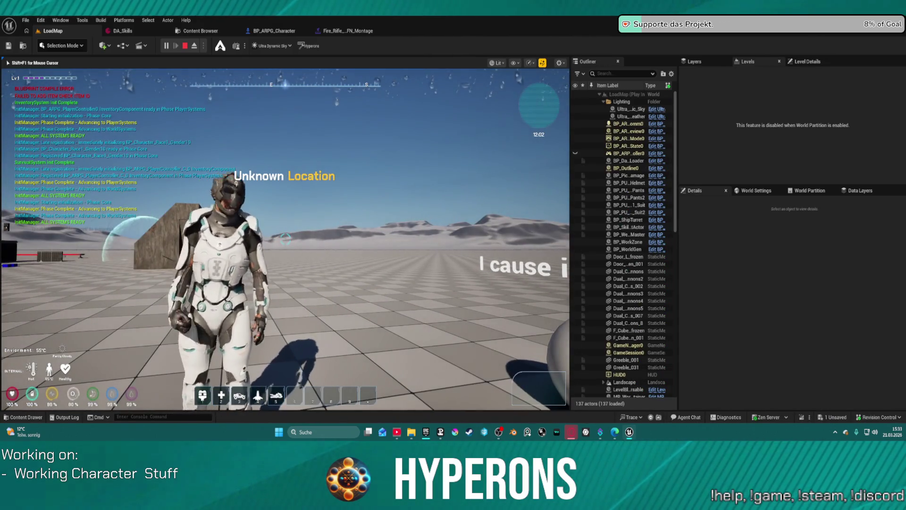
# Step: Equip the rifle from the in-game inventory, aim down the sights and reload
pyautogui.press('w')
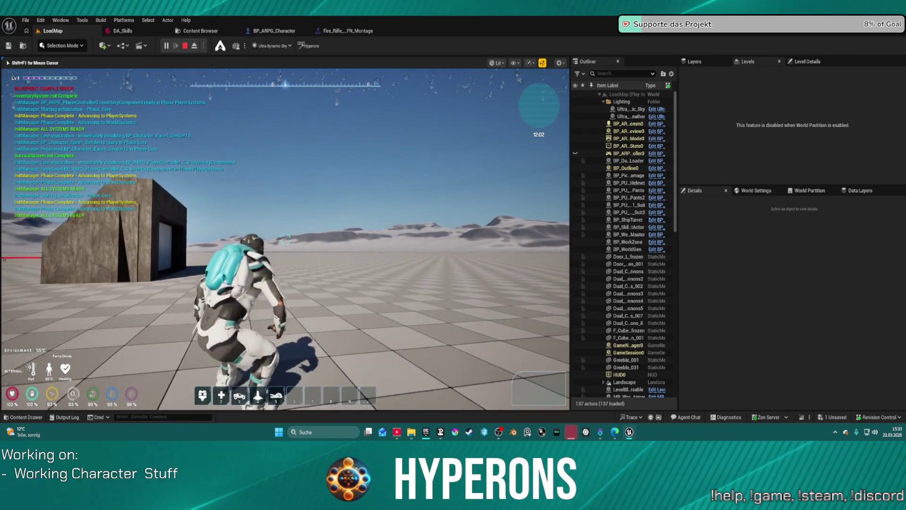
pyautogui.press('i')
pyautogui.doubleClick(494, 285)
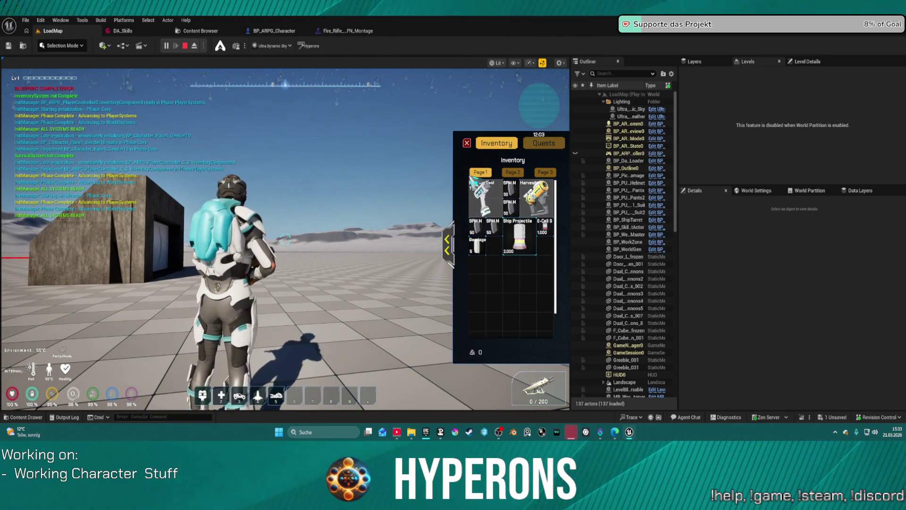
pyautogui.press('i')
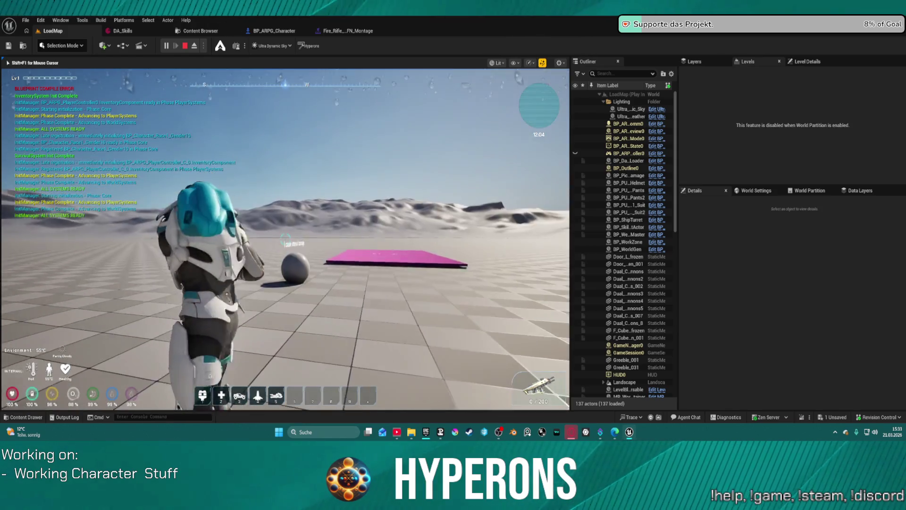
pyautogui.rightClick(286, 240)
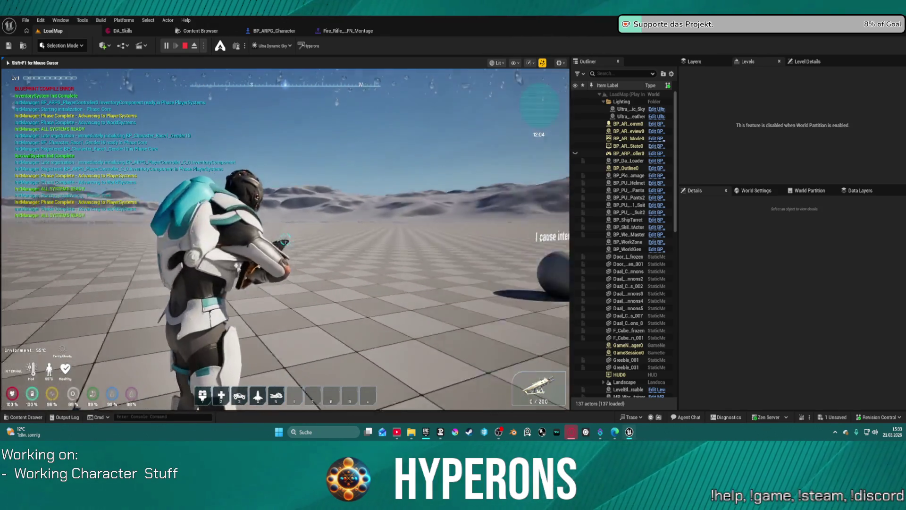
pyautogui.press('r')
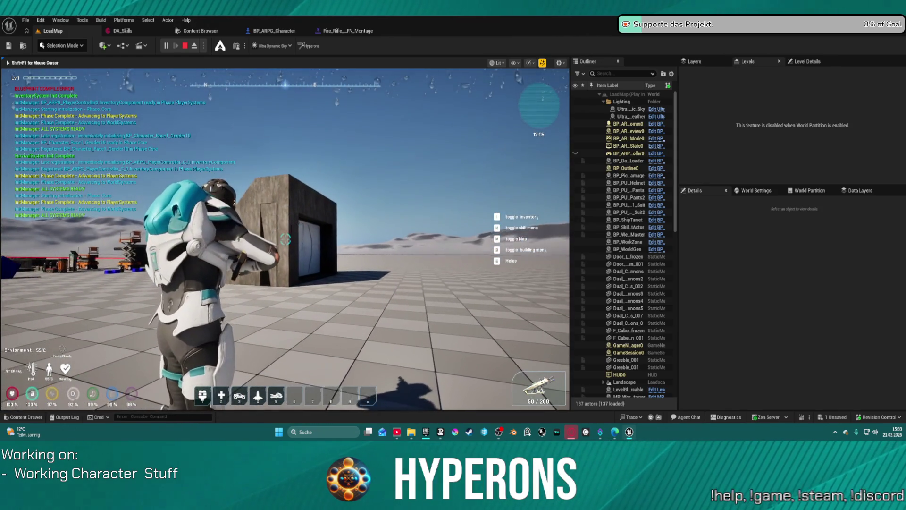
# Step: Fire the rifle repeatedly until the magazine is empty, then stop the play session
pyautogui.click(286, 240)
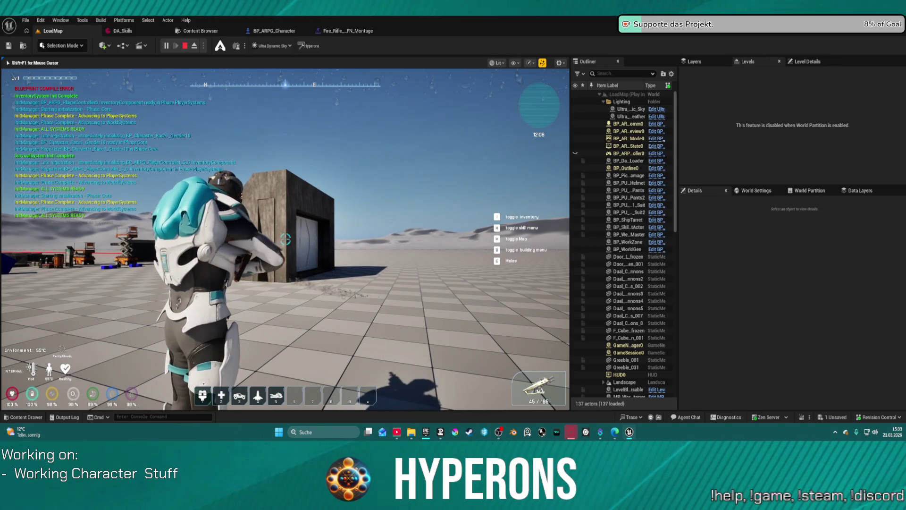
pyautogui.click(286, 239)
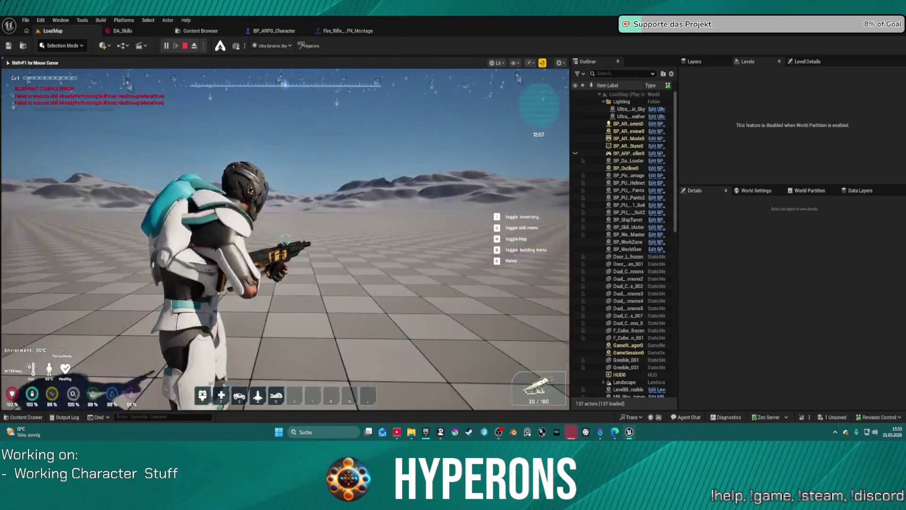
pyautogui.click(286, 239)
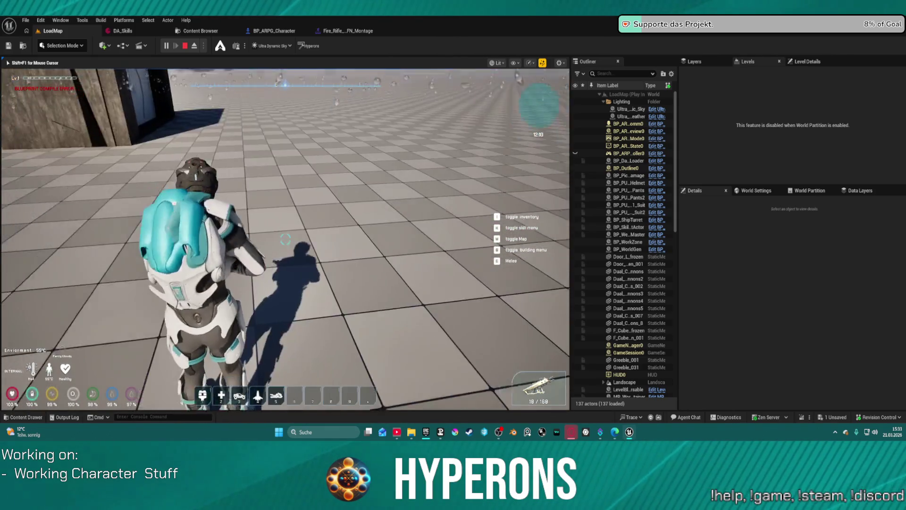
pyautogui.click(285, 239)
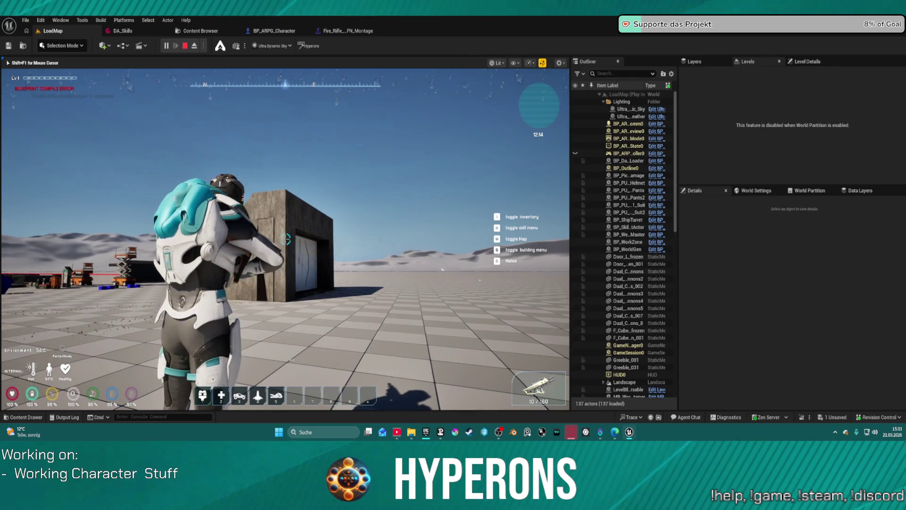
pyautogui.click(285, 239)
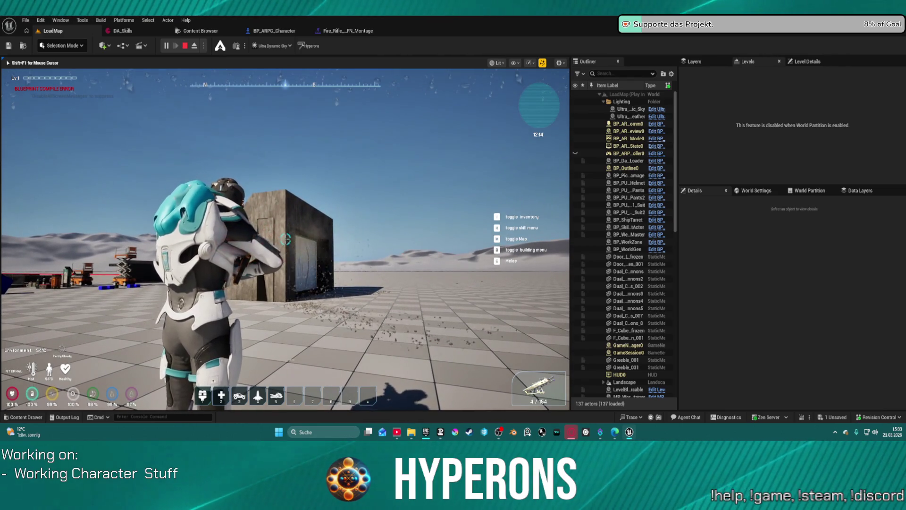
pyautogui.click(286, 239)
pyautogui.click(285, 239)
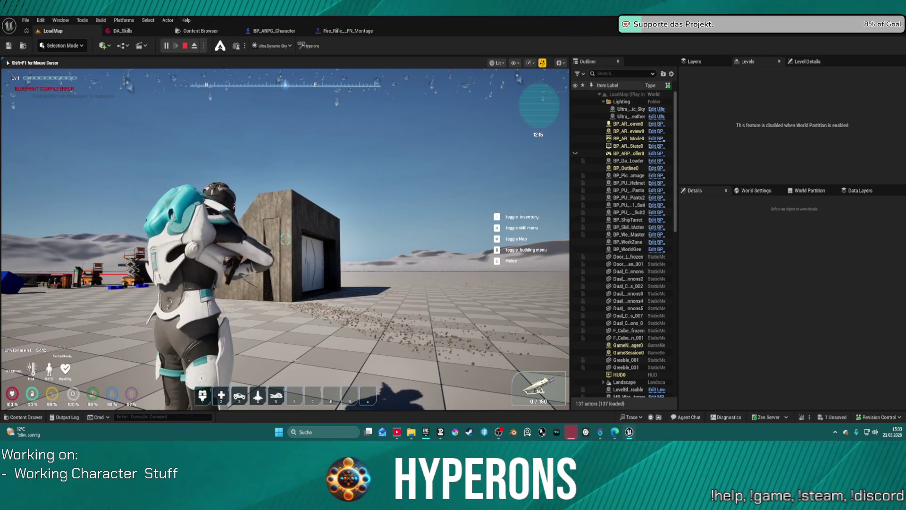
pyautogui.press('Escape')
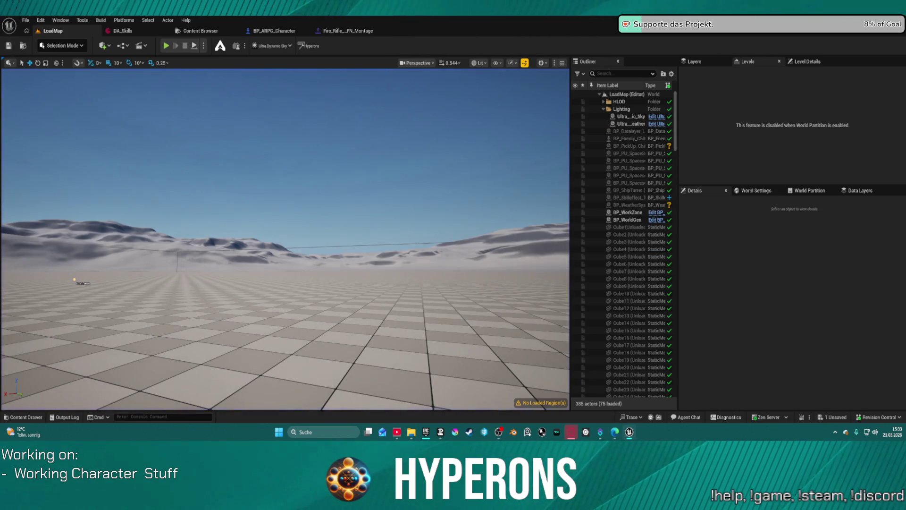
# Step: Add the Enable_HandIK_R curve to the rifle montage's Curves track, found by searching 'ik_'
pyautogui.click(361, 31)
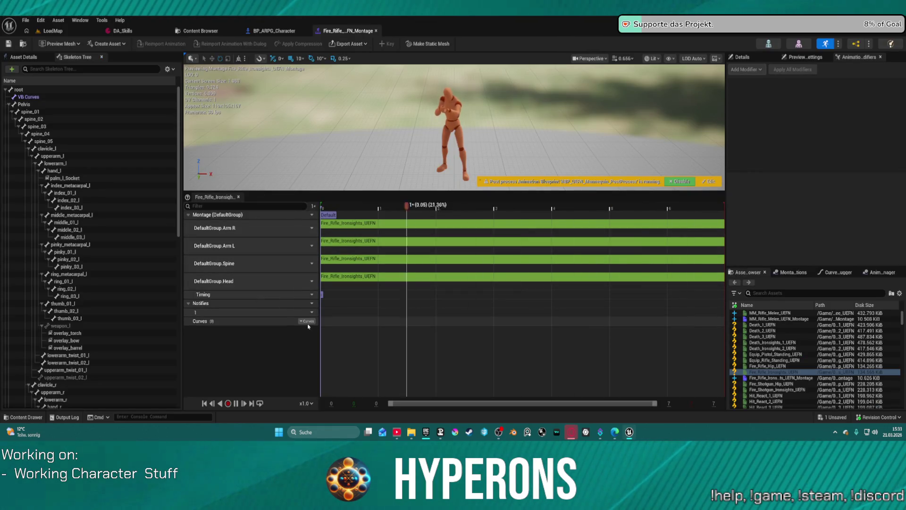
pyautogui.click(307, 321)
pyautogui.moveTo(348, 342)
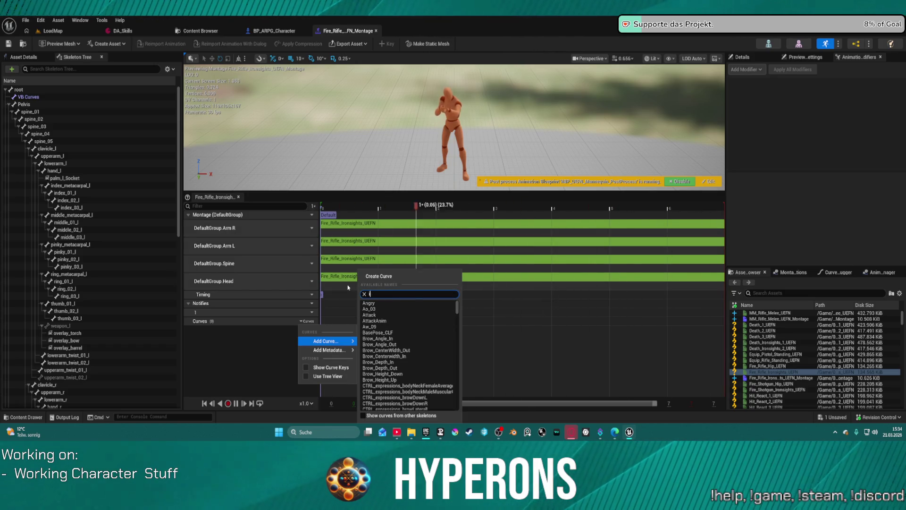
pyautogui.write('ik')
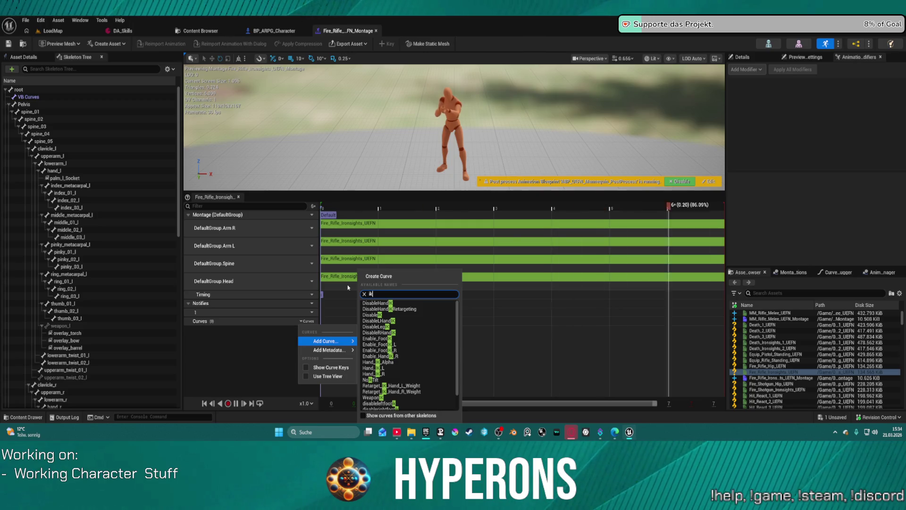
pyautogui.write('_')
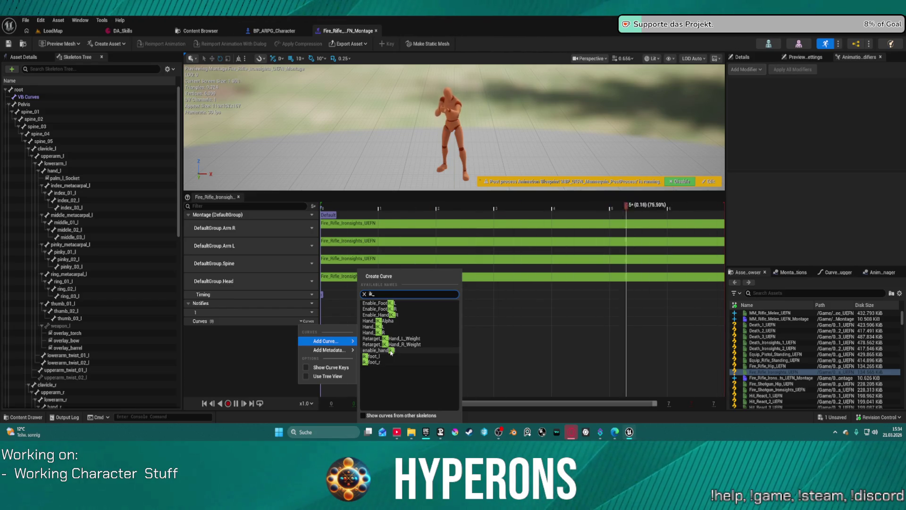
pyautogui.click(380, 314)
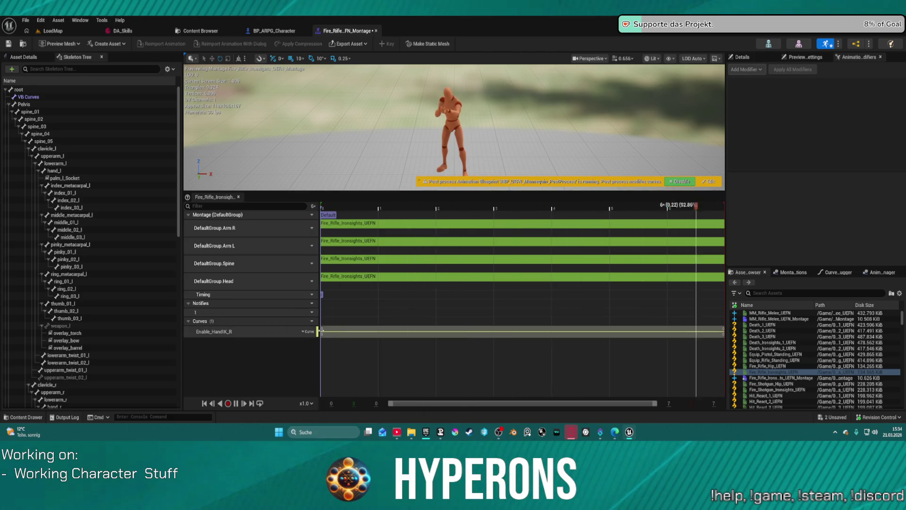
# Step: Select the Enable_HandIK_R curve track and open it in the Curve Editor
pyautogui.click(355, 331)
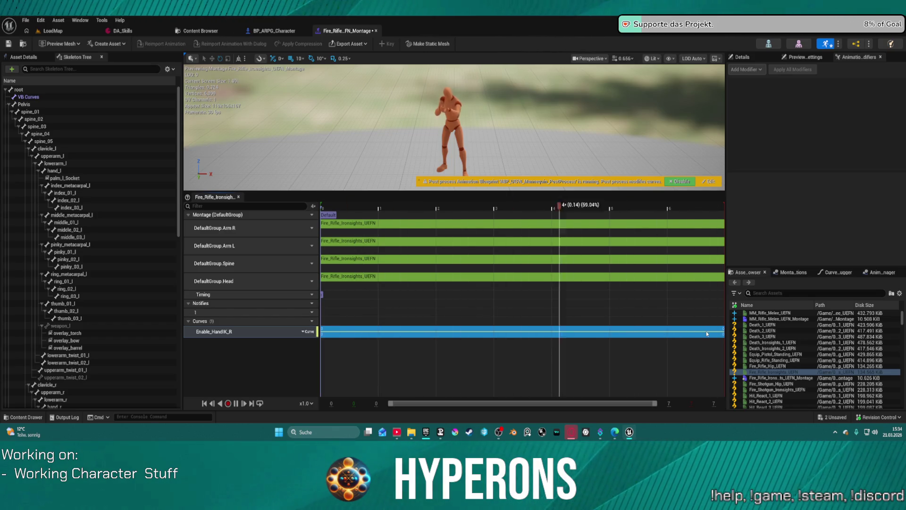
pyautogui.doubleClick(338, 333)
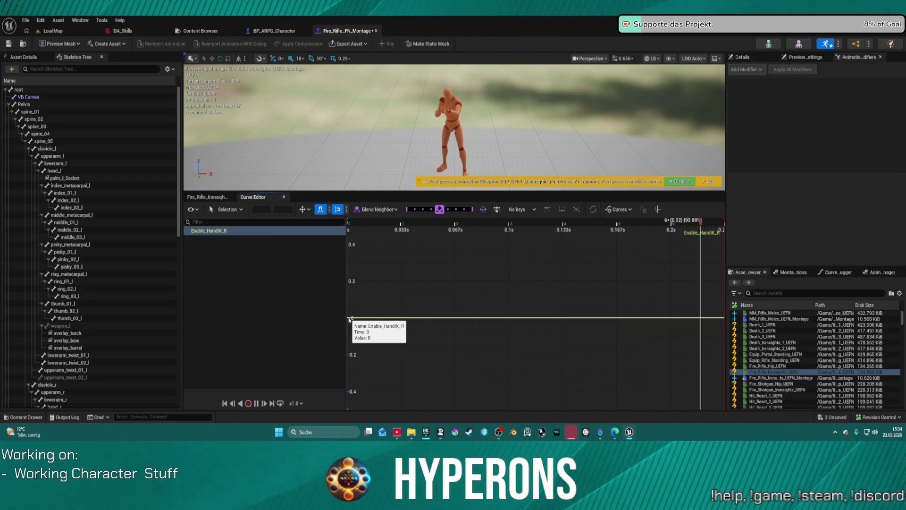
# Step: Add keys to Enable_HandIK_R at its start, its end and in between
pyautogui.rightClick(350, 321)
pyautogui.click(367, 215)
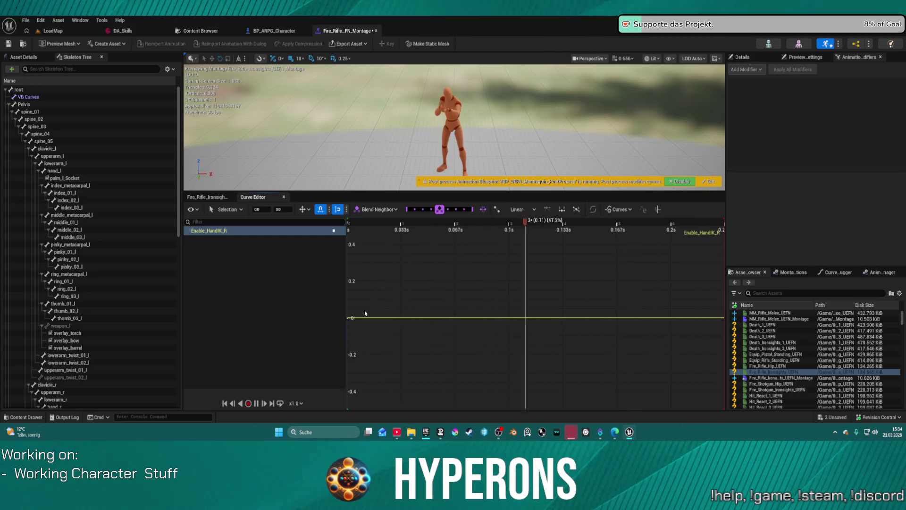
pyautogui.scroll(-1, 373, 314)
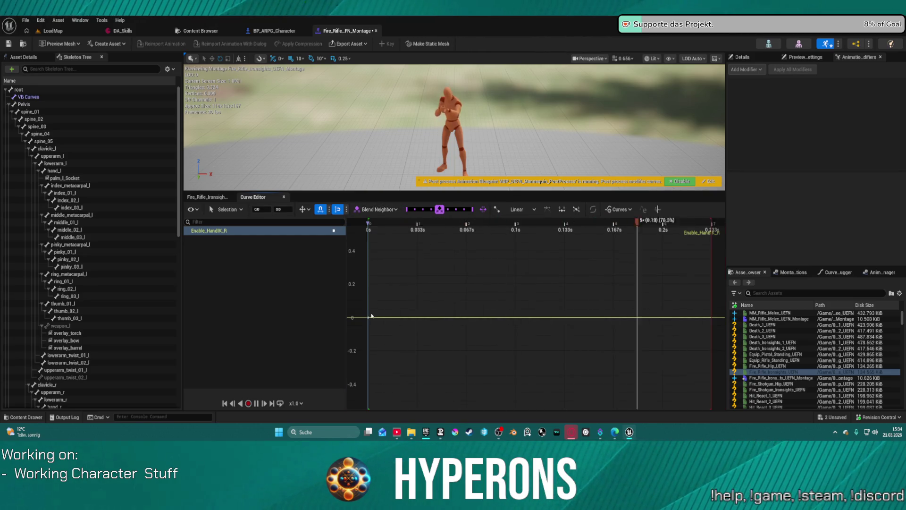
pyautogui.rightClick(713, 317)
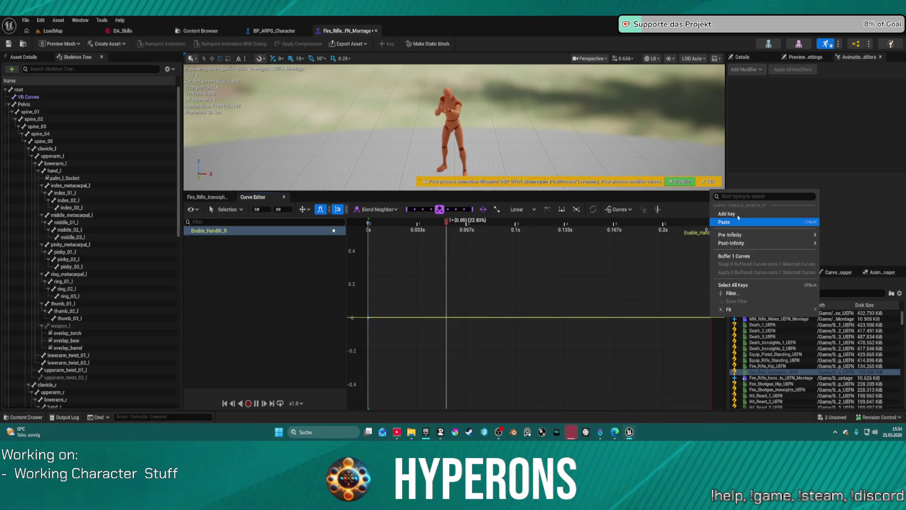
pyautogui.click(724, 213)
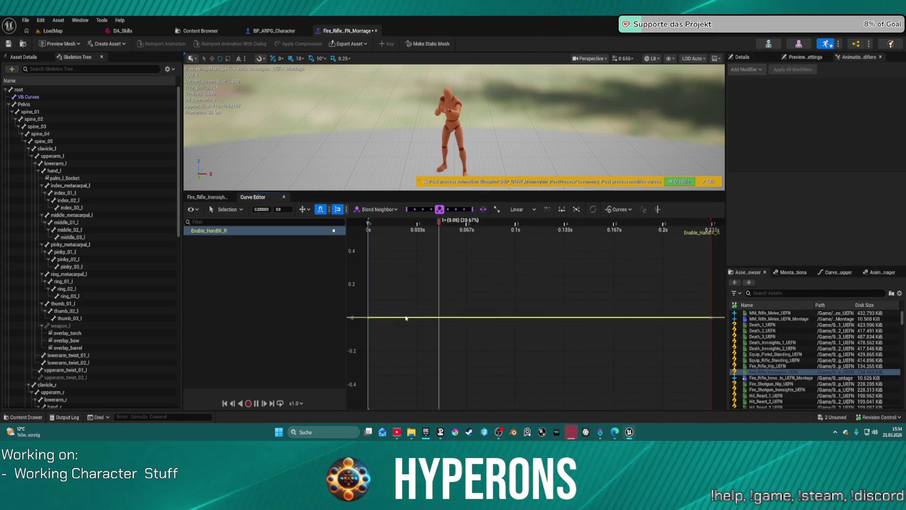
pyautogui.rightClick(388, 317)
pyautogui.click(418, 214)
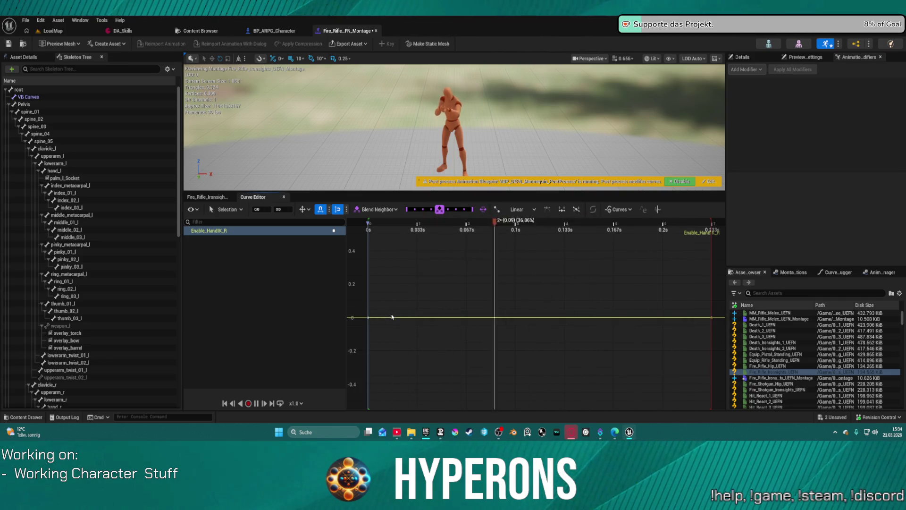
pyautogui.rightClick(391, 317)
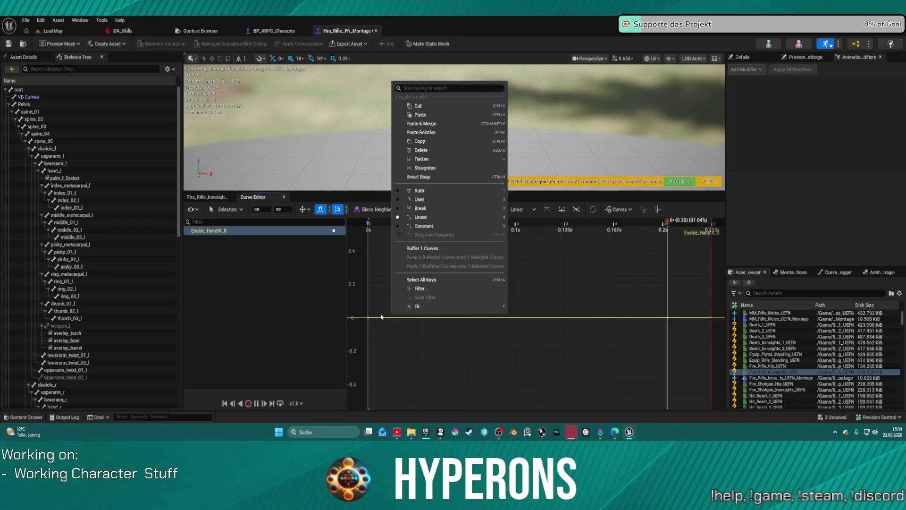
pyautogui.rightClick(386, 320)
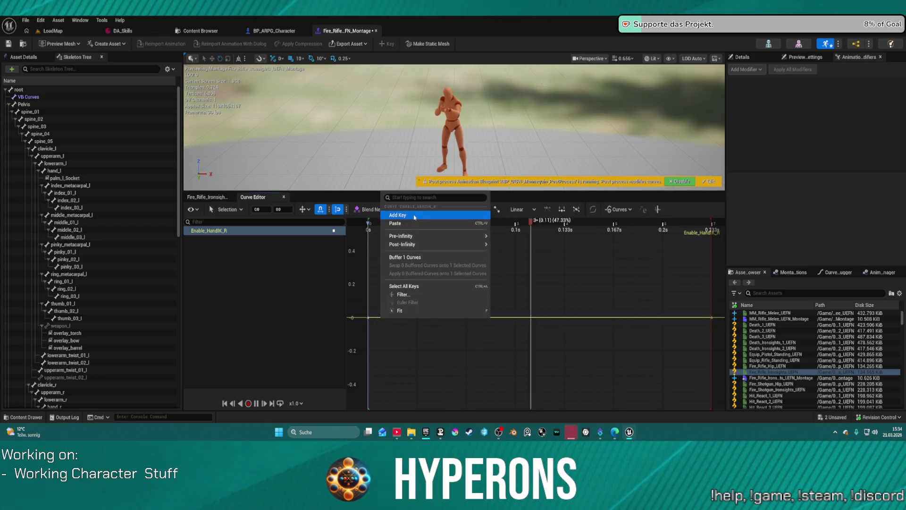
pyautogui.click(398, 214)
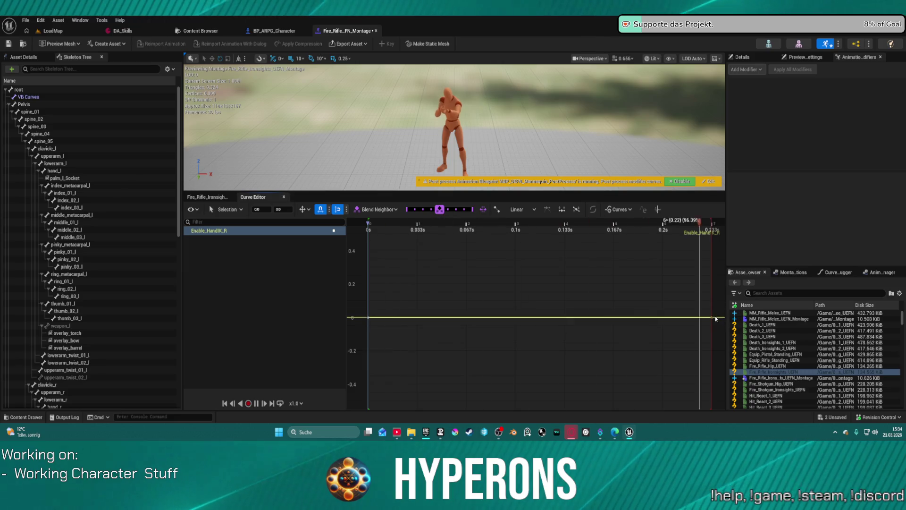
# Step: Shape the curve to rise to 0.2 just after 0, hold, then drop back to 0 near the end
pyautogui.moveTo(711, 316); pyautogui.dragTo(709, 308)
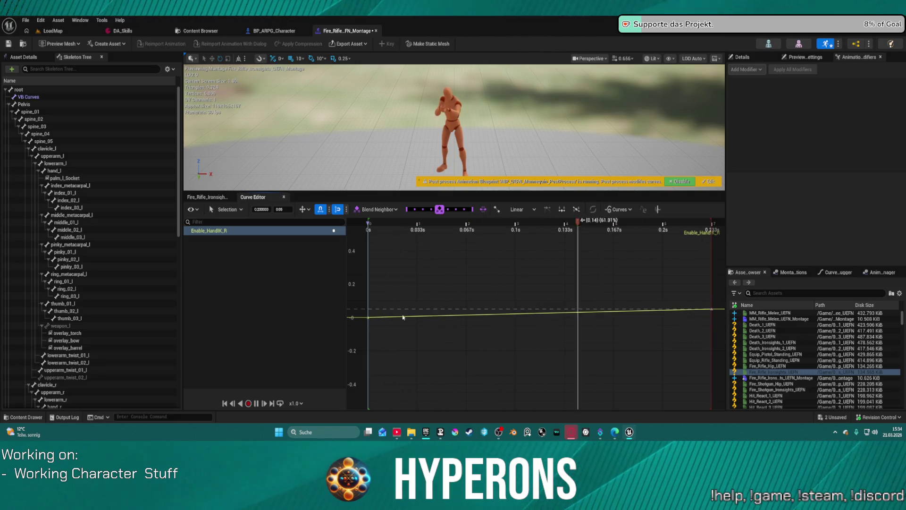
pyautogui.moveTo(368, 317); pyautogui.dragTo(368, 283)
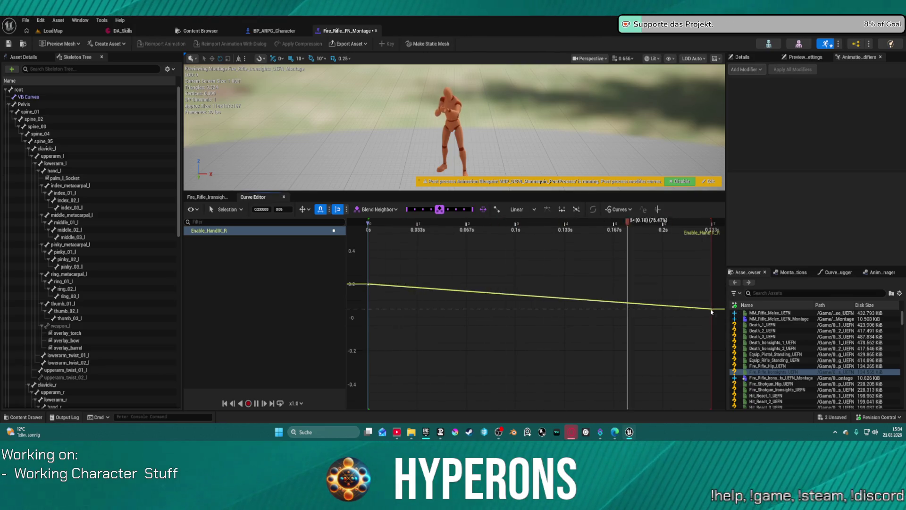
pyautogui.moveTo(710, 308); pyautogui.dragTo(711, 284)
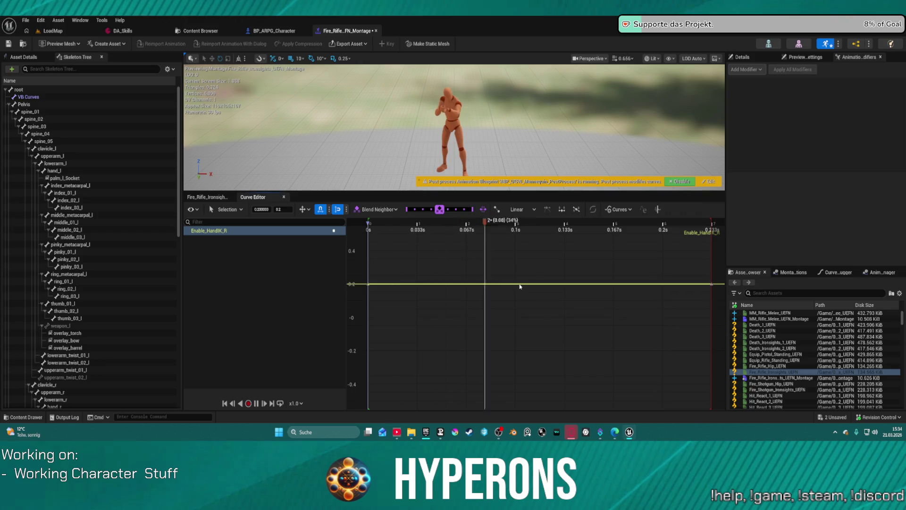
pyautogui.rightClick(520, 286)
pyautogui.click(544, 309)
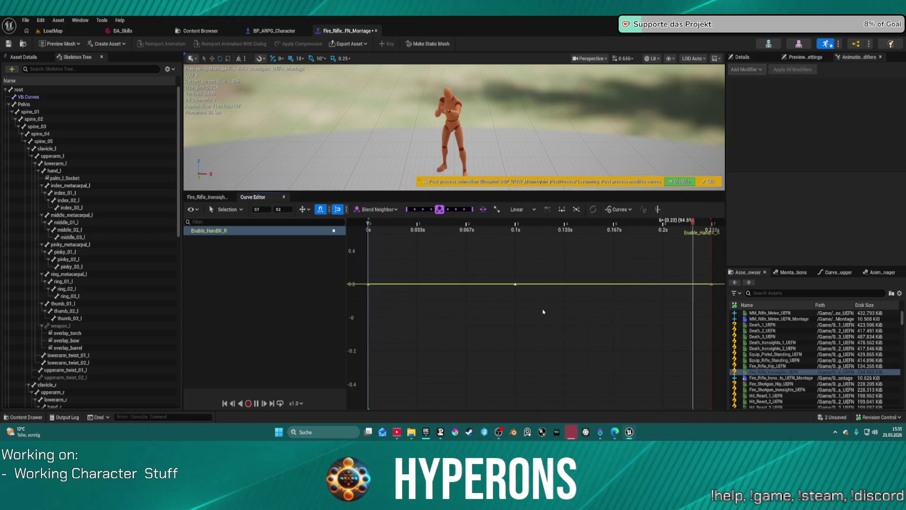
pyautogui.moveTo(520, 284)
pyautogui.mouseDown()
pyautogui.moveTo(419, 287)
pyautogui.moveTo(369, 299)
pyautogui.moveTo(372, 317)
pyautogui.mouseUp()
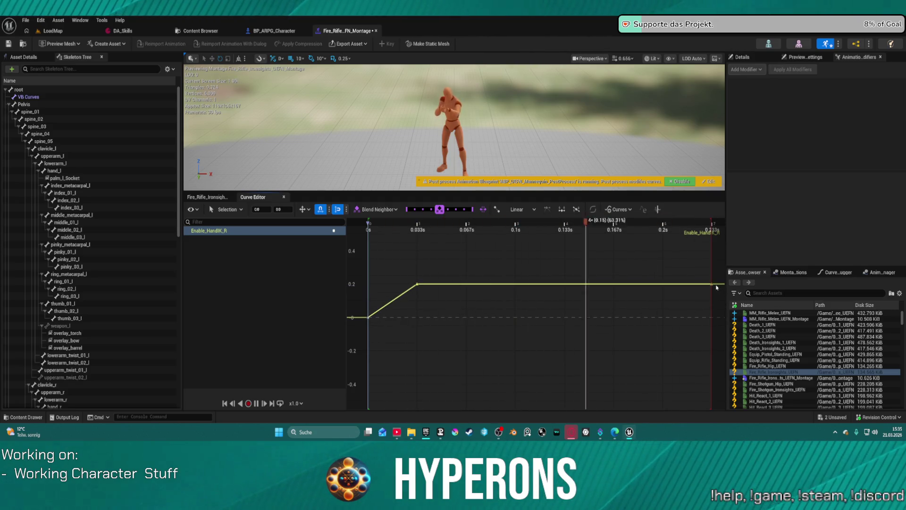
pyautogui.rightClick(661, 282)
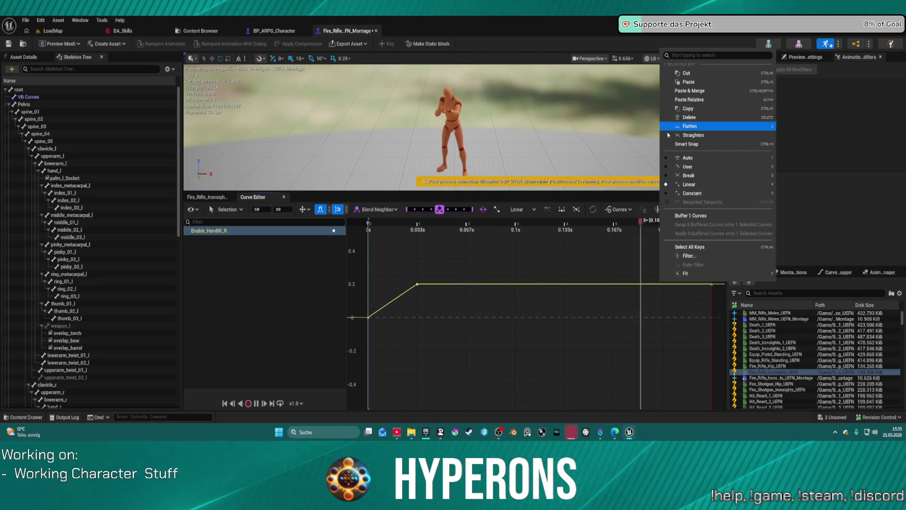
pyautogui.rightClick(664, 285)
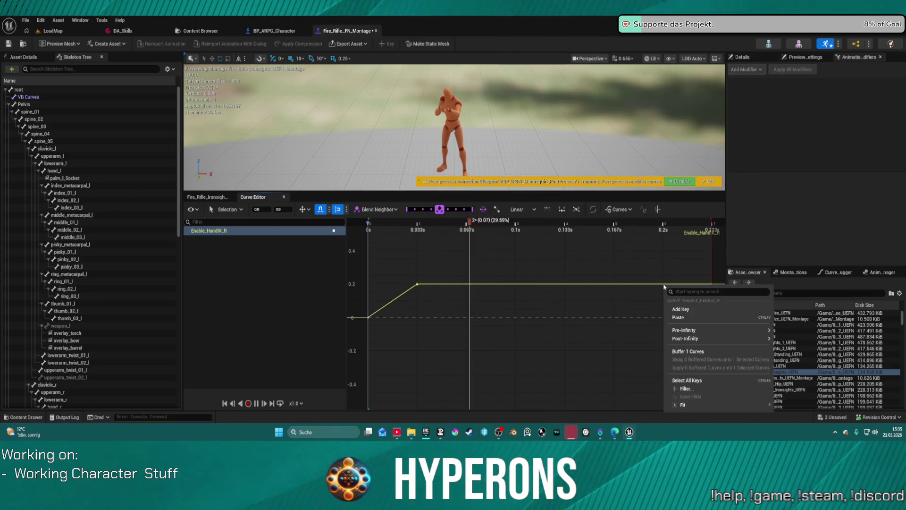
pyautogui.click(681, 309)
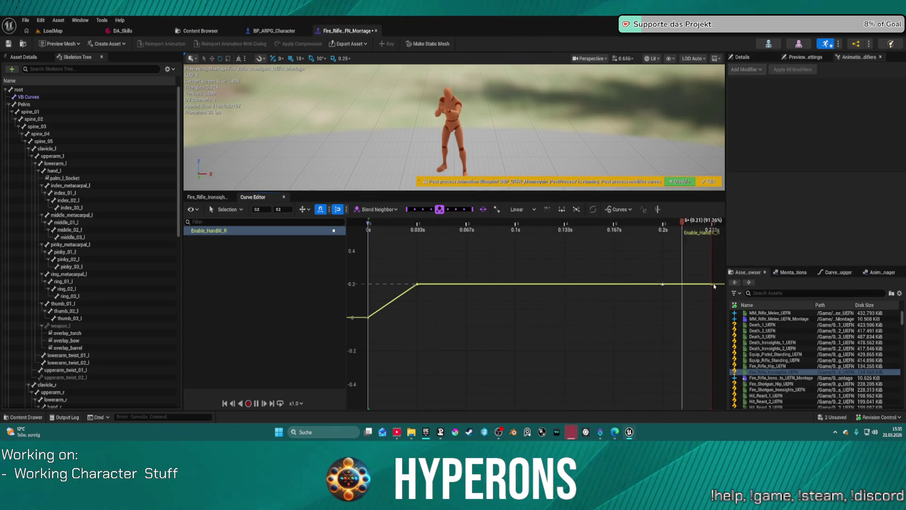
pyautogui.moveTo(711, 284); pyautogui.dragTo(707, 316)
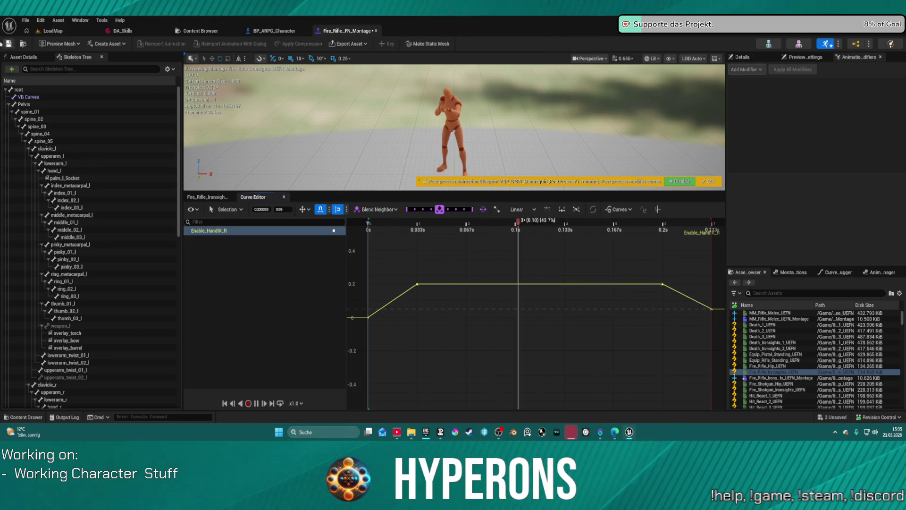
# Step: Start a play session of LoadMap and equip the rifle from the inventory
pyautogui.click(52, 31)
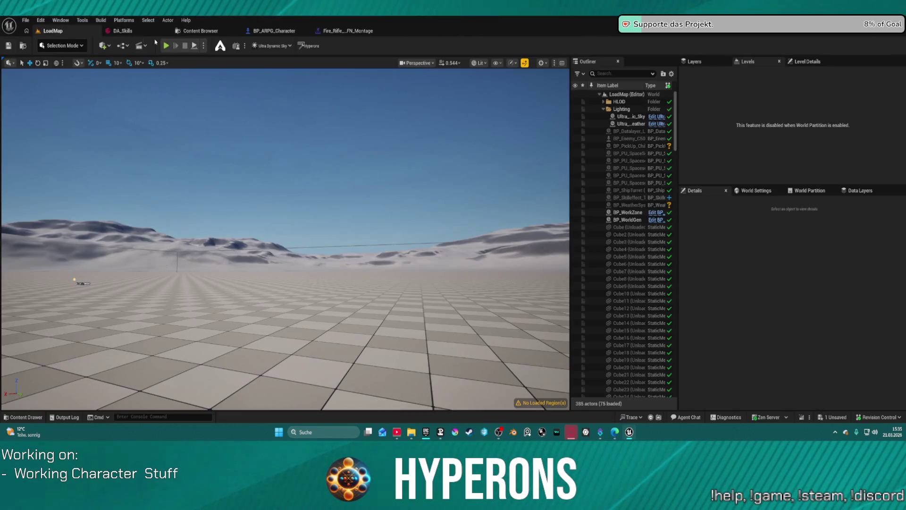
pyautogui.hotkey('alt', 'p')
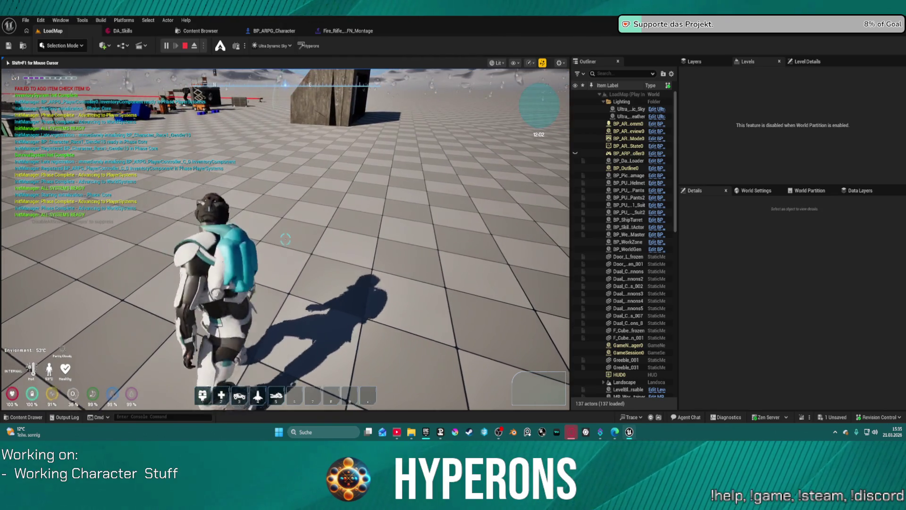
pyautogui.press('i')
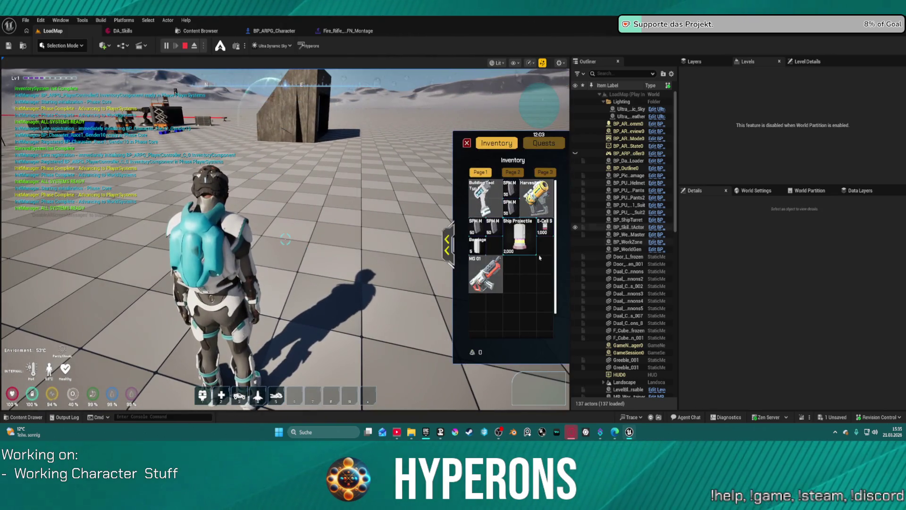
pyautogui.click(466, 143)
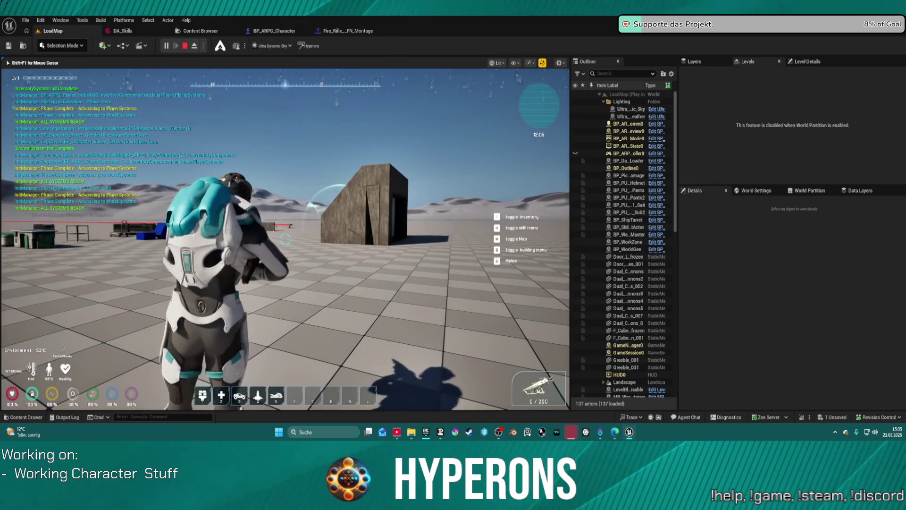
# Step: Test reloading and firing the rifle at the wall, then stop play and return to the montage
pyautogui.moveTo(285, 239)
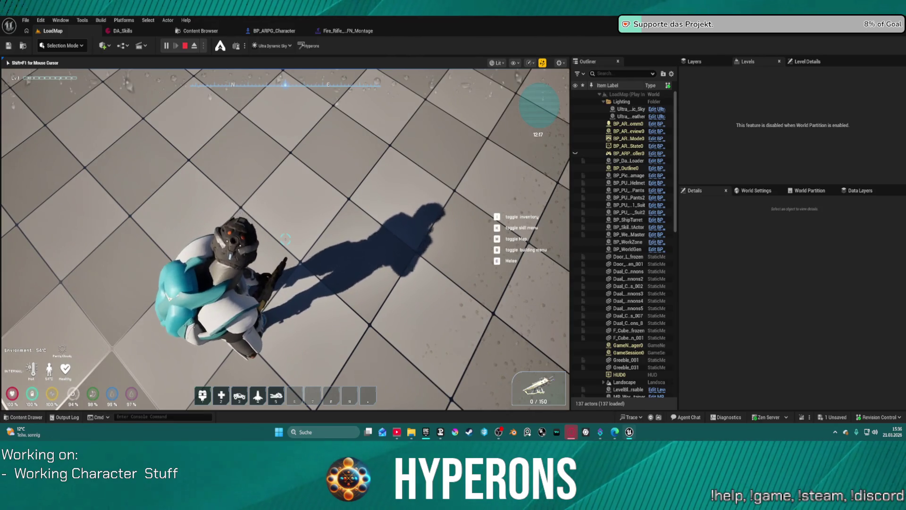
pyautogui.press('r')
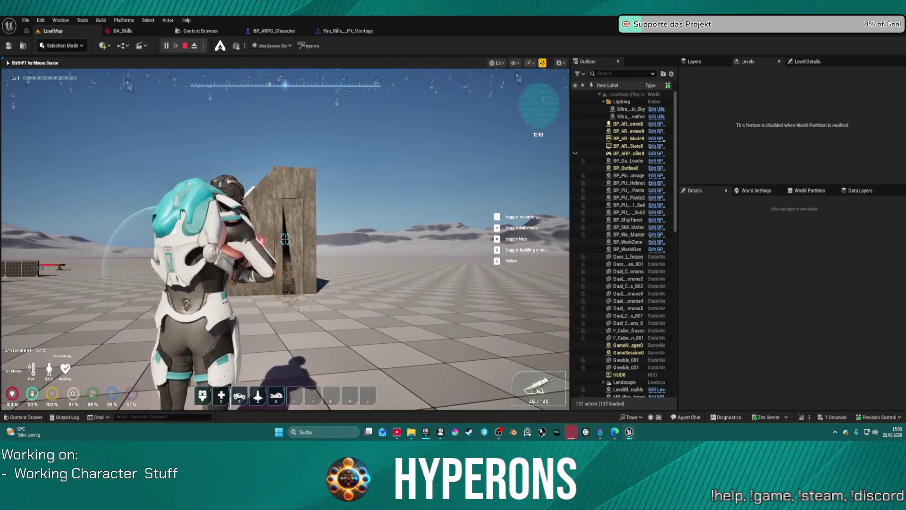
pyautogui.click(285, 239)
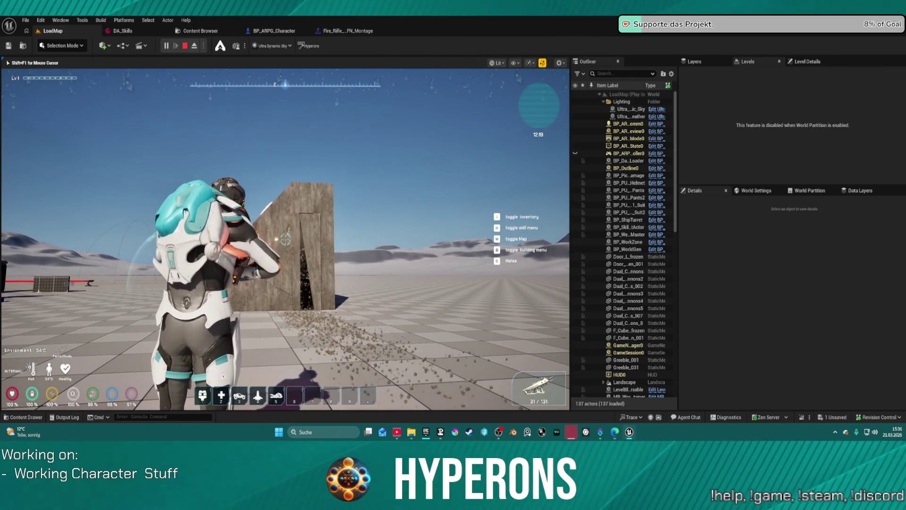
pyautogui.click(285, 239)
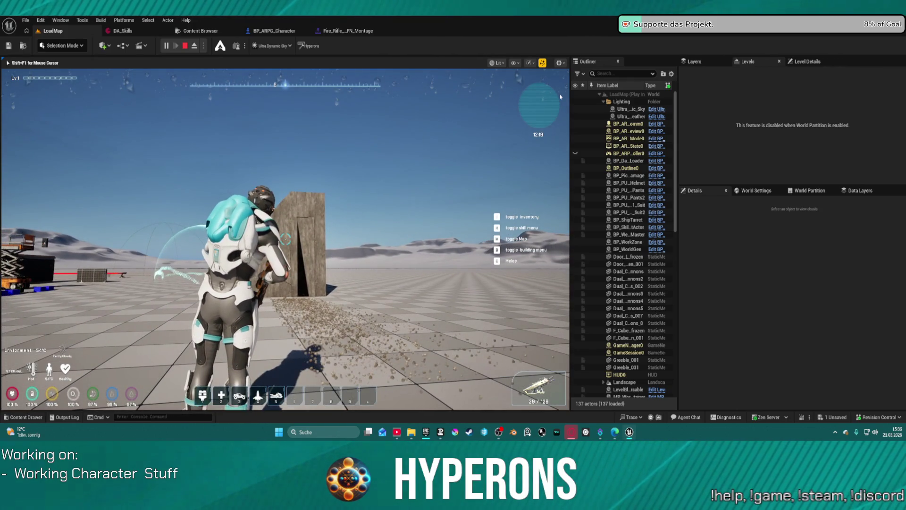
pyautogui.press('Escape')
pyautogui.click(326, 31)
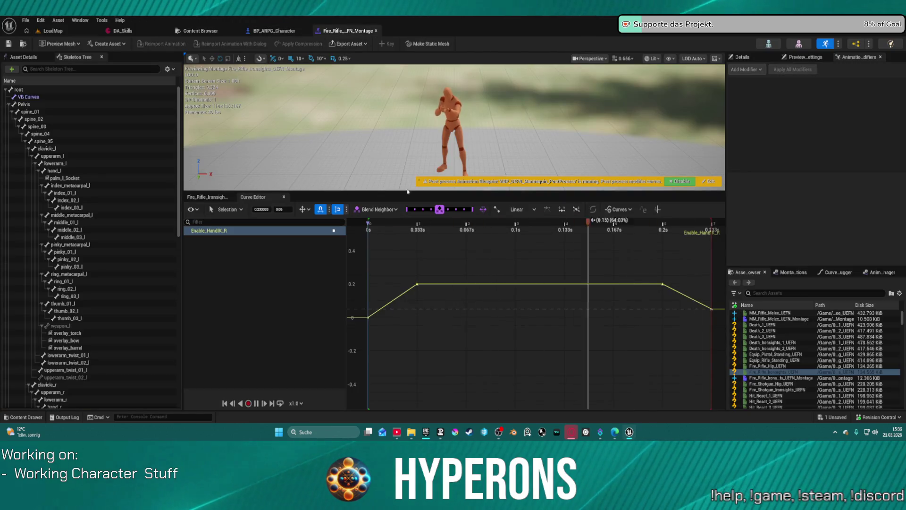
# Step: Review the montage's slot tracks and New Slot options, then switch to BP_ARPG_Character
pyautogui.click(204, 198)
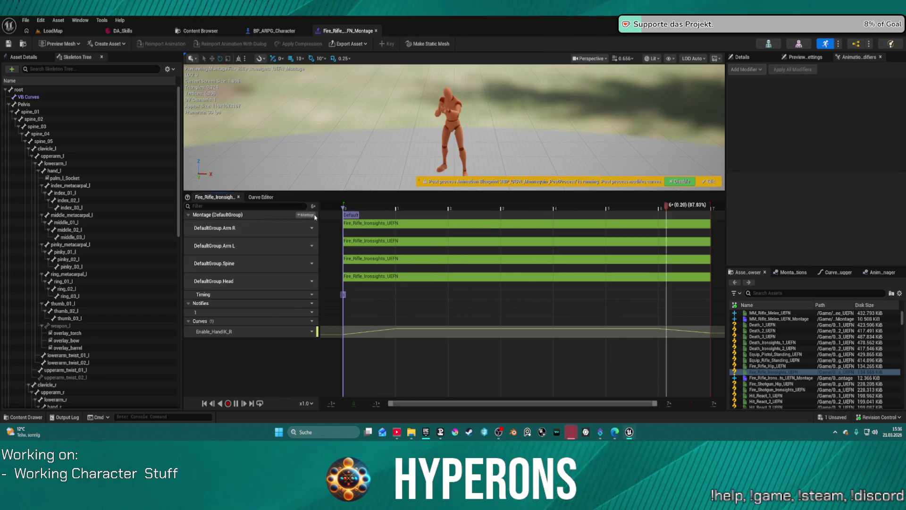
pyautogui.click(312, 215)
pyautogui.moveTo(340, 236)
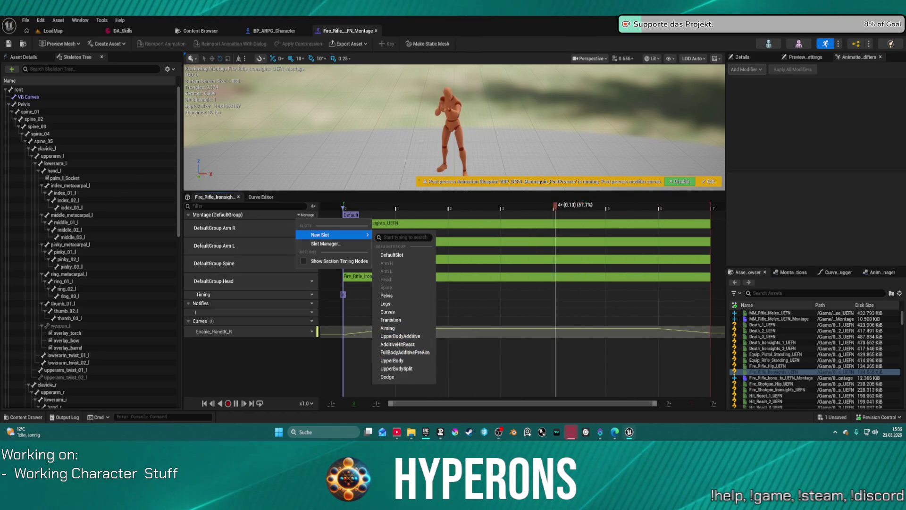
pyautogui.click(273, 31)
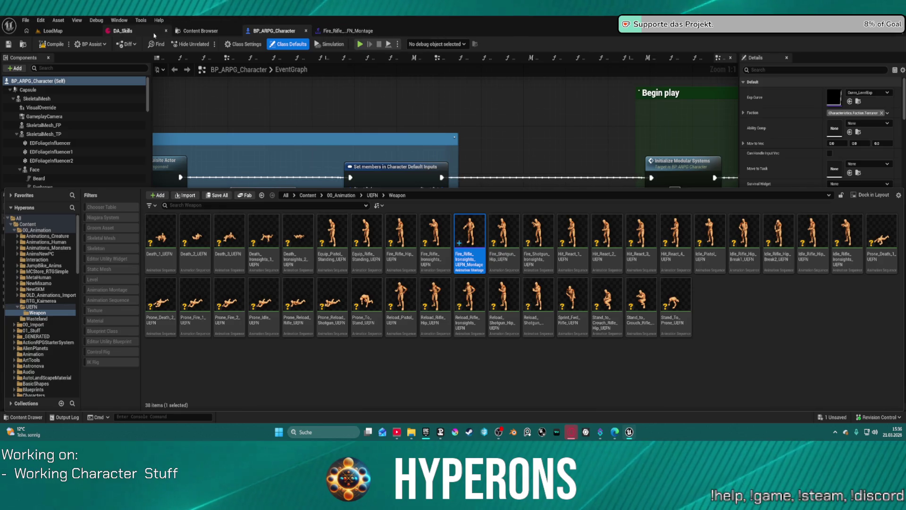
# Step: Back in LoadMap, look through File > Recent Assets for the character Blueprint
pyautogui.click(49, 30)
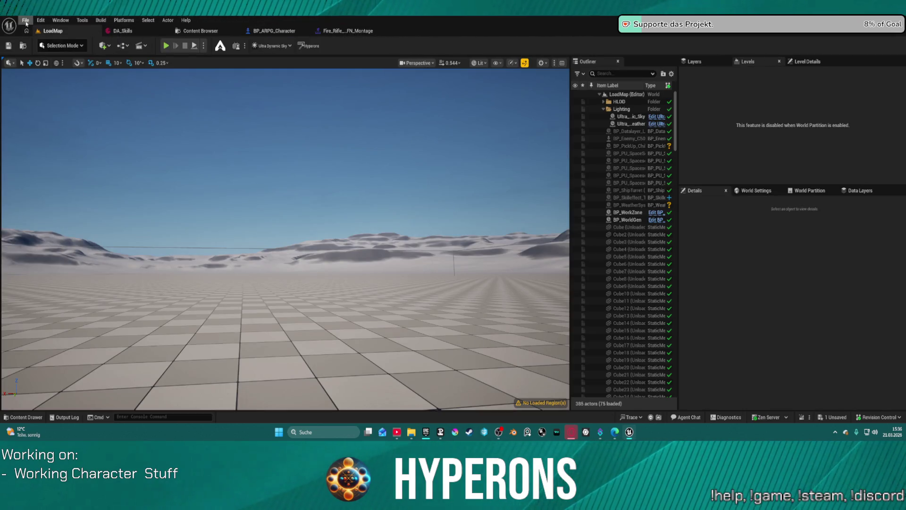
pyautogui.click(26, 20)
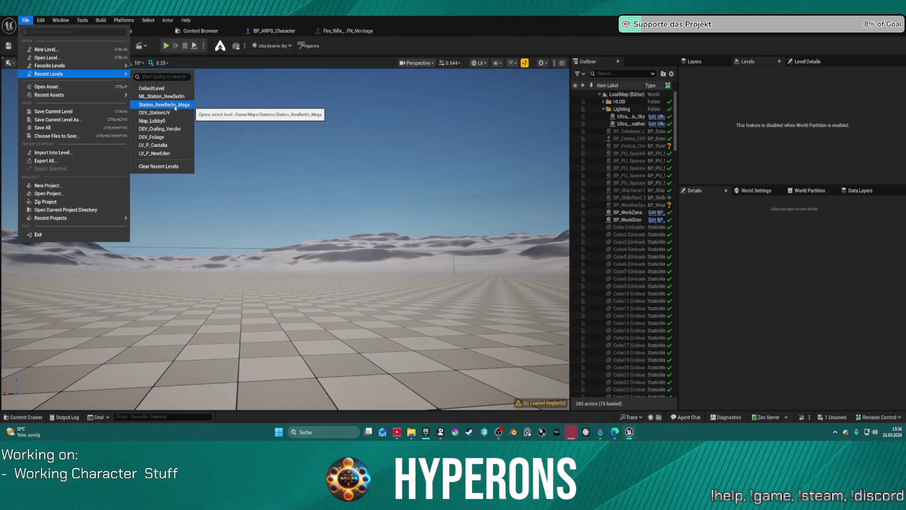
pyautogui.moveTo(118, 99)
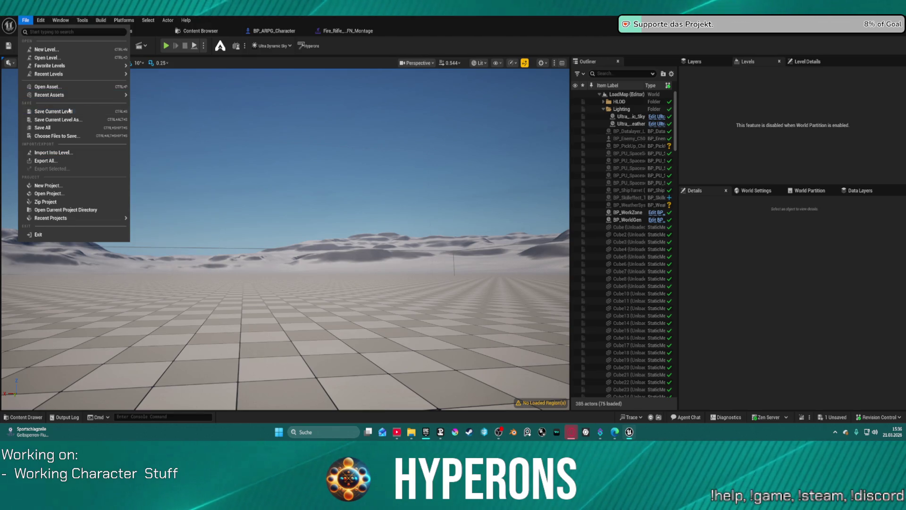
# Step: Browse the Content Drawer to ActionRPGStarterSystem > Character > Blueprints and open BP_ARPG_Character
pyautogui.click(26, 417)
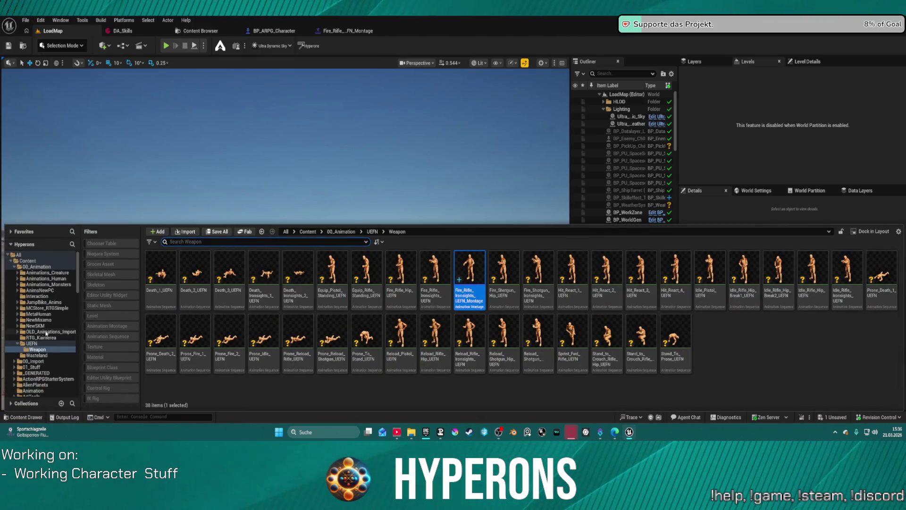
pyautogui.scroll(2, 61, 307)
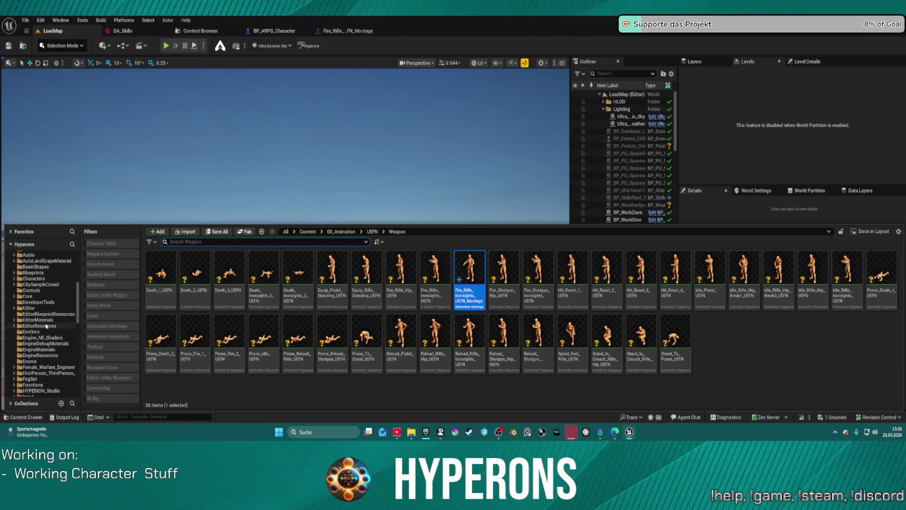
pyautogui.scroll(3, 61, 283)
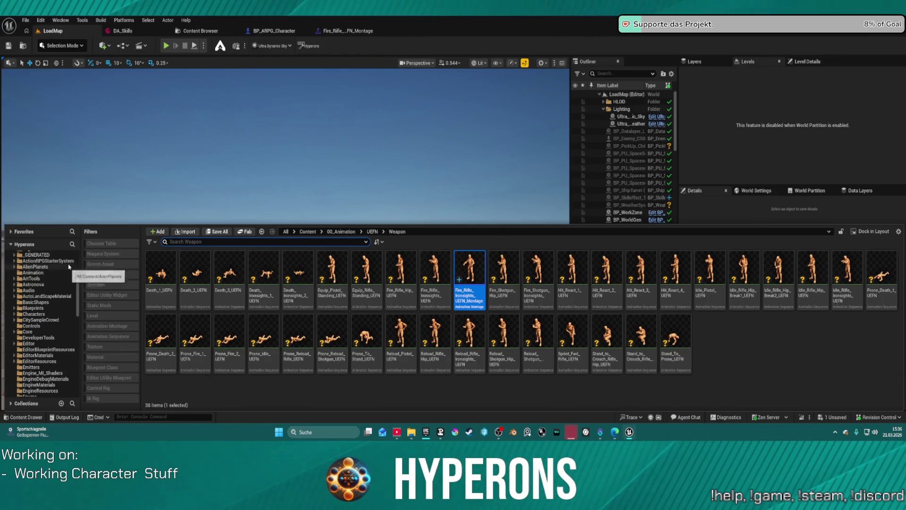
pyautogui.click(47, 260)
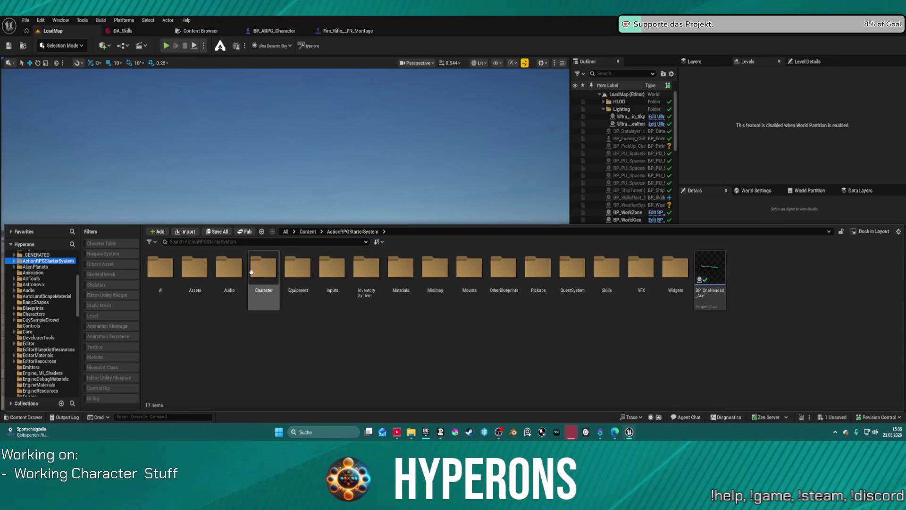
pyautogui.doubleClick(263, 269)
pyautogui.click(175, 263)
pyautogui.doubleClick(175, 263)
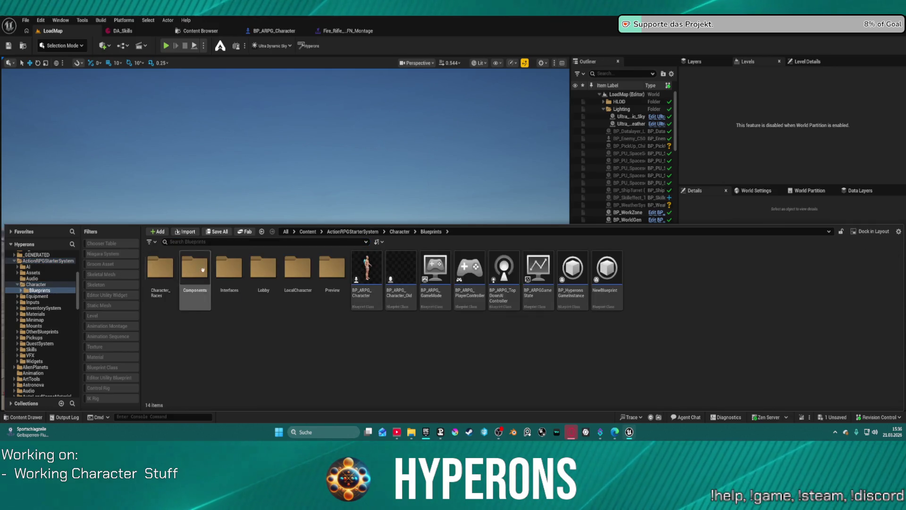
pyautogui.doubleClick(371, 265)
# Step: Survey the character's EventGraph comment groups and open the WEAPONS collapsed graph
pyautogui.scroll(-5, 448, 270)
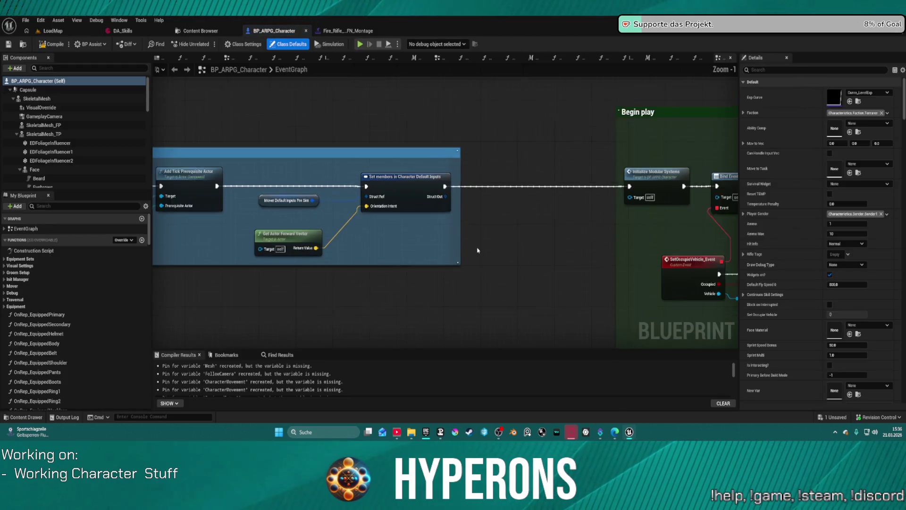
pyautogui.moveTo(471, 242); pyautogui.dragTo(284, 125)
pyautogui.scroll(-8, 386, 154)
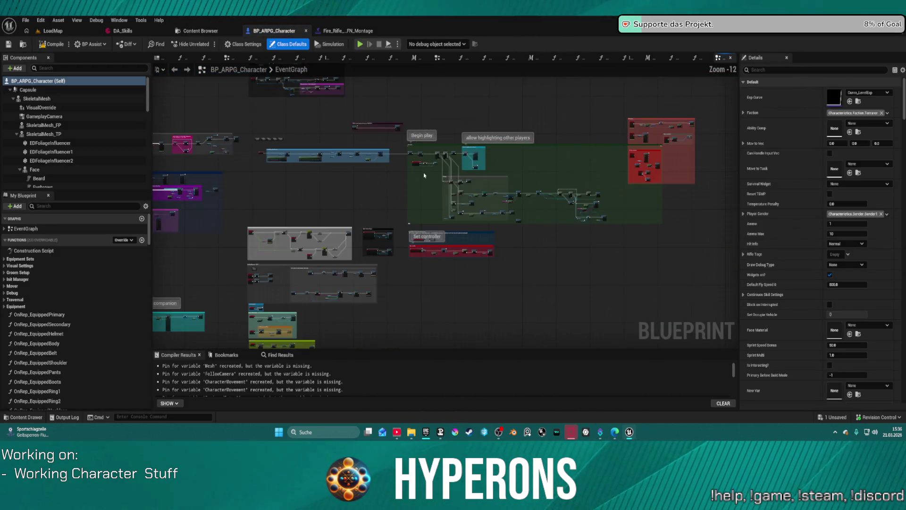
pyautogui.moveTo(346, 168)
pyautogui.mouseDown()
pyautogui.moveTo(360, 134)
pyautogui.moveTo(448, 112)
pyautogui.moveTo(499, 122)
pyautogui.moveTo(504, 138)
pyautogui.mouseUp()
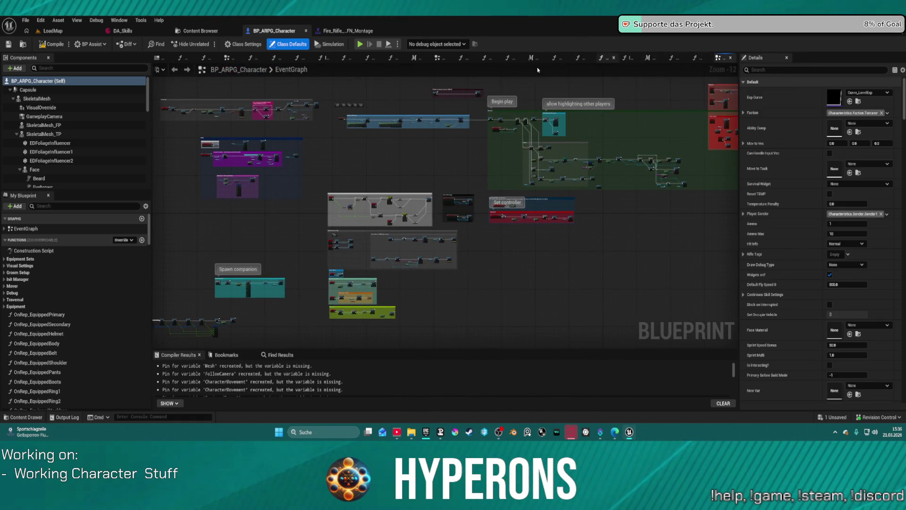
pyautogui.click(227, 59)
pyautogui.scroll(11, 297, 146)
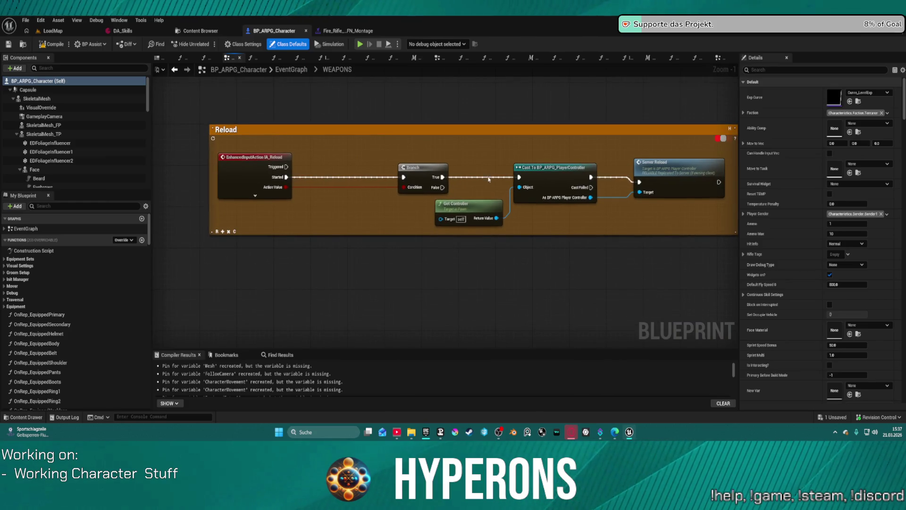
# Step: Follow the Server Reload node to its Server_Reload event in BP_ARPG_PlayerController
pyautogui.click(669, 179)
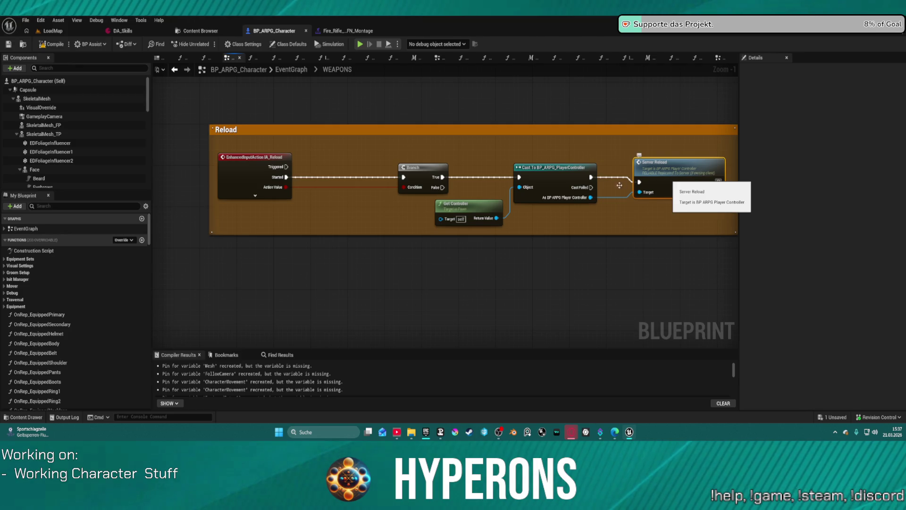
pyautogui.doubleClick(669, 179)
pyautogui.scroll(-4, 472, 244)
pyautogui.moveTo(453, 247)
pyautogui.mouseDown()
pyautogui.moveTo(415, 196)
pyautogui.moveTo(407, 78)
pyautogui.moveTo(624, 66)
pyautogui.moveTo(676, 47)
pyautogui.mouseUp()
pyautogui.moveTo(567, 212); pyautogui.dragTo(253, 279)
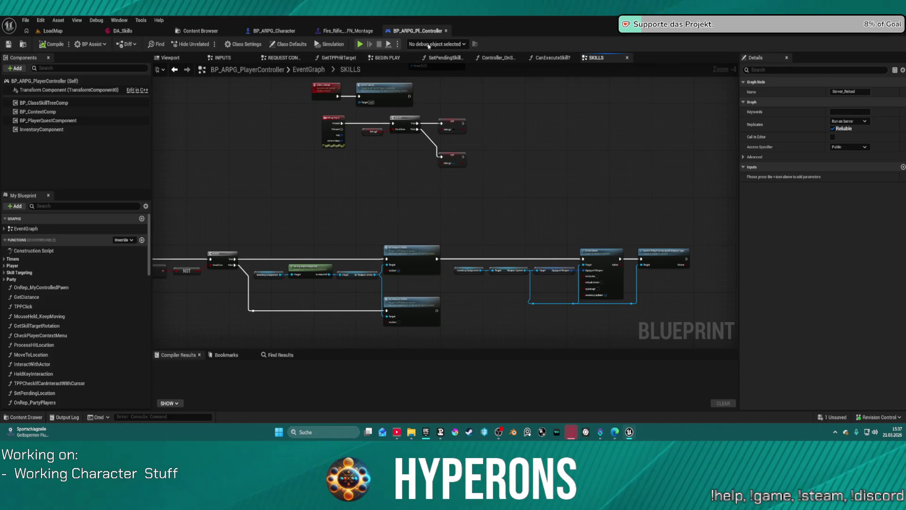
# Step: Follow the Server Reload node on to the Multi_Reload event in the Reloading group
pyautogui.scroll(3, 410, 97)
pyautogui.scroll(-3, 380, 128)
pyautogui.moveTo(490, 200)
pyautogui.mouseDown()
pyautogui.moveTo(451, 140)
pyautogui.moveTo(619, 90)
pyautogui.moveTo(479, 167)
pyautogui.mouseUp()
pyautogui.scroll(3, 479, 167)
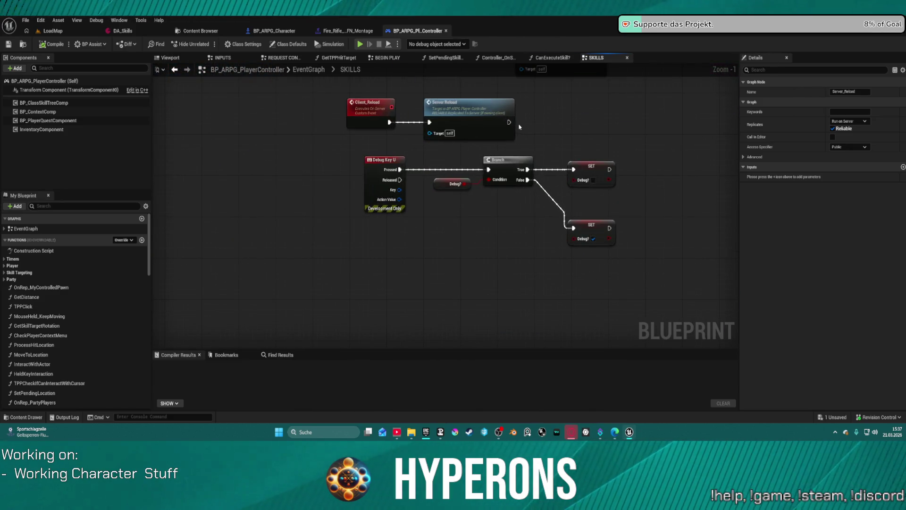
pyautogui.moveTo(519, 127); pyautogui.dragTo(485, 199)
pyautogui.click(449, 181)
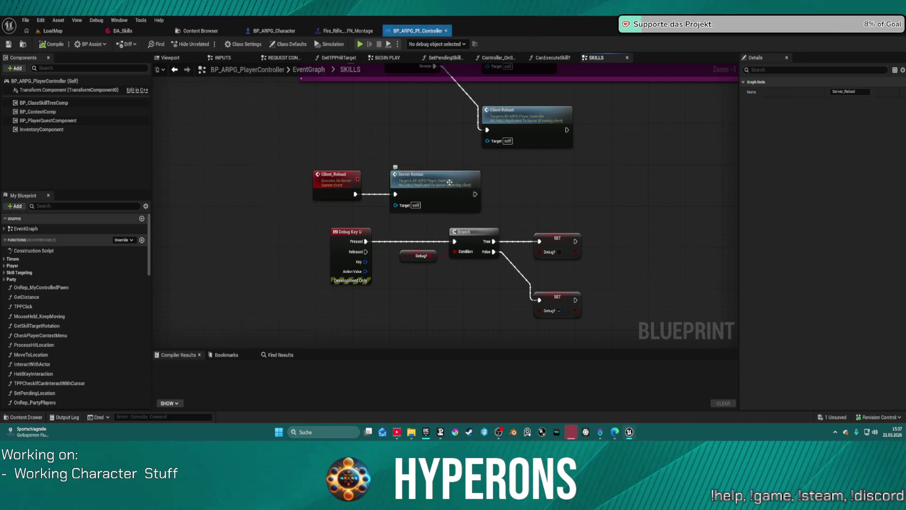
pyautogui.doubleClick(449, 182)
pyautogui.doubleClick(643, 208)
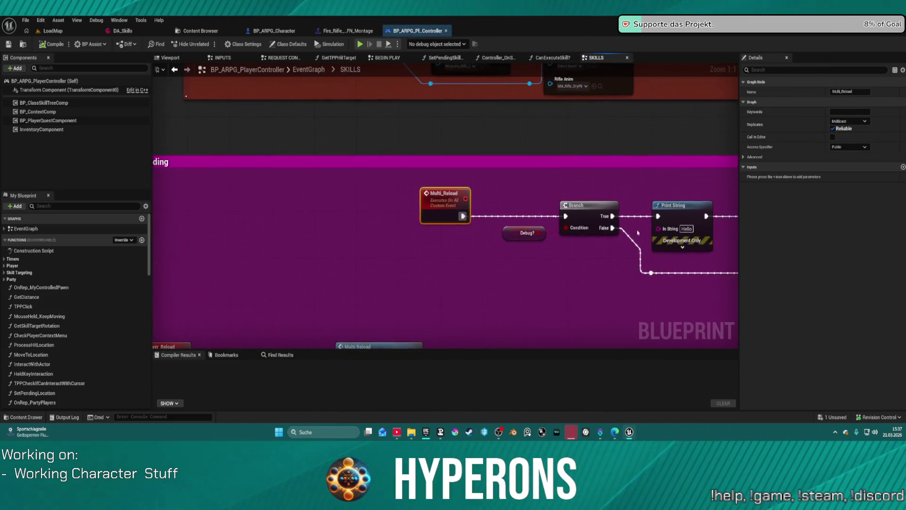
# Step: Inspect the Do Once macro feeding Reload Montage, then close the DoOnce macro tab
pyautogui.moveTo(638, 232)
pyautogui.mouseDown()
pyautogui.moveTo(335, 228)
pyautogui.moveTo(247, 210)
pyautogui.moveTo(156, 208)
pyautogui.moveTo(156, 199)
pyautogui.moveTo(175, 197)
pyautogui.mouseUp()
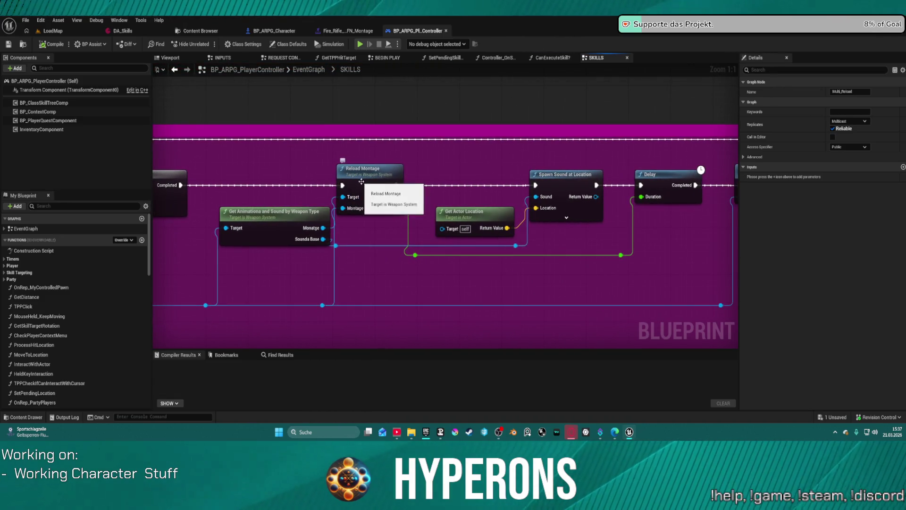
pyautogui.moveTo(425, 257)
pyautogui.mouseDown()
pyautogui.moveTo(354, 265)
pyautogui.moveTo(833, 215)
pyautogui.mouseUp()
pyautogui.moveTo(569, 122); pyautogui.dragTo(570, 123)
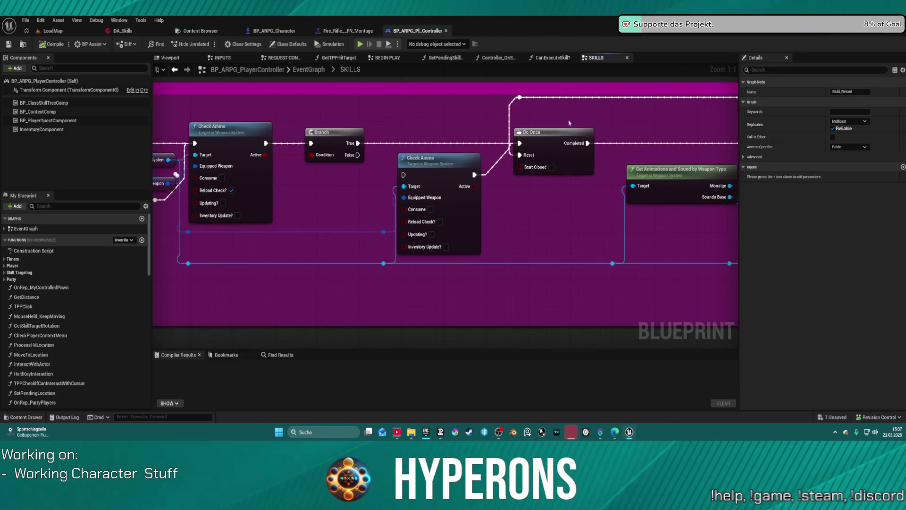
pyautogui.click(569, 149)
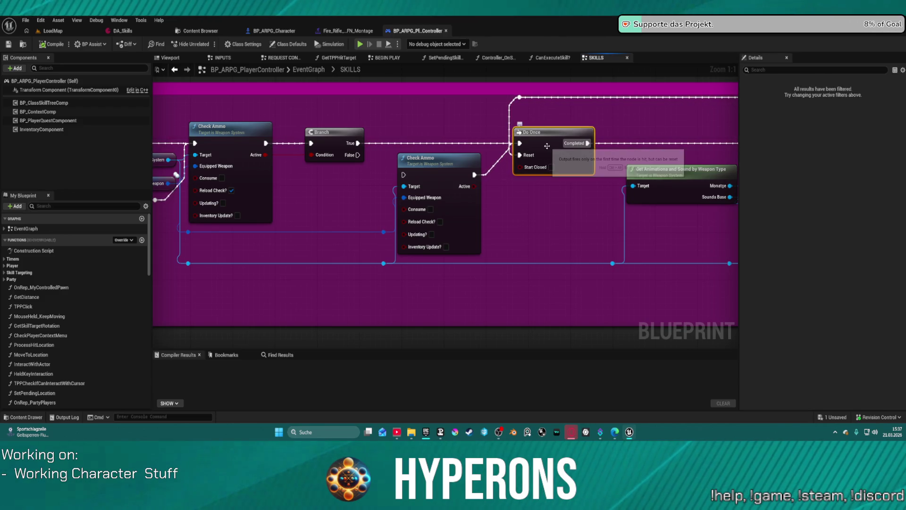
pyautogui.doubleClick(568, 149)
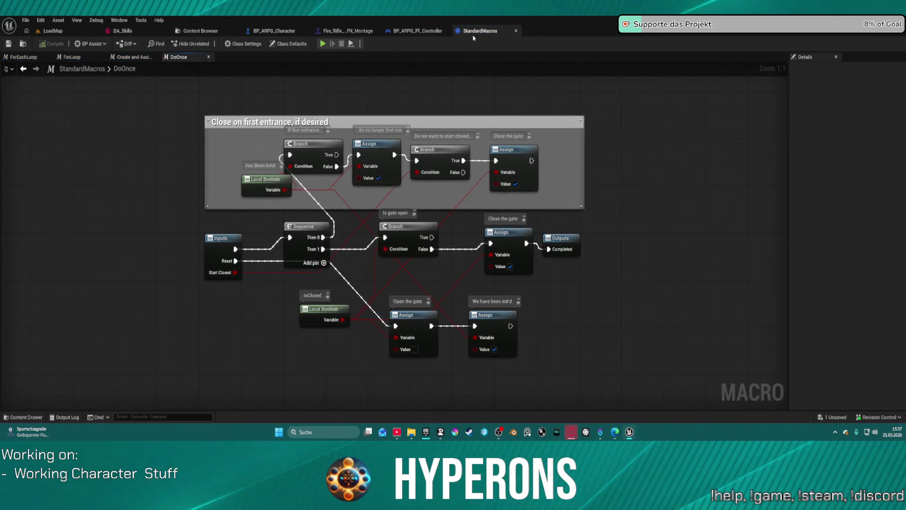
pyautogui.click(516, 31)
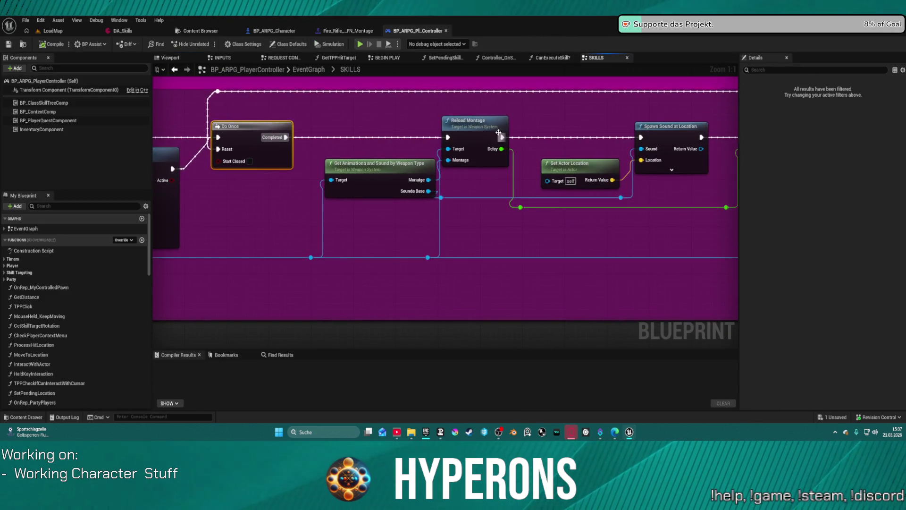
# Step: Open Reload_Montage and set Montage Play's Return Value Type to Duration
pyautogui.doubleClick(469, 130)
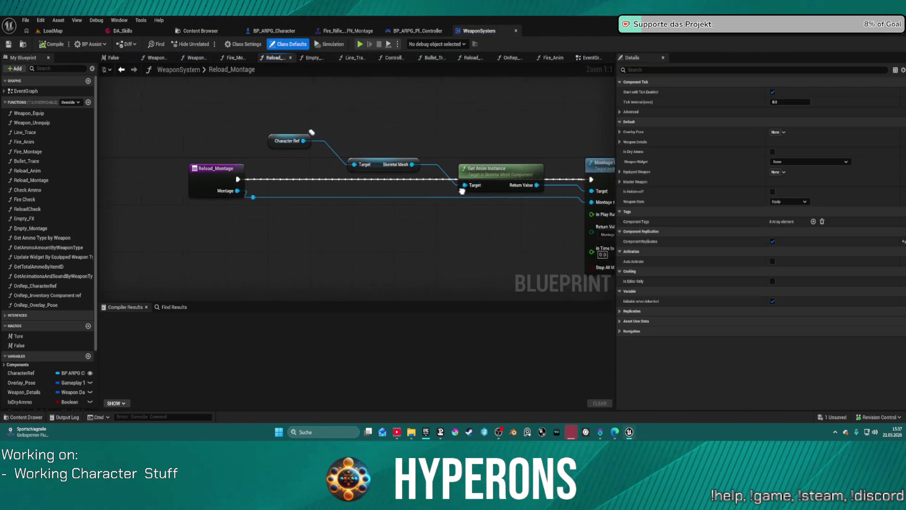
pyautogui.moveTo(373, 193); pyautogui.dragTo(309, 186)
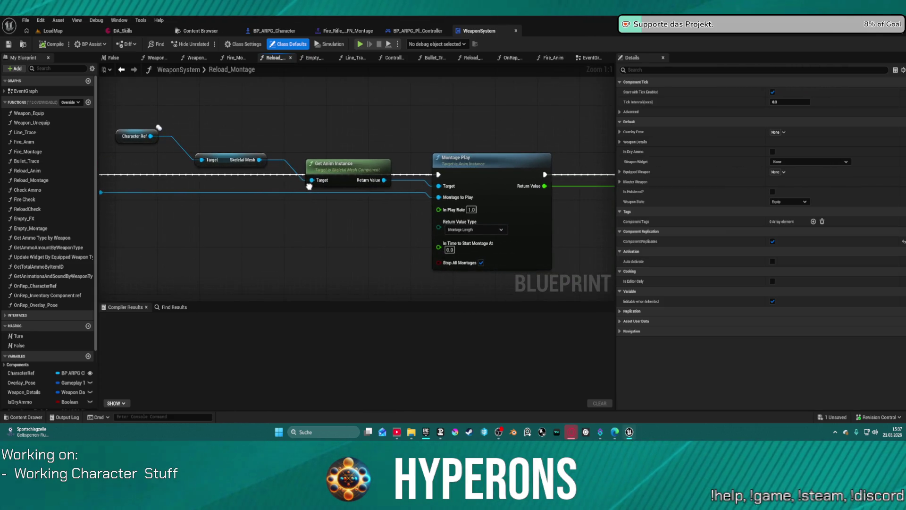
pyautogui.click(482, 230)
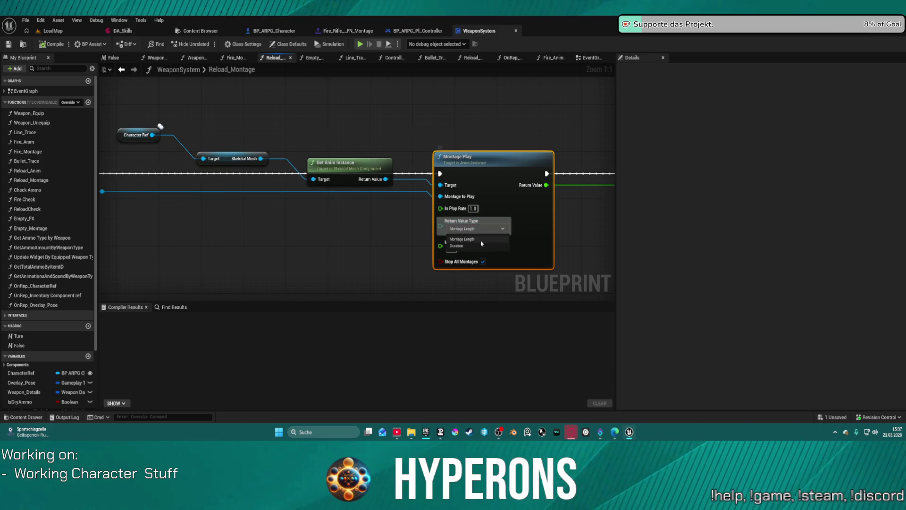
pyautogui.click(480, 247)
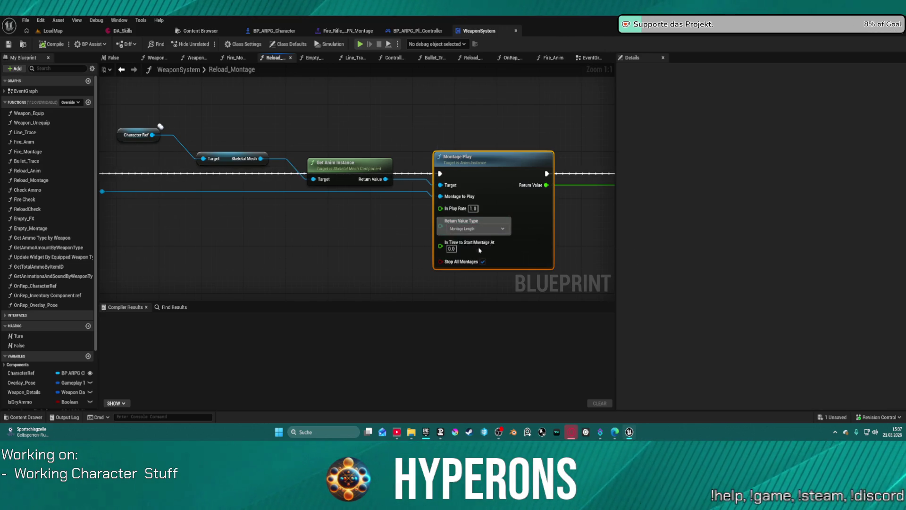
pyautogui.click(514, 103)
# Step: Return to the WeaponSystem EventGraph
pyautogui.press('Home')
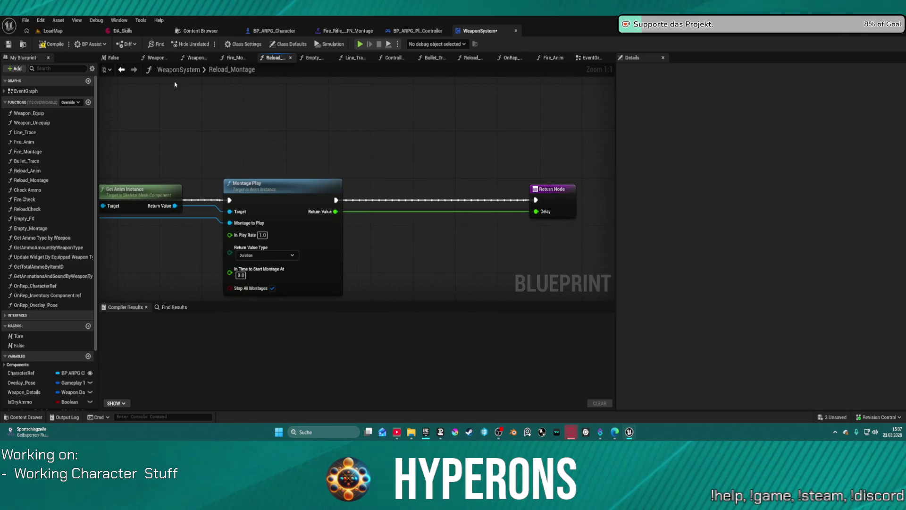
pyautogui.click(122, 70)
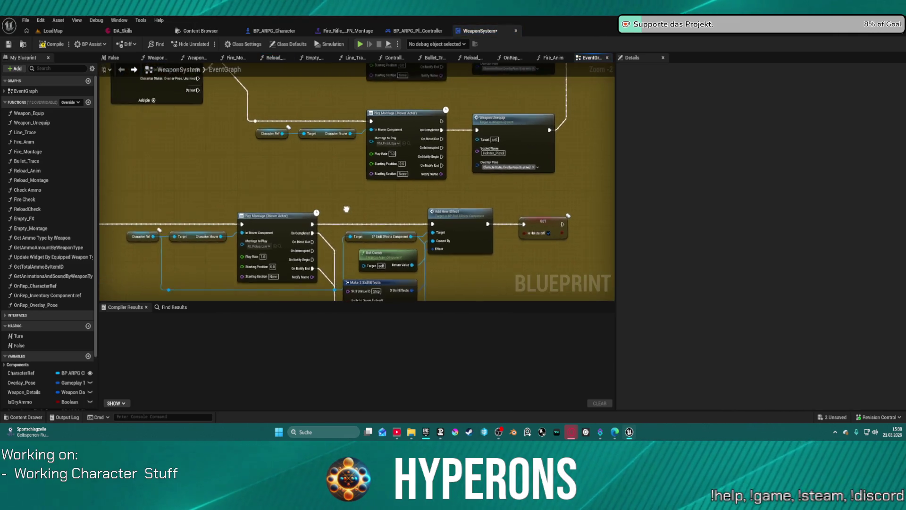
pyautogui.scroll(-4, 377, 263)
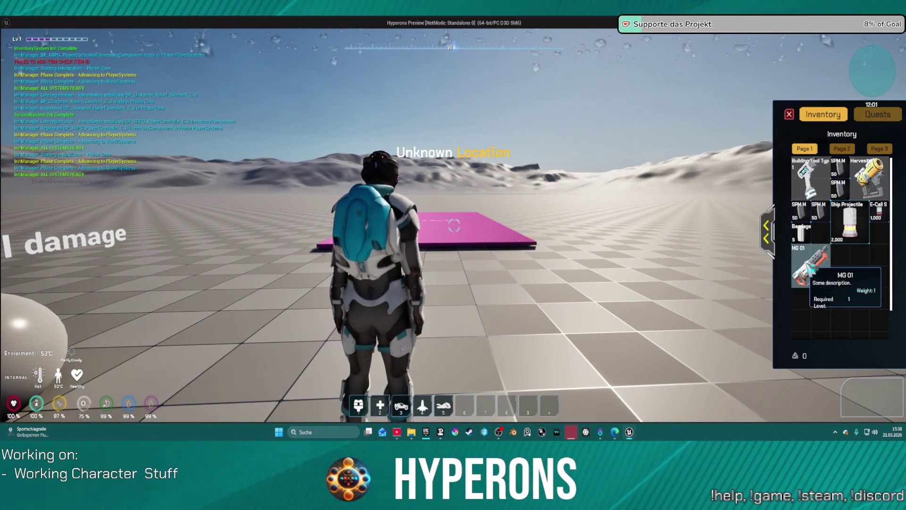
# Step: Close the in-game inventory and exit play mode back to the editor
pyautogui.press('i')
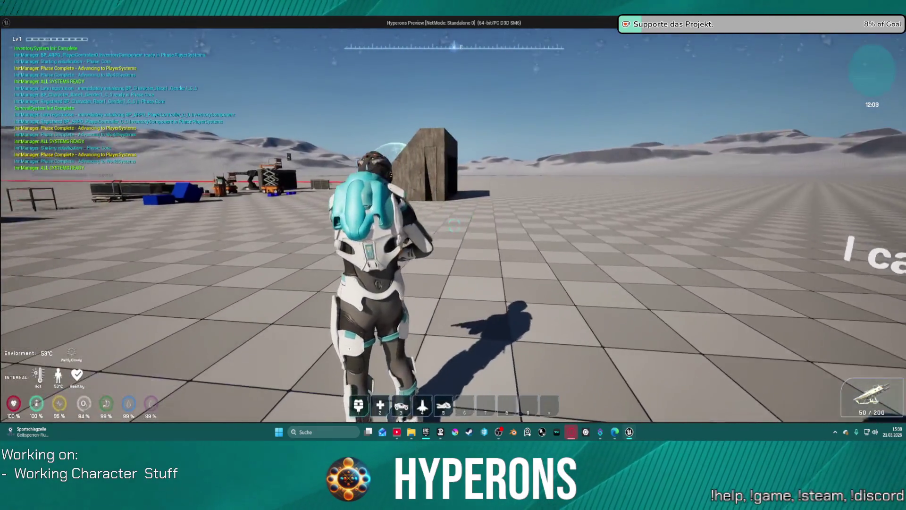
pyautogui.press('Escape')
pyautogui.moveTo(289, 127)
pyautogui.mouseDown()
pyautogui.moveTo(420, 189)
pyautogui.moveTo(365, 97)
pyautogui.mouseUp()
# Step: In the controller's SKILLS graph, open the function behind the Reload Montage node
pyautogui.click(421, 31)
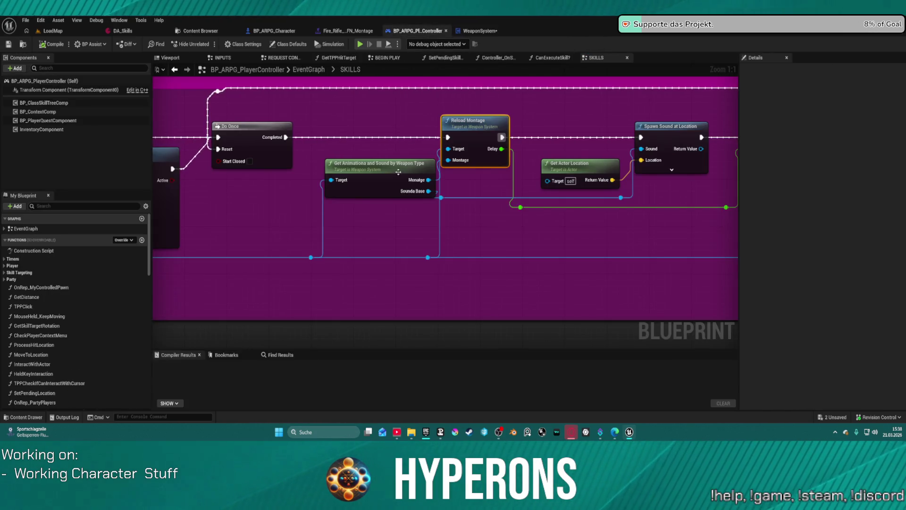
pyautogui.moveTo(458, 202)
pyautogui.mouseDown()
pyautogui.moveTo(356, 218)
pyautogui.moveTo(247, 206)
pyautogui.mouseUp()
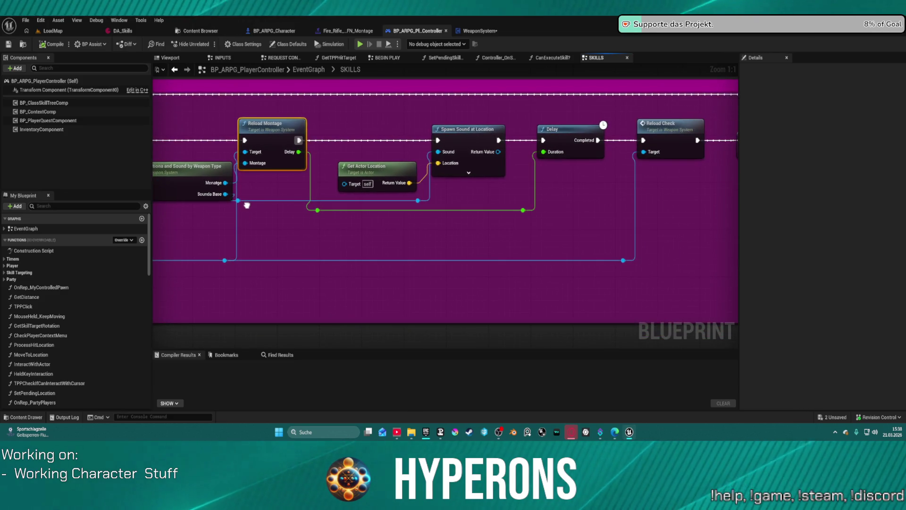
pyautogui.moveTo(227, 139); pyautogui.dragTo(345, 152)
pyautogui.doubleClick(403, 189)
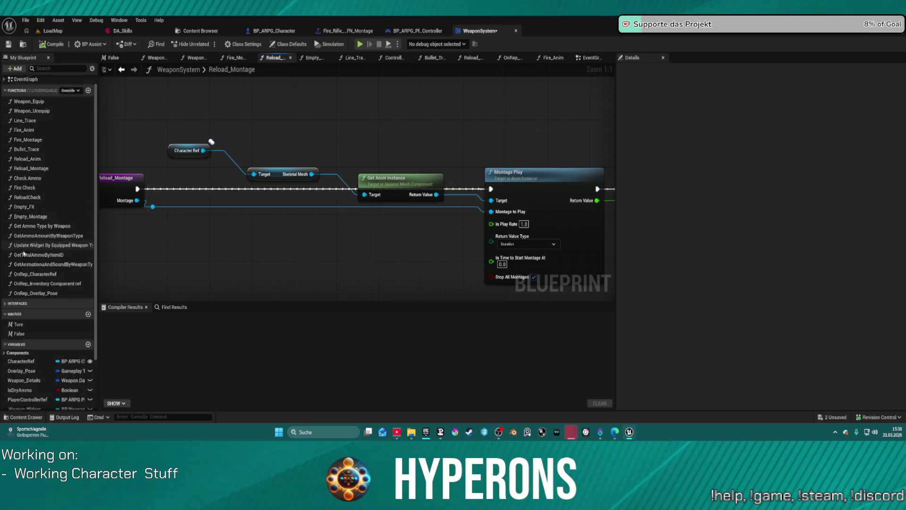
# Step: From BP_ARPG_Character, edit the WeaponSystem component and view the Reload_Montage graph
pyautogui.click(274, 31)
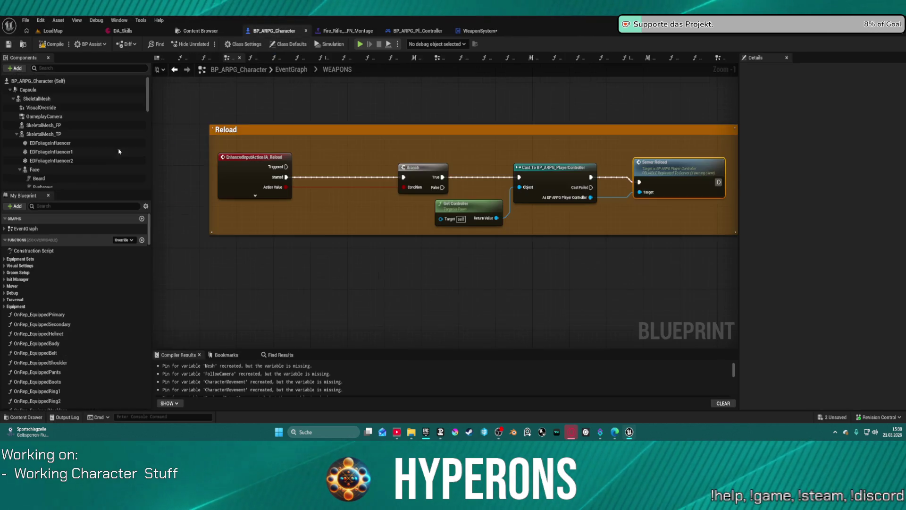
pyautogui.scroll(-3, 85, 176)
pyautogui.scroll(-1, 85, 176)
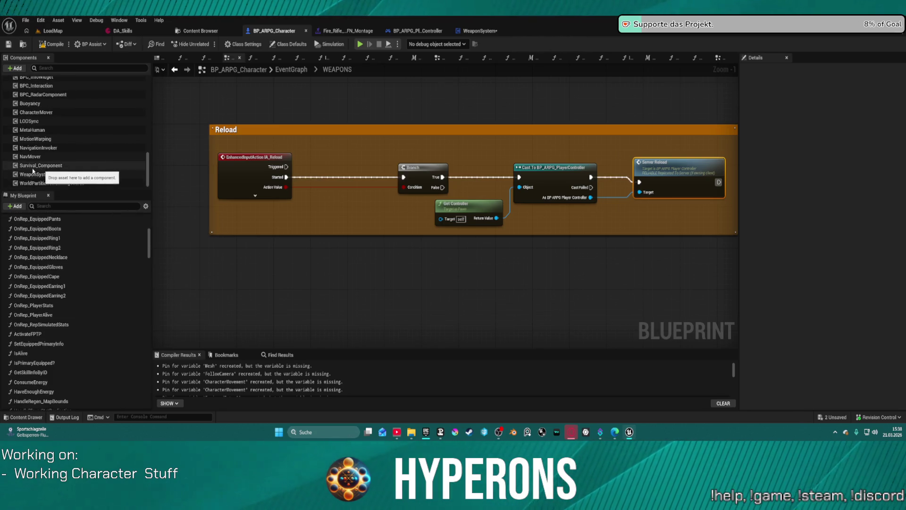
pyautogui.rightClick(27, 175)
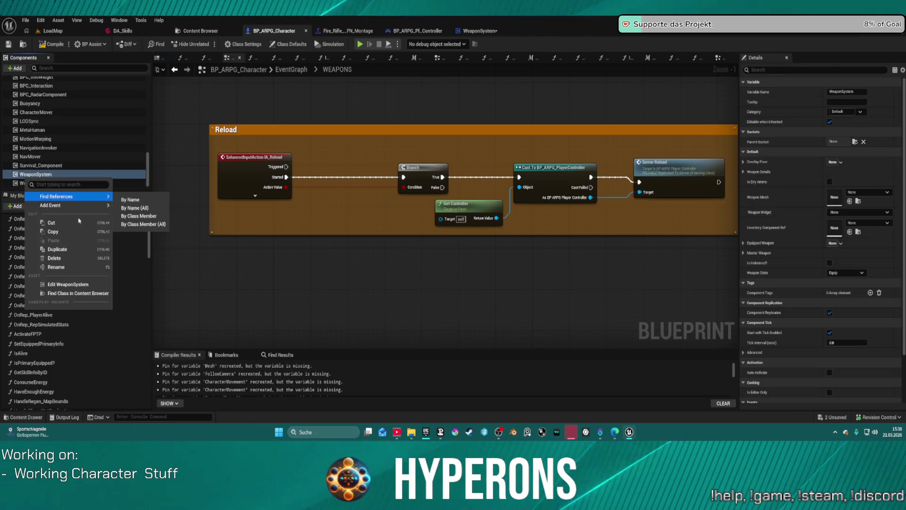
pyautogui.click(81, 284)
pyautogui.scroll(-3, 430, 148)
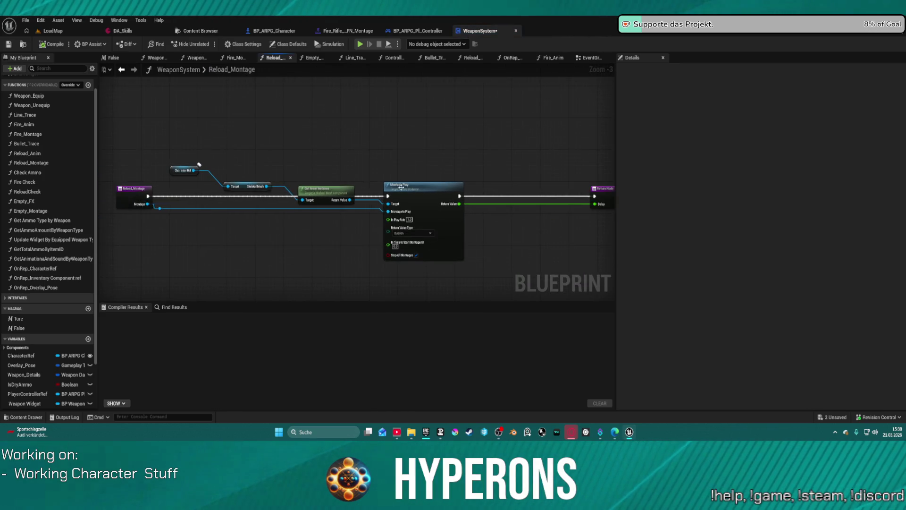
pyautogui.scroll(3, 400, 187)
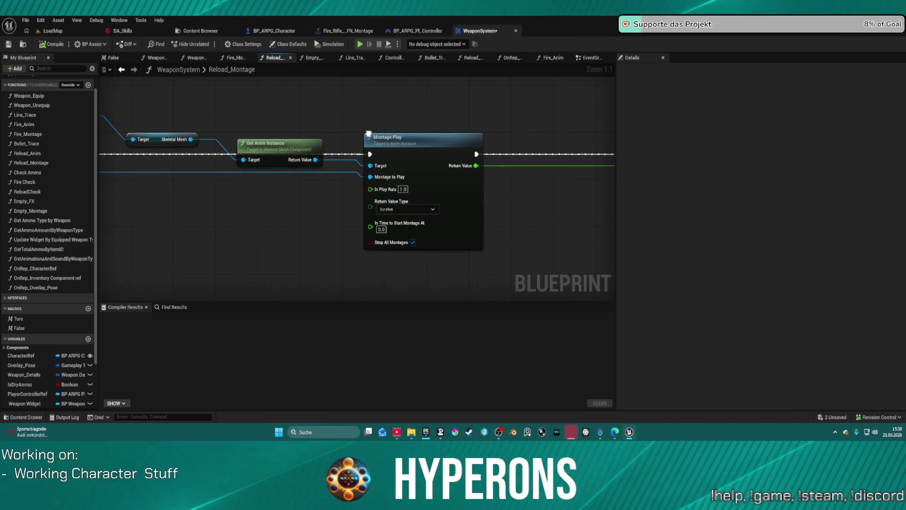
pyautogui.moveTo(369, 133); pyautogui.dragTo(267, 108)
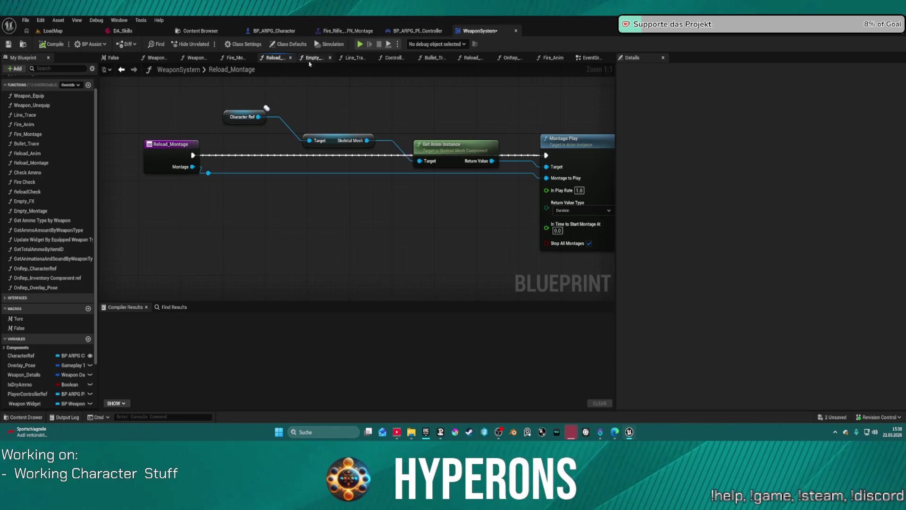
# Step: Inspect Reload_Anim's Pistol/Rifle overlay-pose switch, nudging the third Return Node slightly lower
pyautogui.click(471, 57)
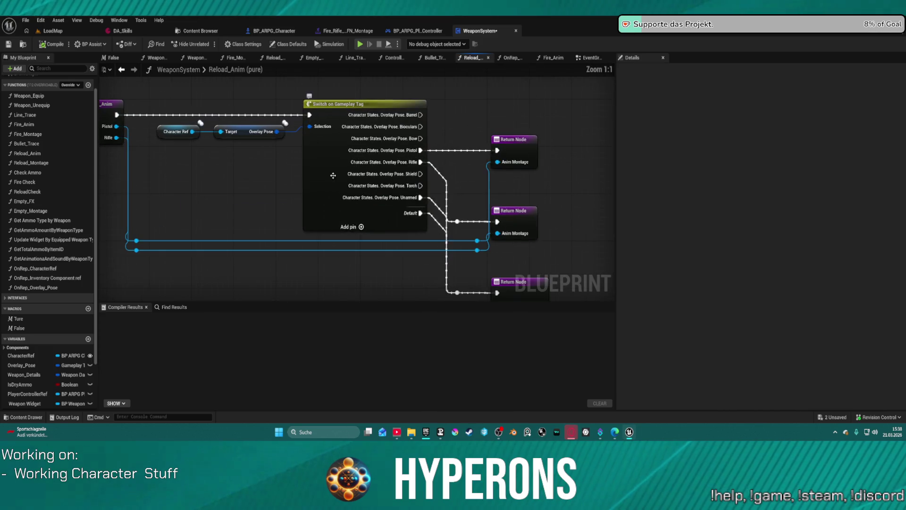
pyautogui.moveTo(328, 201)
pyautogui.mouseDown()
pyautogui.moveTo(295, 148)
pyautogui.moveTo(355, 204)
pyautogui.moveTo(407, 217)
pyautogui.mouseUp()
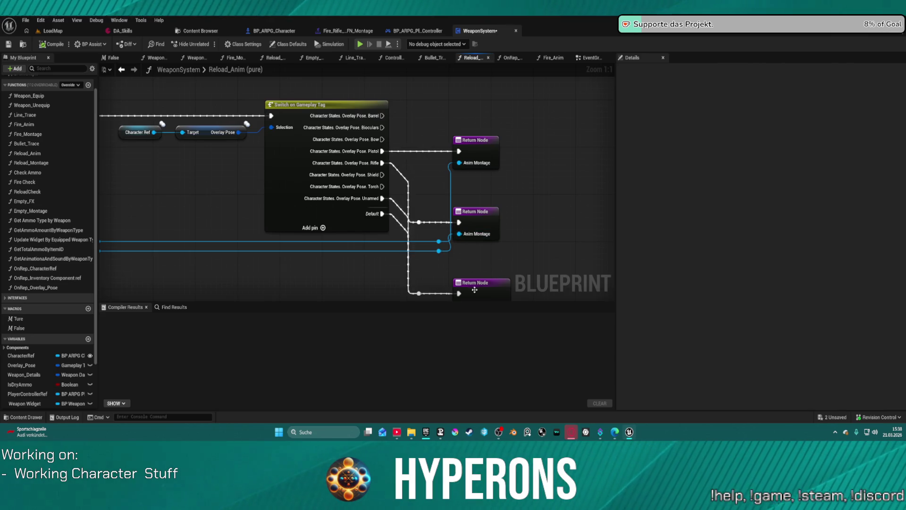
pyautogui.moveTo(474, 290); pyautogui.dragTo(475, 294)
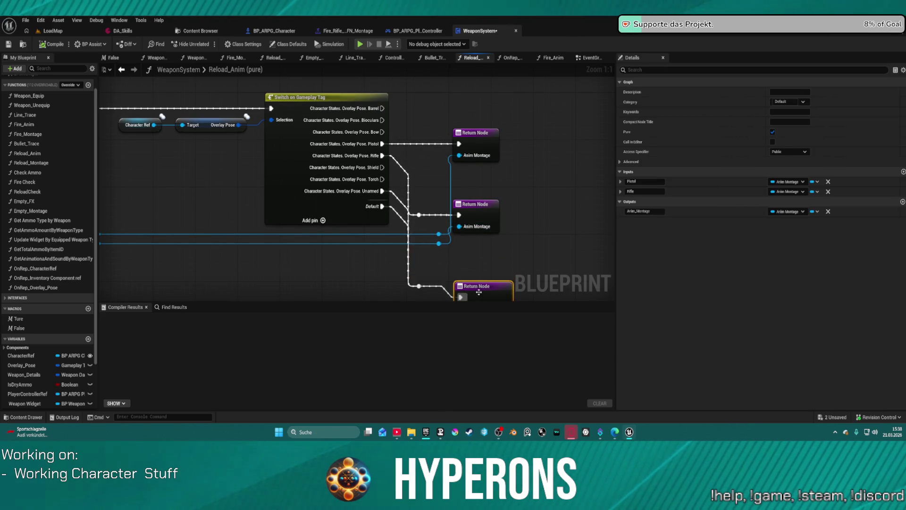
pyautogui.rightClick(479, 284)
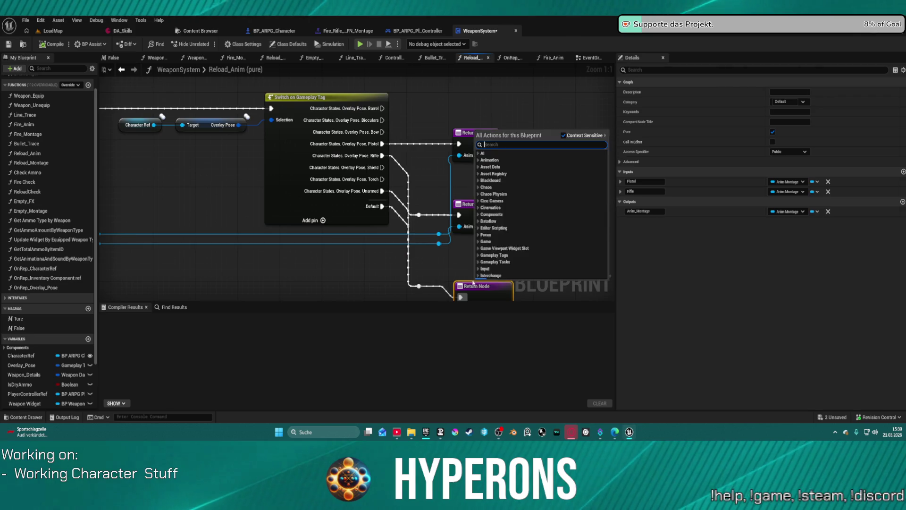
pyautogui.moveTo(283, 172); pyautogui.dragTo(351, 171)
pyautogui.moveTo(148, 103); pyautogui.dragTo(217, 97)
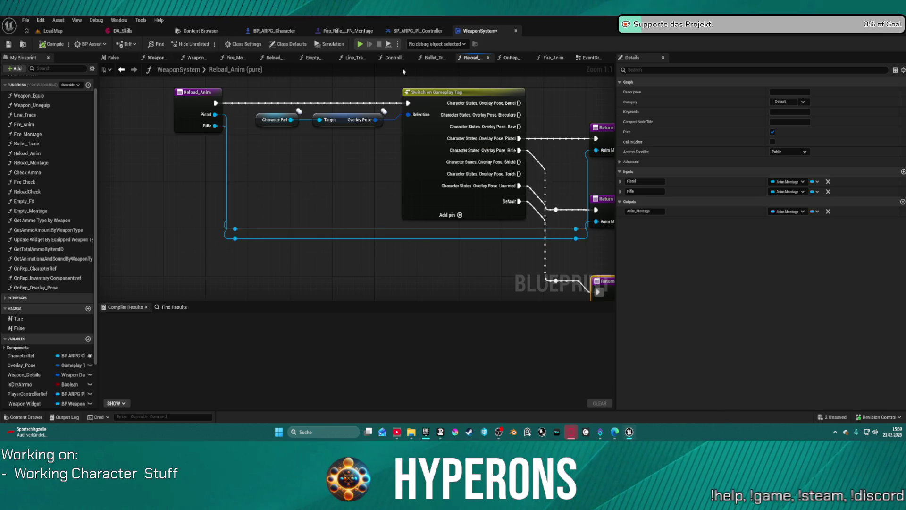
pyautogui.click(585, 58)
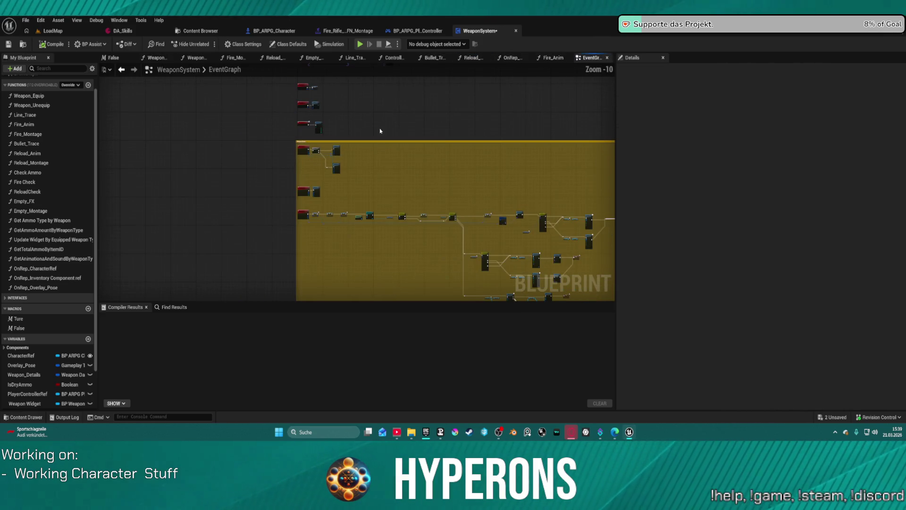
# Step: Pan the WeaponSystem EventGraph to view the SetEquipped and other red event nodes
pyautogui.scroll(7, 344, 194)
pyautogui.moveTo(276, 150)
pyautogui.mouseDown()
pyautogui.moveTo(295, 227)
pyautogui.moveTo(293, 302)
pyautogui.mouseUp()
pyautogui.scroll(-7, 292, 189)
pyautogui.moveTo(283, 94)
pyautogui.mouseDown()
pyautogui.moveTo(288, 227)
pyautogui.moveTo(307, 297)
pyautogui.mouseUp()
pyautogui.scroll(9, 286, 130)
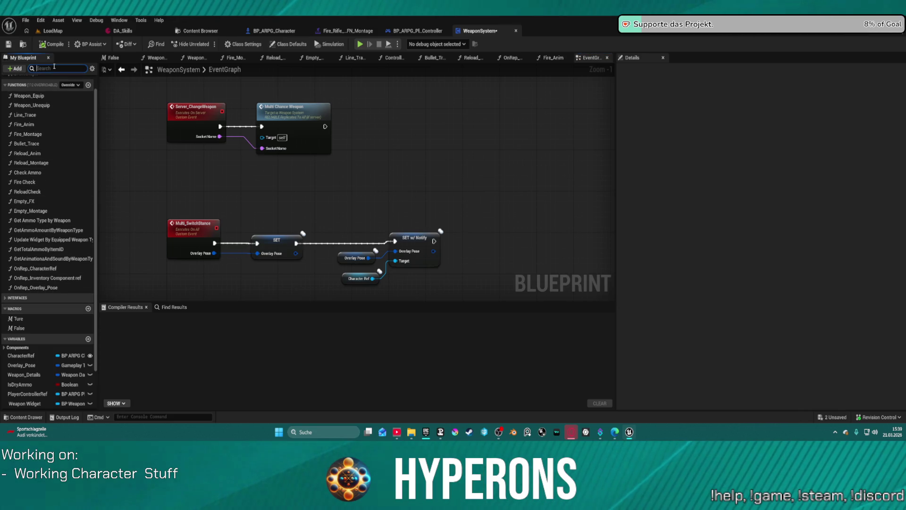
# Step: Search 'reload' in My Blueprint and browse Reload_Montage, finishing on ReloadCheck
pyautogui.write('reload')
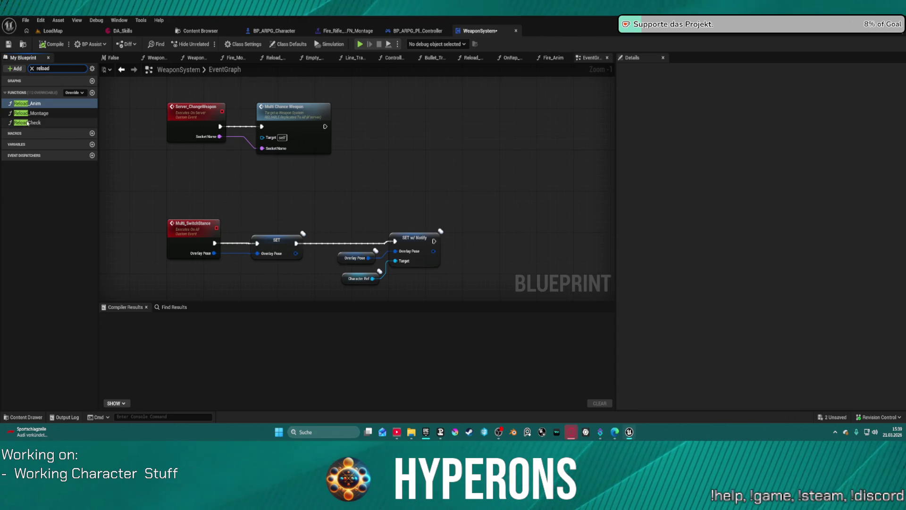
pyautogui.doubleClick(27, 123)
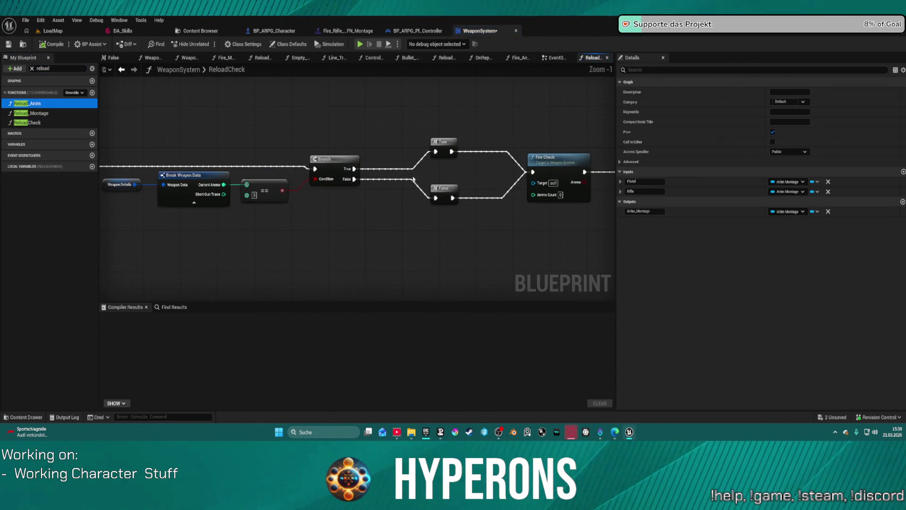
pyautogui.doubleClick(33, 113)
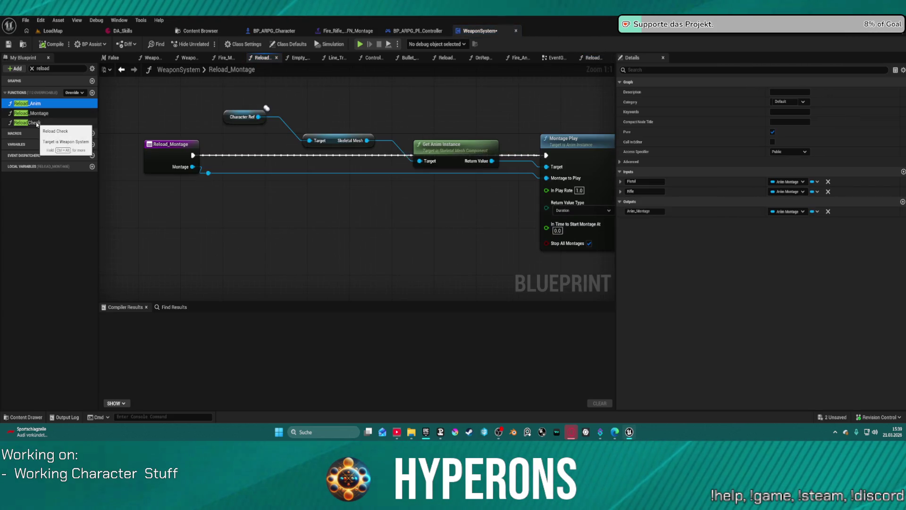
pyautogui.doubleClick(37, 124)
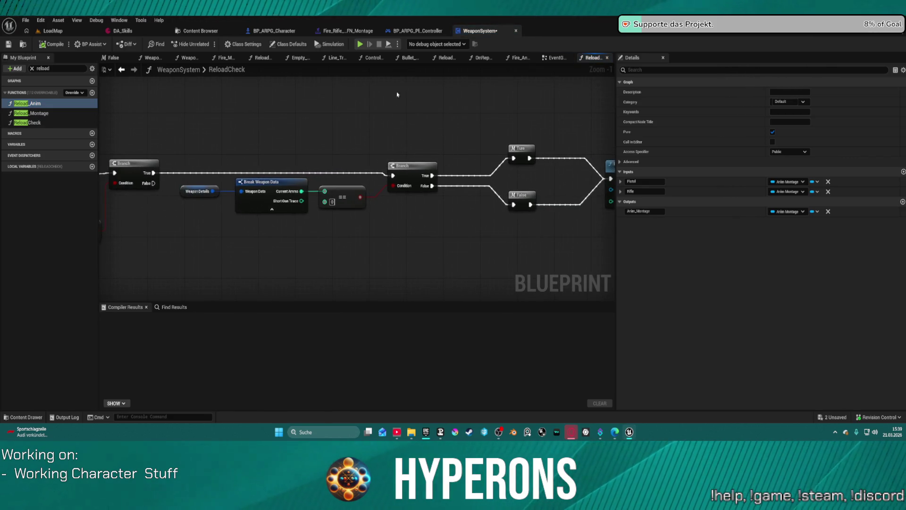
pyautogui.scroll(-3, 378, 151)
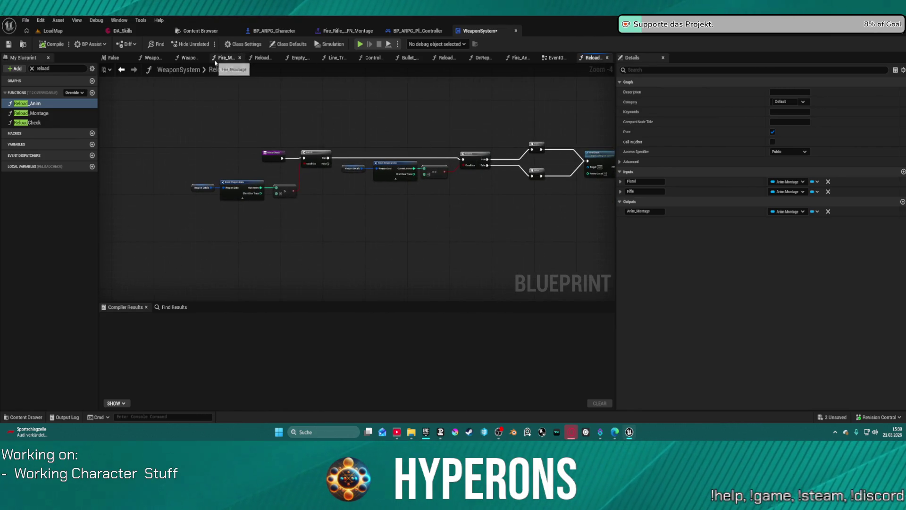
# Step: Add a breakpoint on the SKILLS graph's Check Ammo node
pyautogui.click(405, 31)
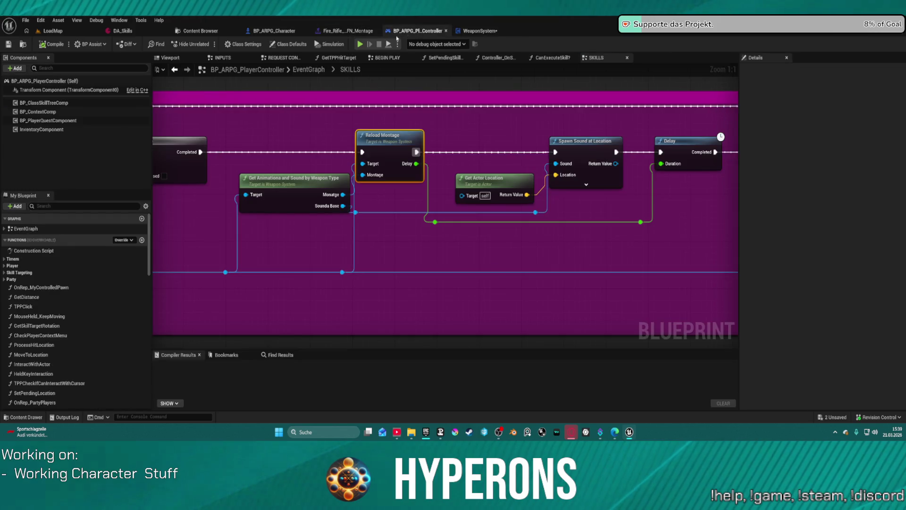
pyautogui.rightClick(254, 158)
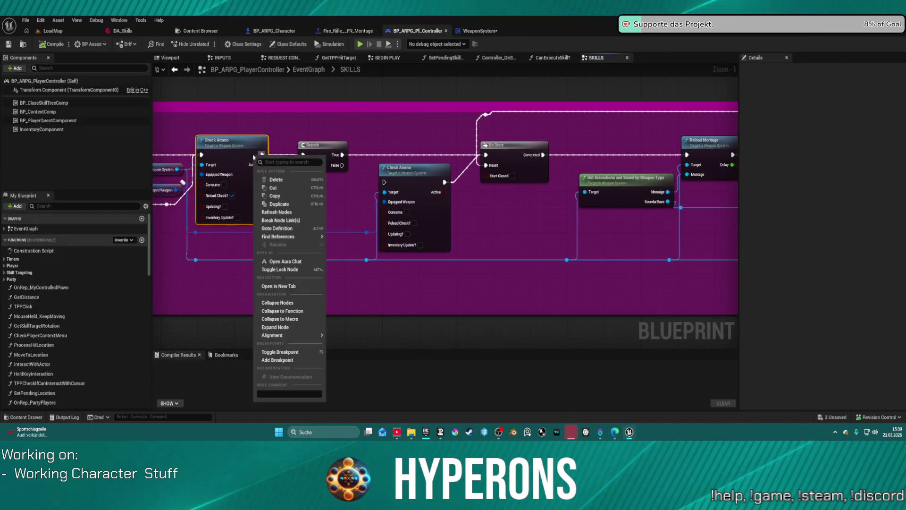
pyautogui.click(282, 361)
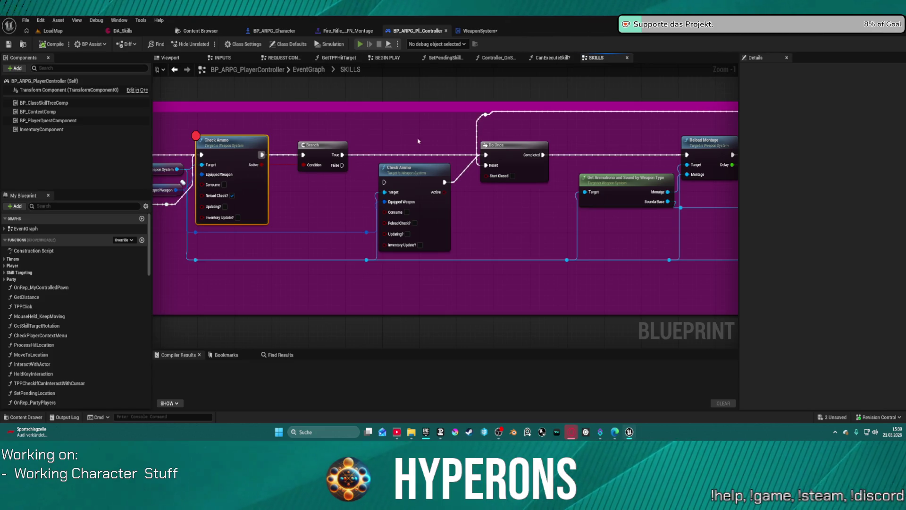
# Step: Play-test to hit the breakpoint, stop the session, and move the Equipped Weapon getter left
pyautogui.hotkey('alt', 'p')
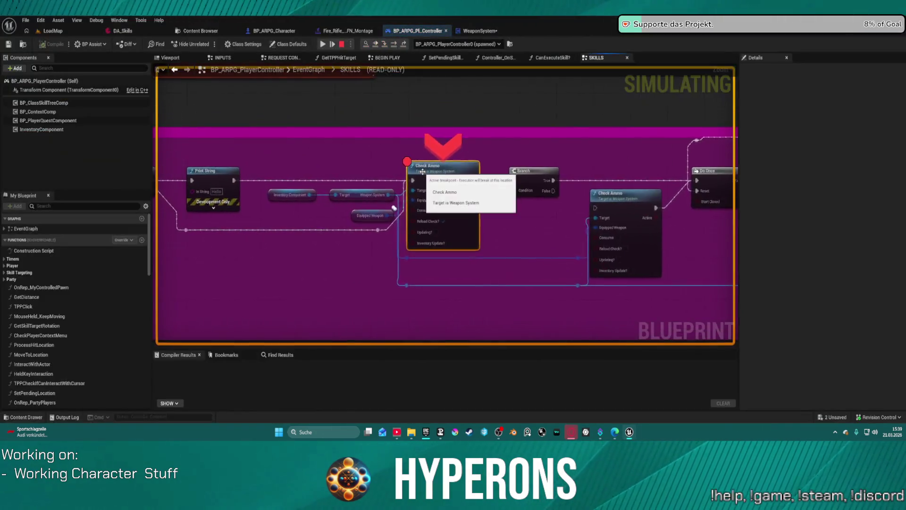
pyautogui.click(323, 44)
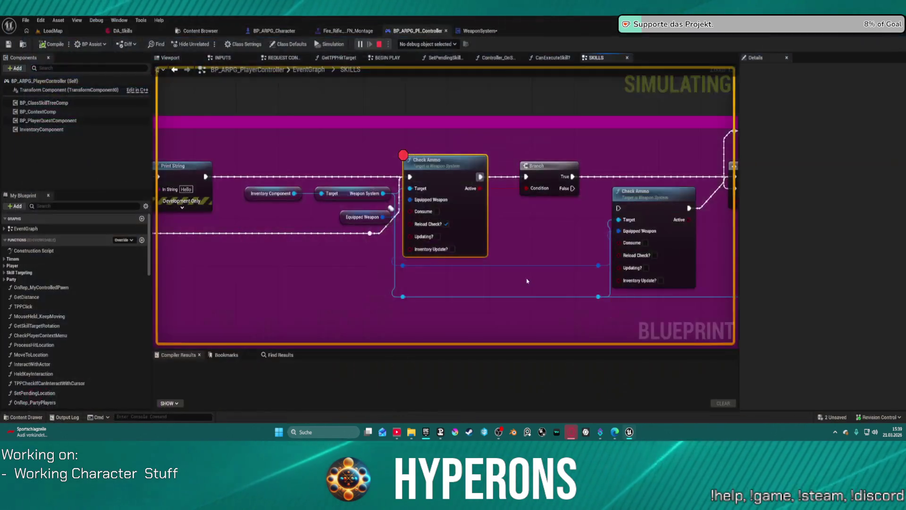
pyautogui.press('Escape')
pyautogui.moveTo(375, 166)
pyautogui.mouseDown()
pyautogui.moveTo(565, 164)
pyautogui.moveTo(558, 164)
pyautogui.mouseUp()
pyautogui.moveTo(592, 220)
pyautogui.mouseDown()
pyautogui.moveTo(420, 241)
pyautogui.moveTo(477, 263)
pyautogui.mouseUp()
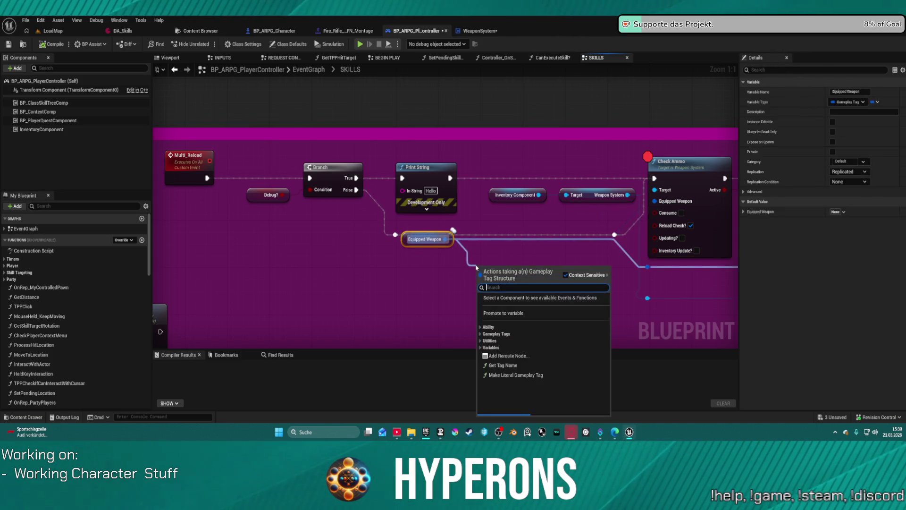
# Step: Dismiss the gameplay tag action list, wire from Equipped Weapon, then open Check Ammo's function graph
pyautogui.write('bi')
pyautogui.click(506, 244)
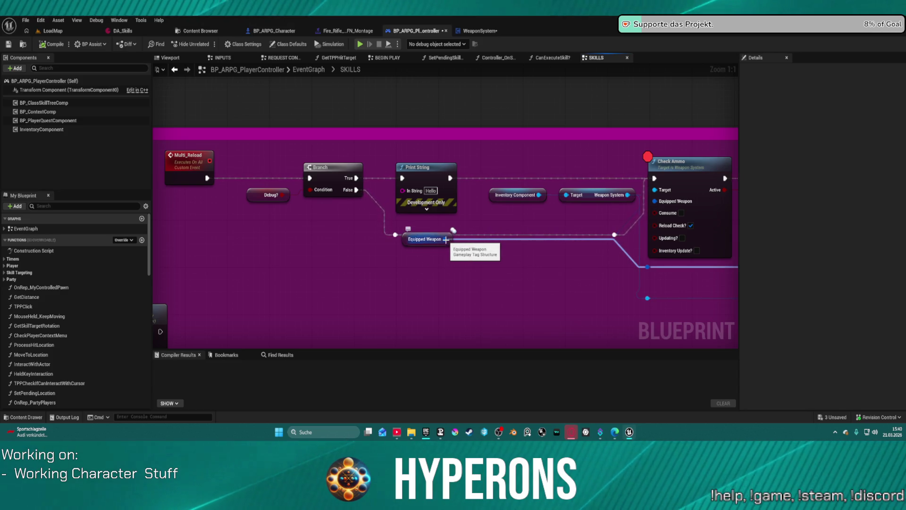
pyautogui.moveTo(444, 240)
pyautogui.mouseDown()
pyautogui.moveTo(487, 282)
pyautogui.moveTo(468, 262)
pyautogui.moveTo(487, 280)
pyautogui.moveTo(429, 273)
pyautogui.moveTo(416, 258)
pyautogui.moveTo(263, 243)
pyautogui.mouseUp()
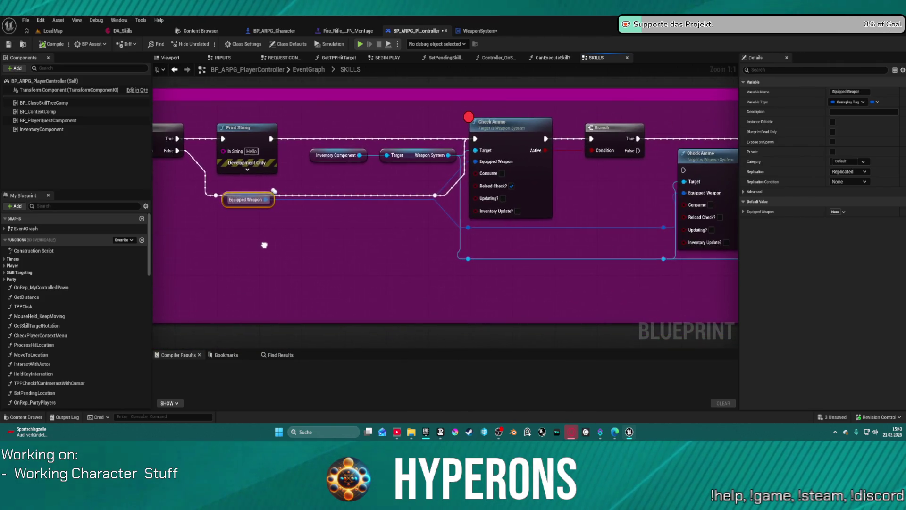
pyautogui.doubleClick(511, 141)
# Step: View Check Ammo's entry, then step back through ReloadCheck to the Reload_Montage graph
pyautogui.scroll(3, 330, 198)
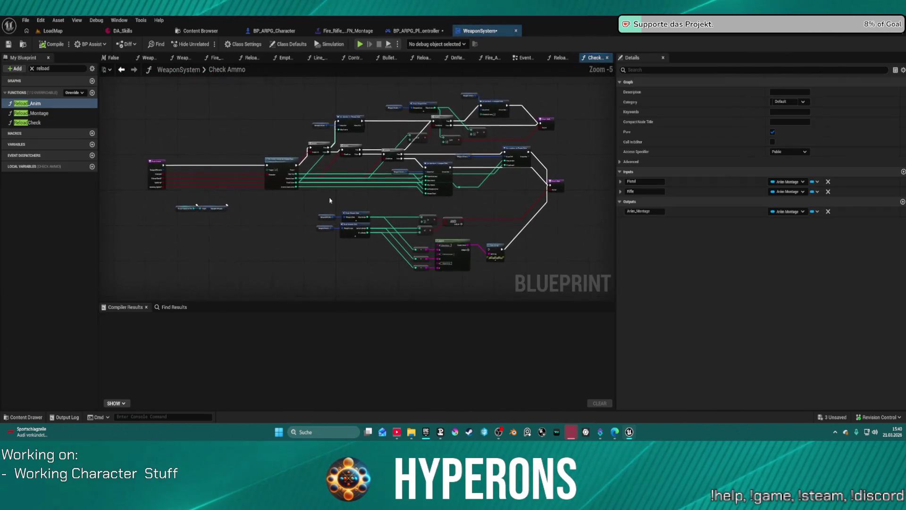
pyautogui.moveTo(320, 177)
pyautogui.mouseDown()
pyautogui.moveTo(417, 187)
pyautogui.moveTo(148, 184)
pyautogui.moveTo(155, 212)
pyautogui.moveTo(419, 72)
pyautogui.mouseUp()
pyautogui.click(122, 71)
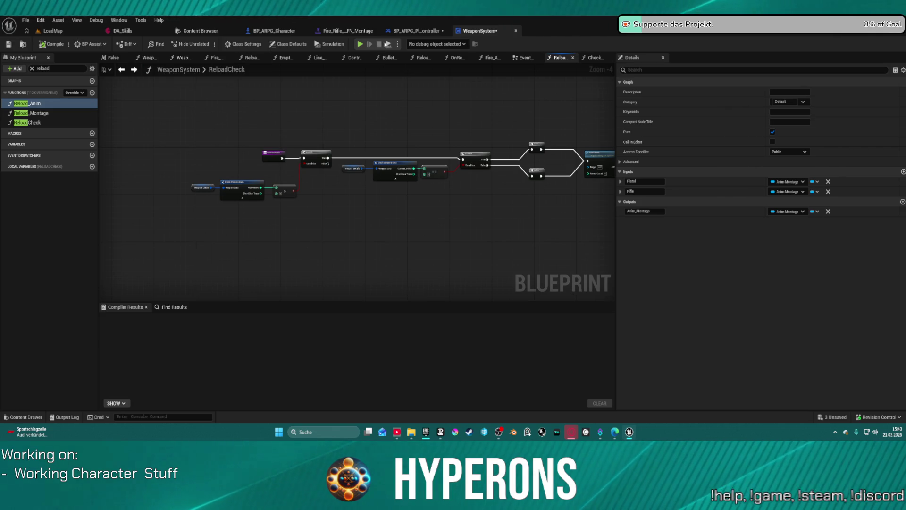
pyautogui.click(120, 72)
pyautogui.scroll(2, 330, 161)
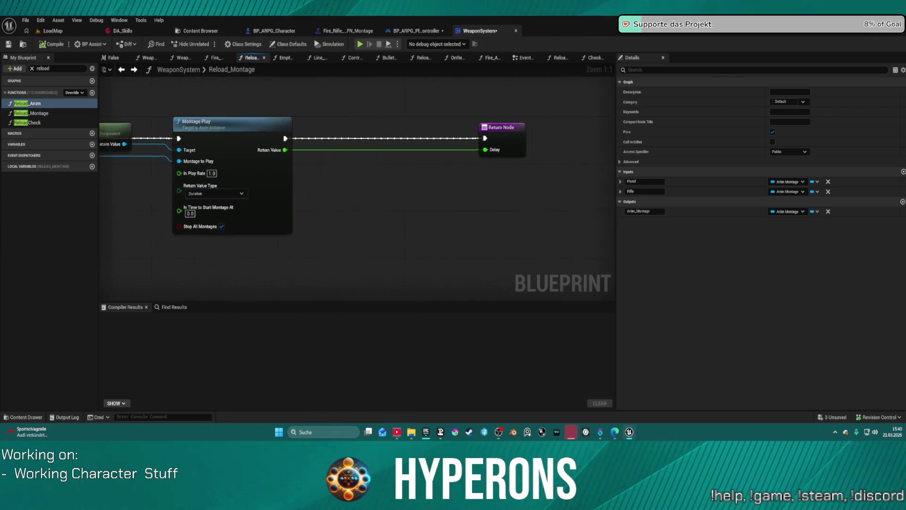
pyautogui.scroll(-1, 331, 161)
pyautogui.moveTo(331, 161); pyautogui.dragTo(456, 149)
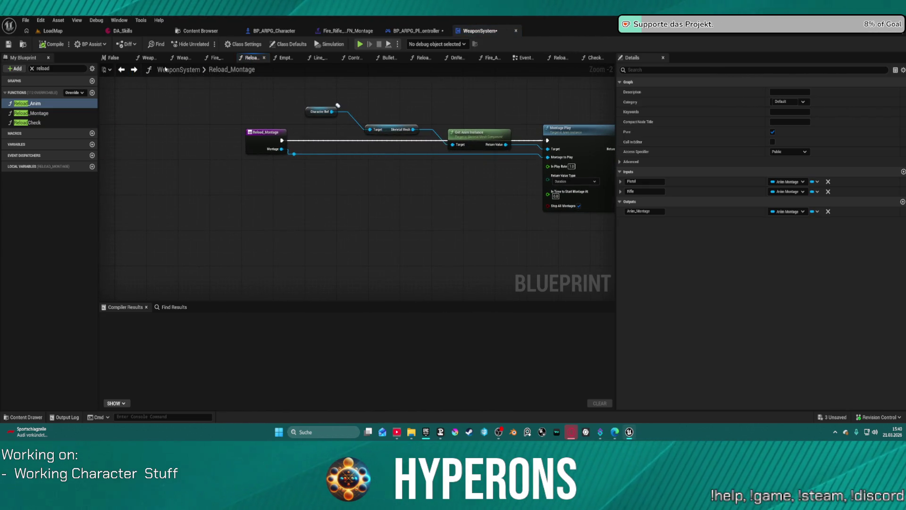
# Step: Browse the WeaponSystem EventGraph using the graph Back and Forward arrows
pyautogui.click(523, 58)
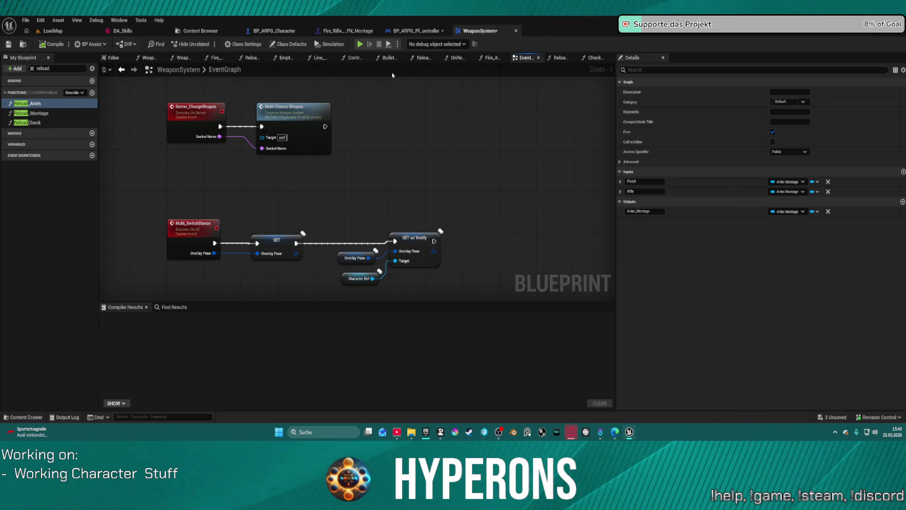
pyautogui.click(122, 69)
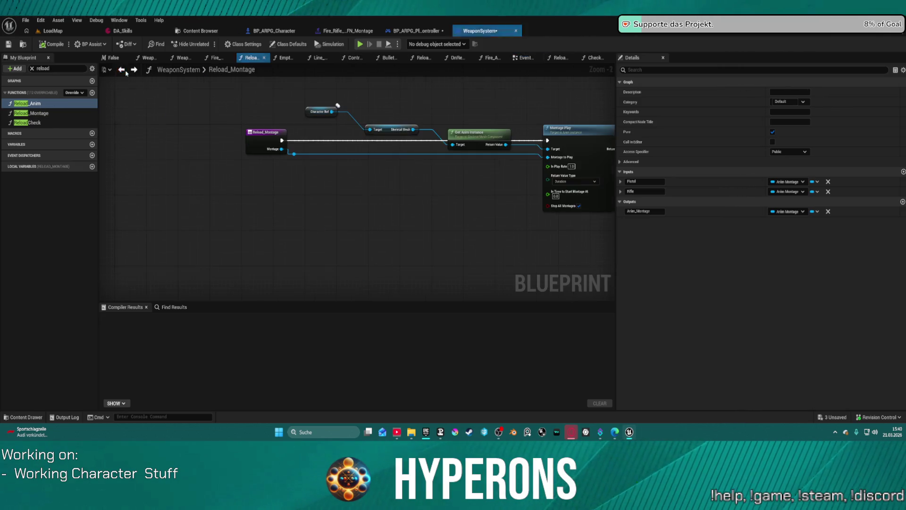
pyautogui.click(122, 69)
pyautogui.click(122, 70)
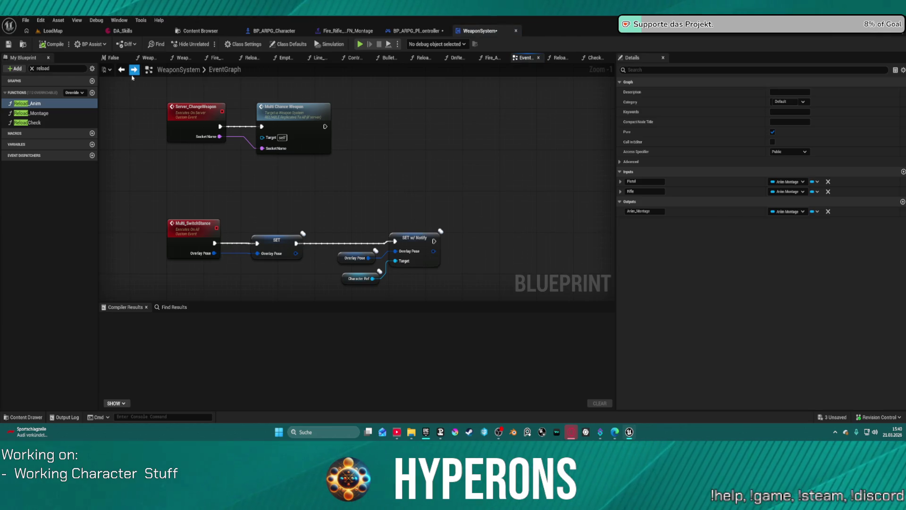
pyautogui.scroll(-1, 326, 178)
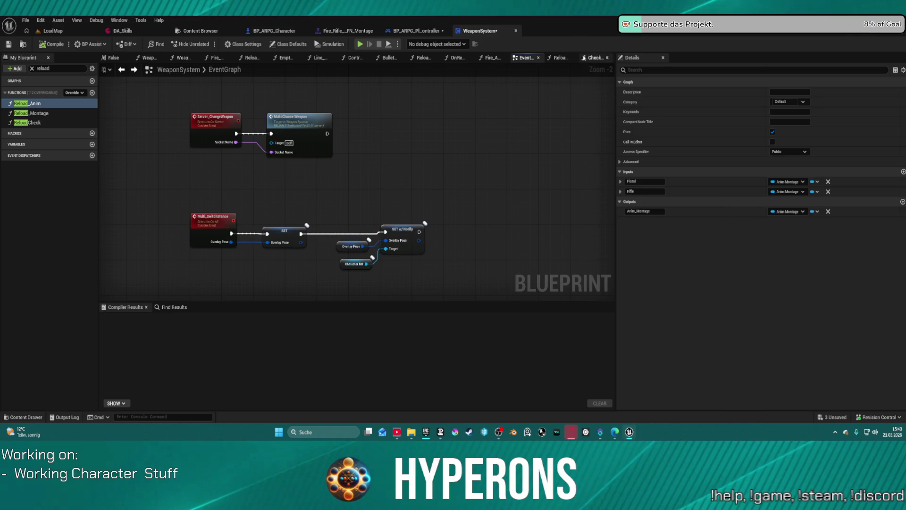
pyautogui.scroll(-5, 330, 123)
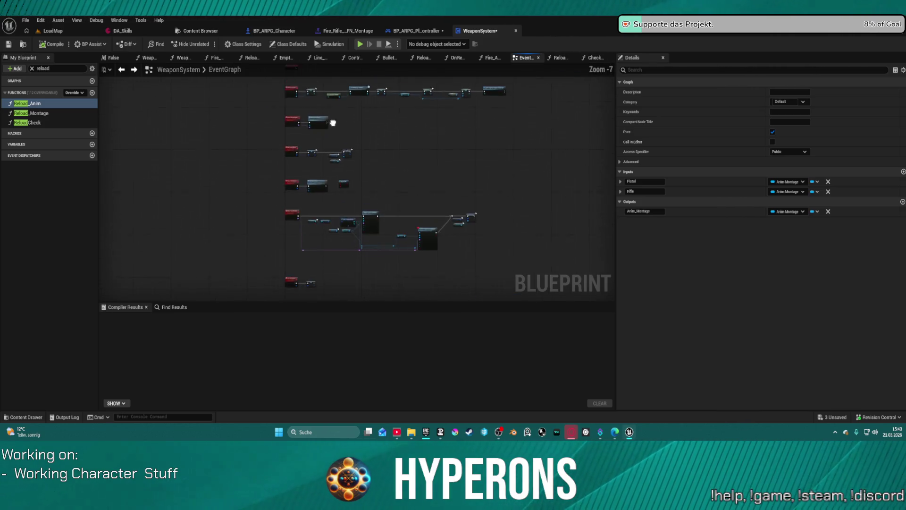
pyautogui.scroll(6, 351, 191)
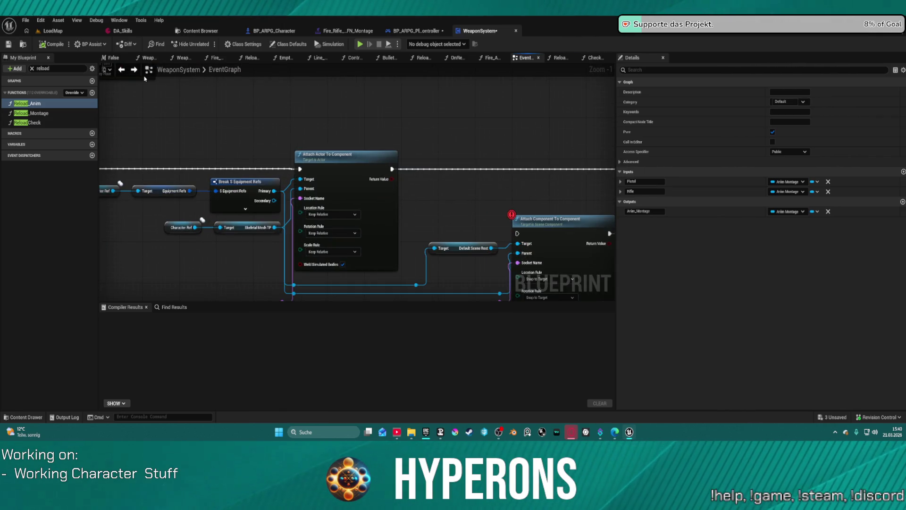
# Step: Open Reload_Montage then ReloadCheck, and return to the player controller blueprint
pyautogui.doubleClick(42, 114)
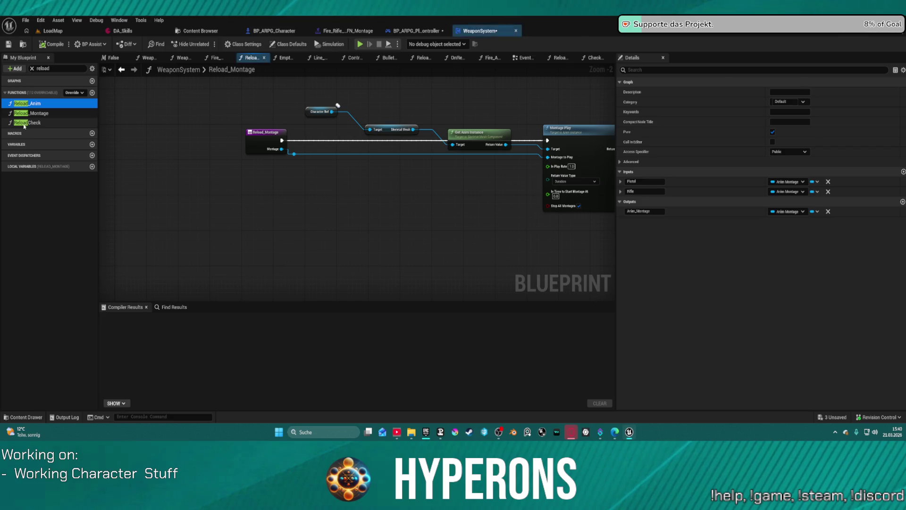
pyautogui.doubleClick(27, 122)
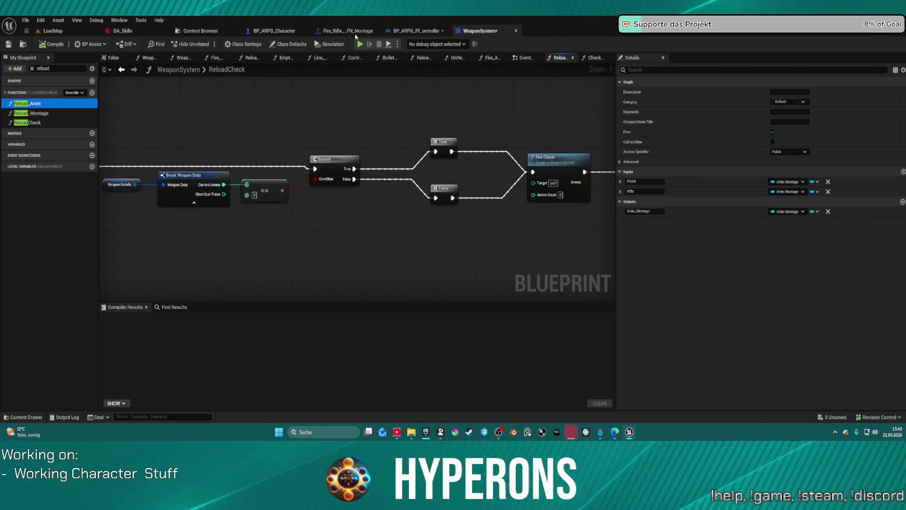
pyautogui.click(411, 31)
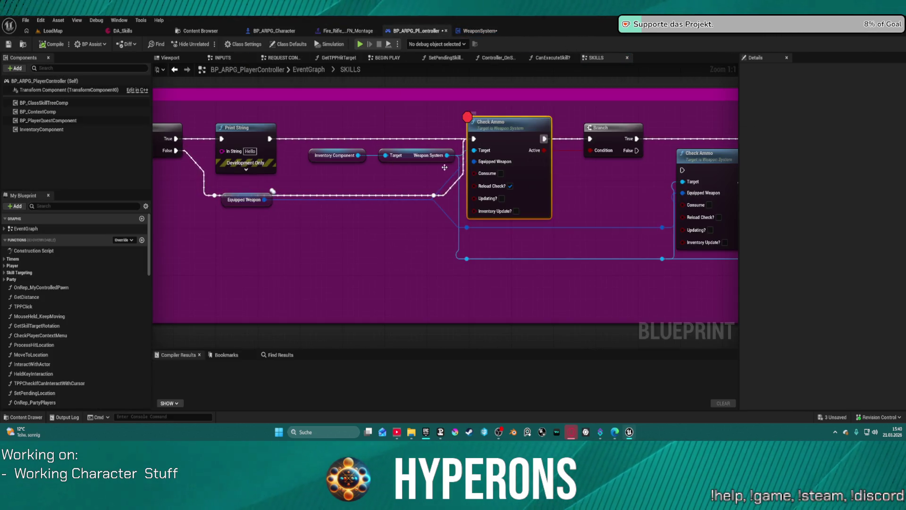
# Step: Place a Make Literal Gameplay Tag Container node near Equipped Weapon in BP_ARPG_PlayerController's SKILLS graph
pyautogui.moveTo(300, 227)
pyautogui.mouseDown()
pyautogui.moveTo(389, 224)
pyautogui.moveTo(411, 249)
pyautogui.mouseUp()
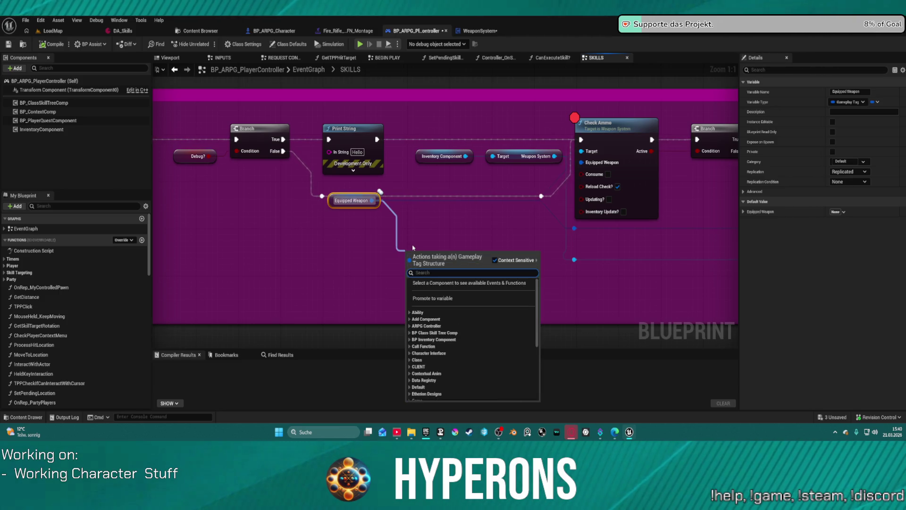
pyautogui.click(380, 250)
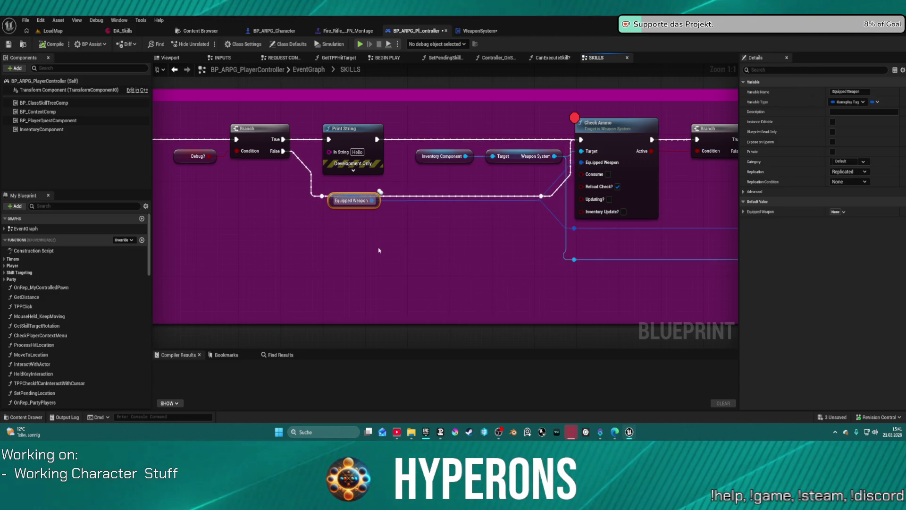
pyautogui.rightClick(379, 250)
pyautogui.write('make li')
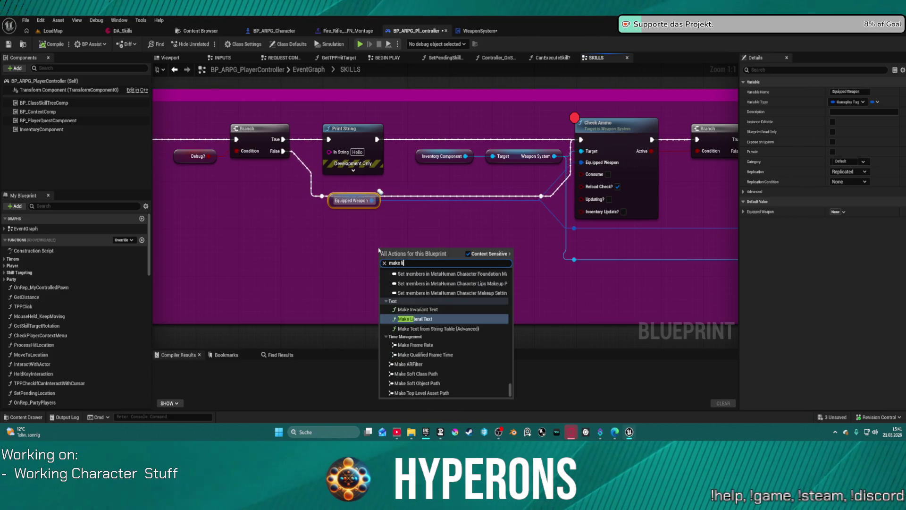
pyautogui.write('teral')
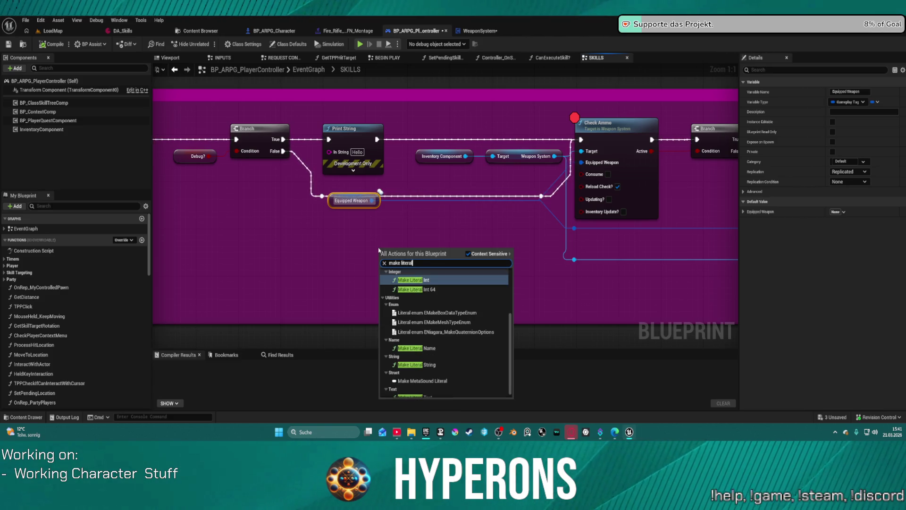
pyautogui.scroll(-1, 420, 311)
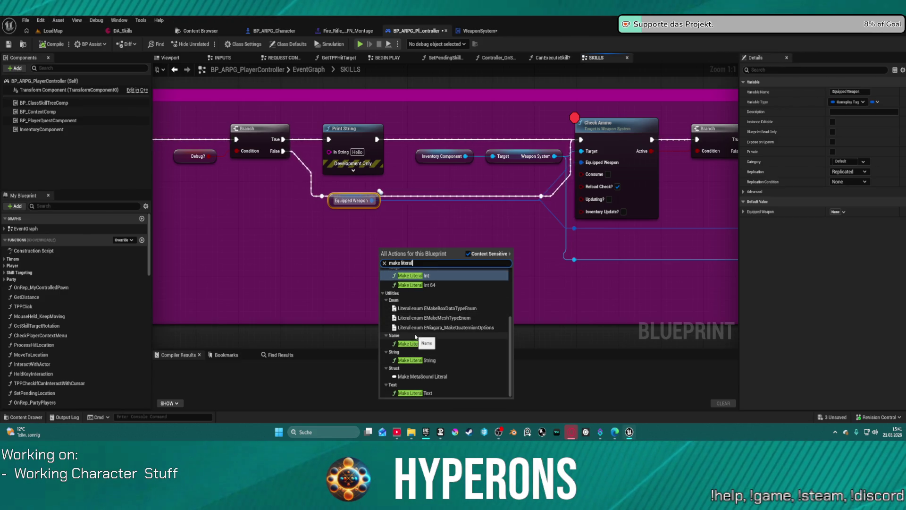
pyautogui.write(' game')
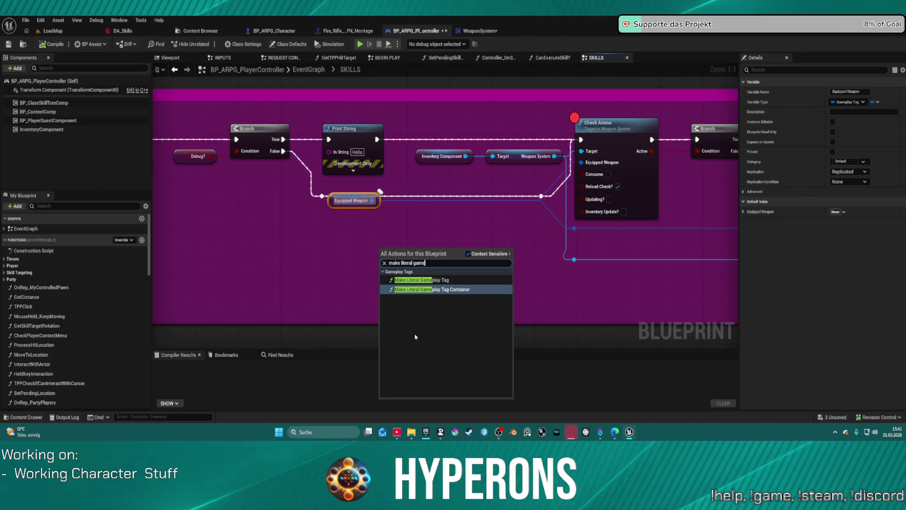
pyautogui.press('Return')
# Step: Add the Inventory.Category.Weapons and Inventory.Primary.Weapon tags to the container's value
pyautogui.click(423, 265)
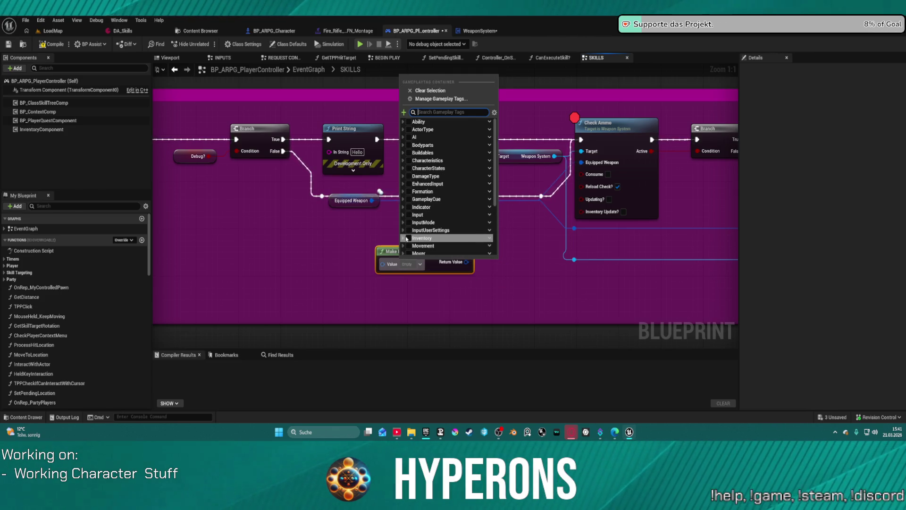
pyautogui.click(404, 238)
pyautogui.scroll(-3, 411, 225)
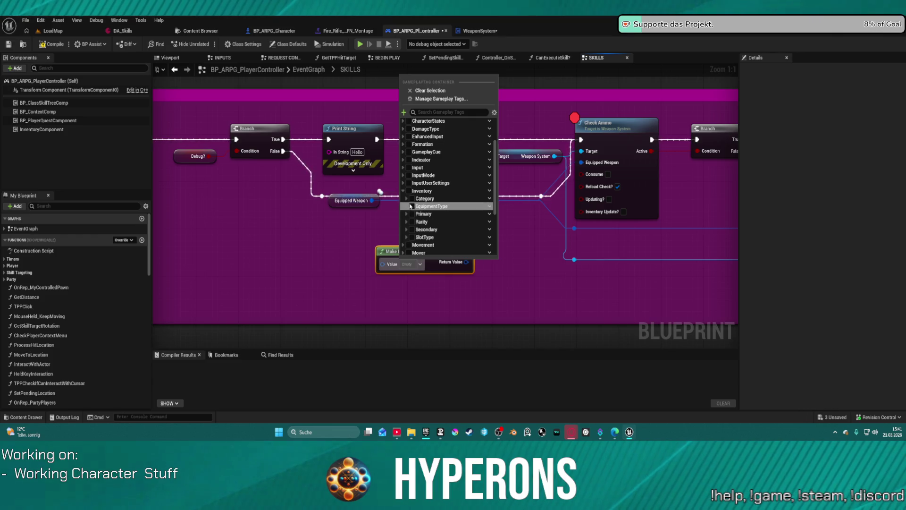
pyautogui.click(406, 198)
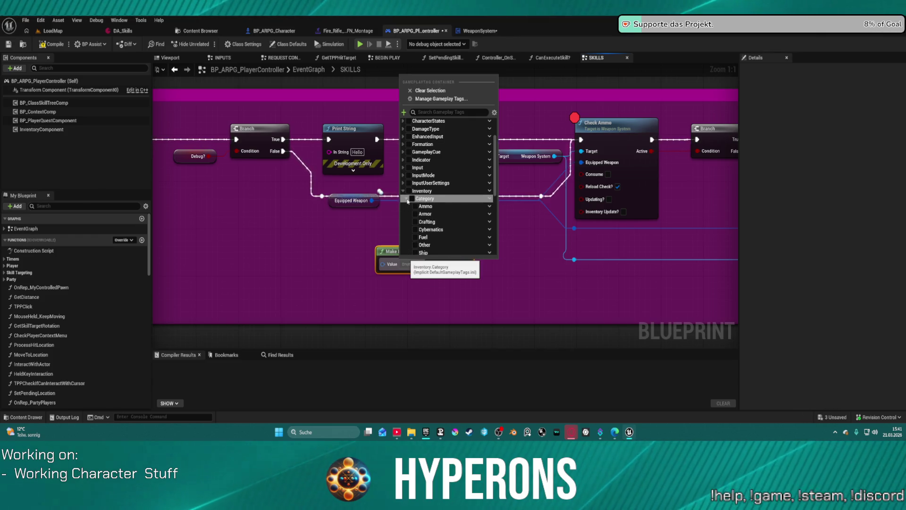
pyautogui.scroll(-2, 409, 208)
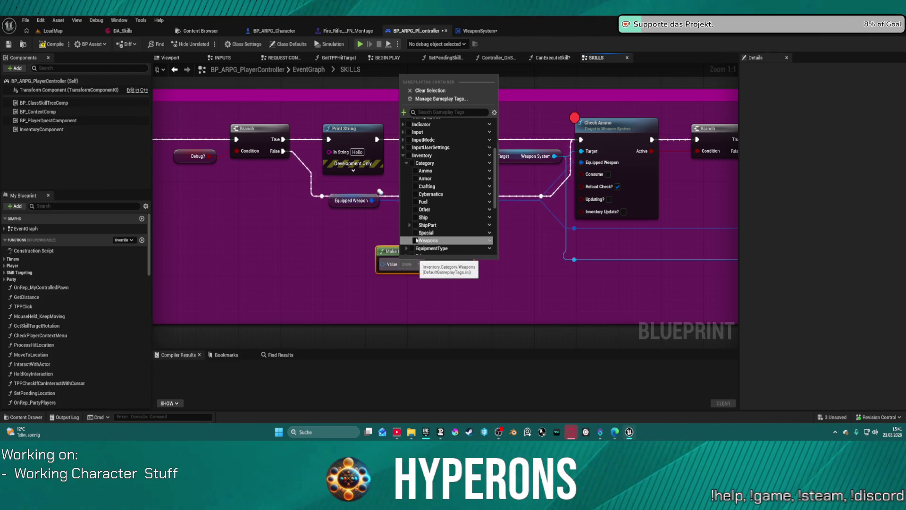
pyautogui.click(416, 240)
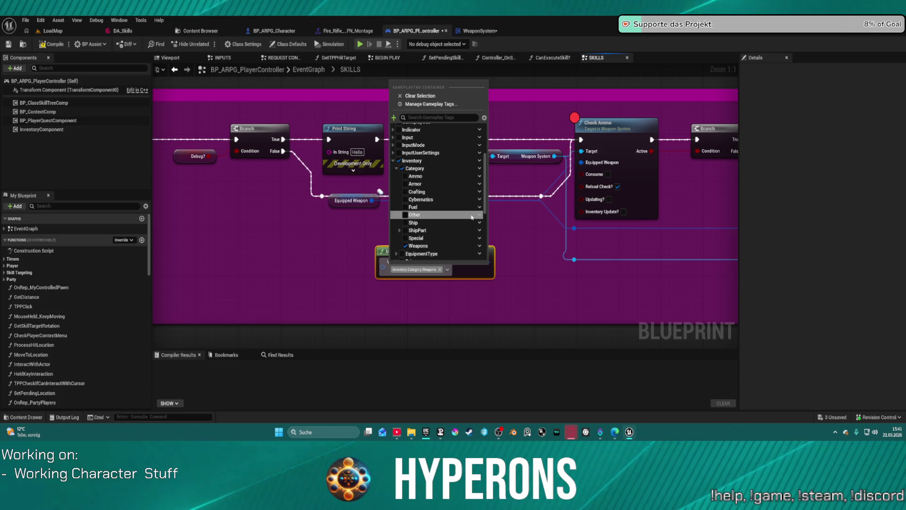
pyautogui.scroll(-3, 470, 214)
pyautogui.scroll(-2, 434, 207)
pyautogui.click(395, 170)
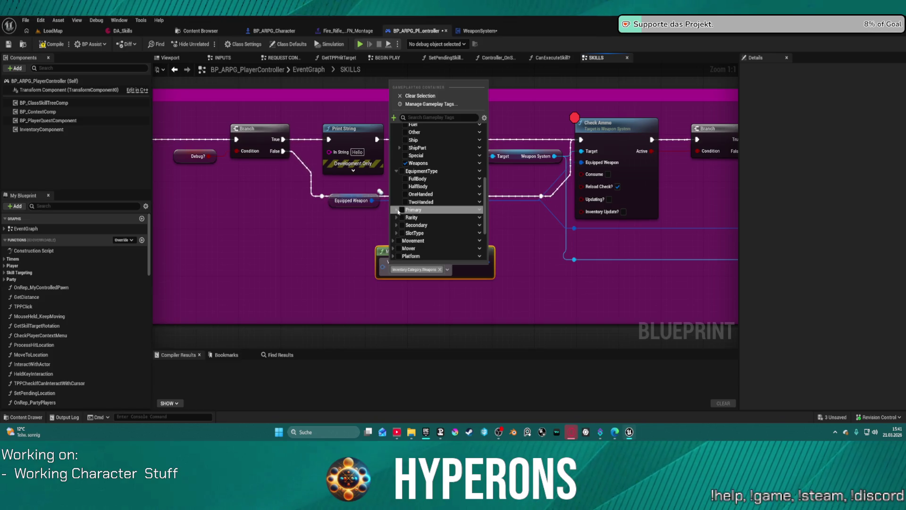
pyautogui.click(397, 210)
pyautogui.scroll(-4, 398, 212)
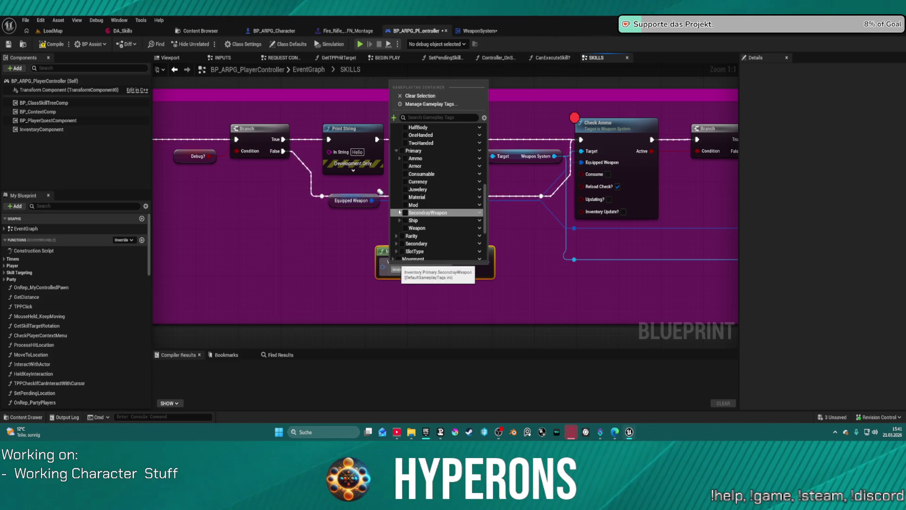
pyautogui.click(405, 227)
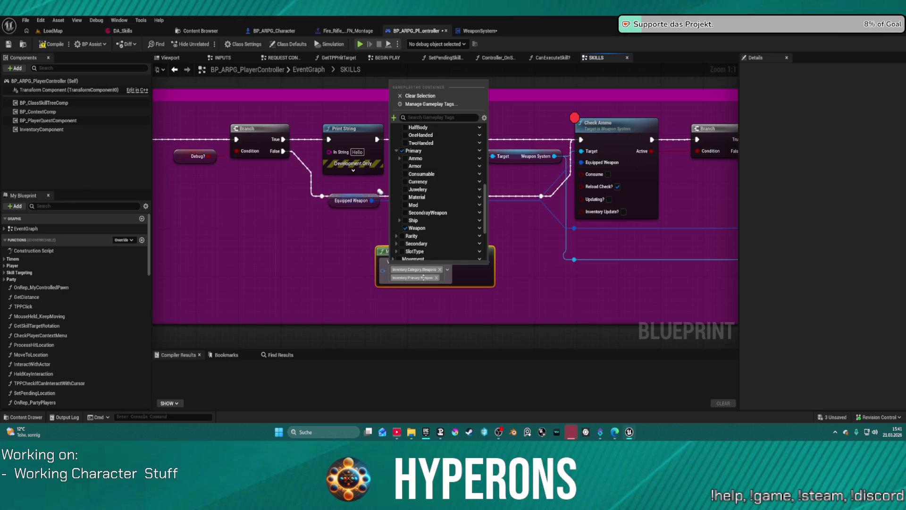
# Step: Browse the Secondary tags, then uncheck Inventory.Category.Weapons from the container
pyautogui.scroll(-3, 409, 226)
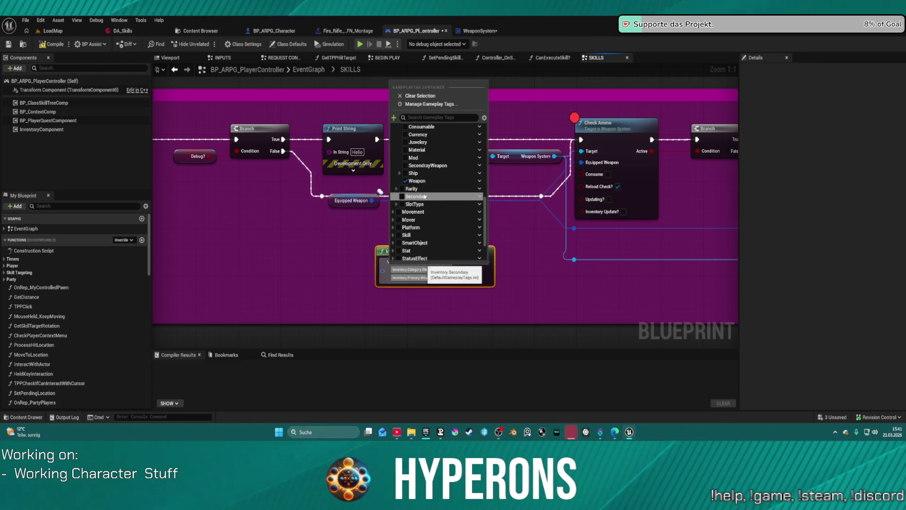
pyautogui.click(397, 196)
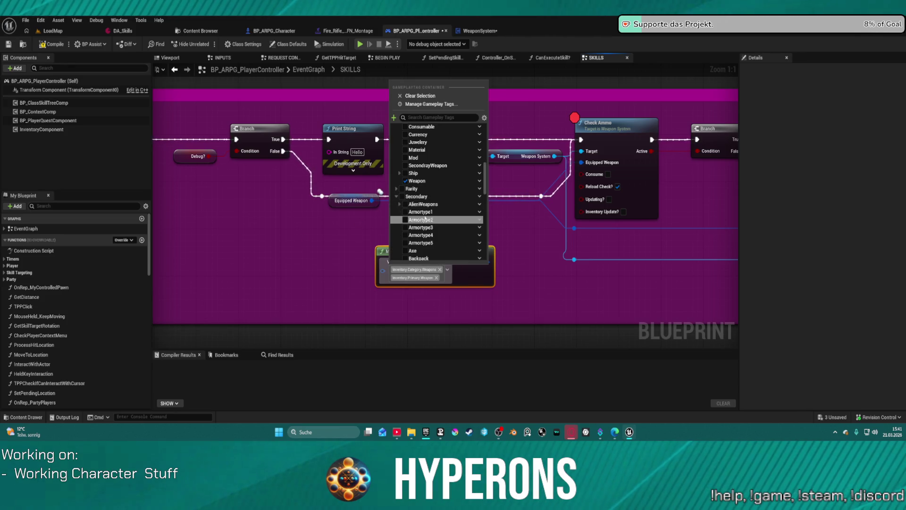
pyautogui.scroll(-5, 428, 219)
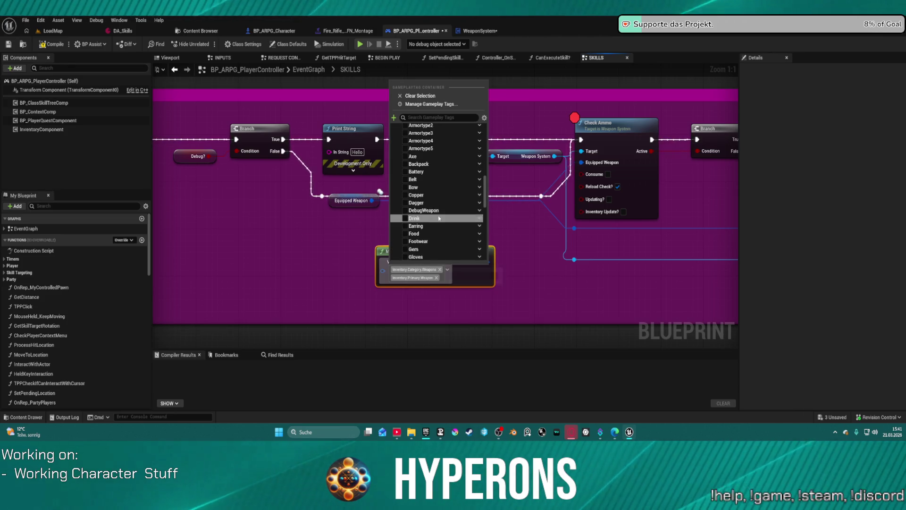
pyautogui.scroll(-3, 439, 219)
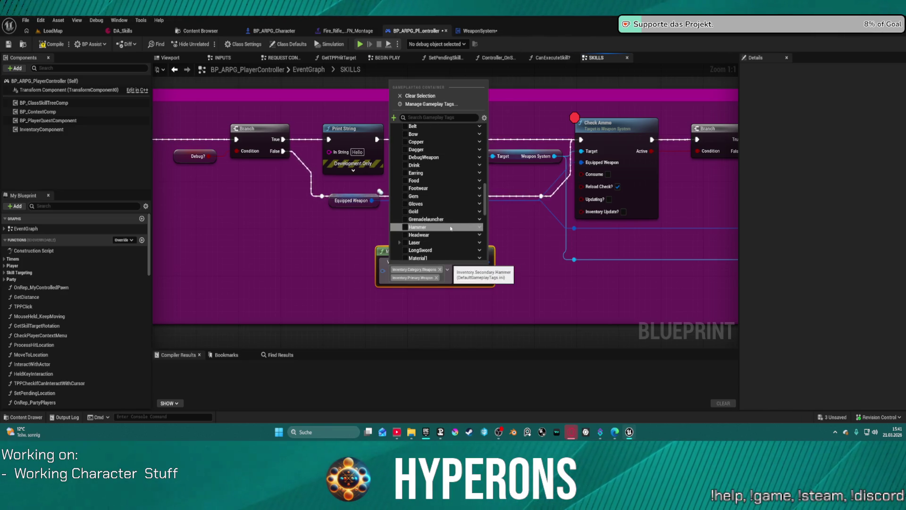
pyautogui.scroll(-8, 451, 229)
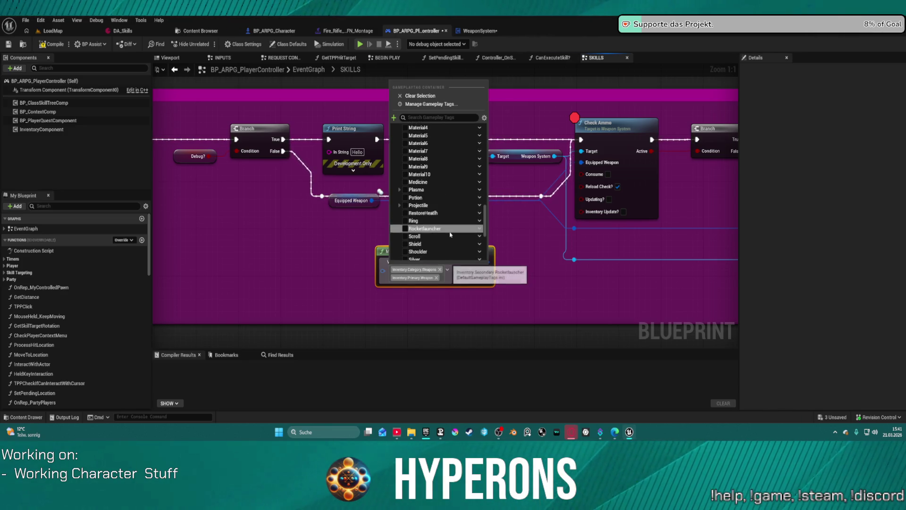
pyautogui.scroll(-4, 450, 233)
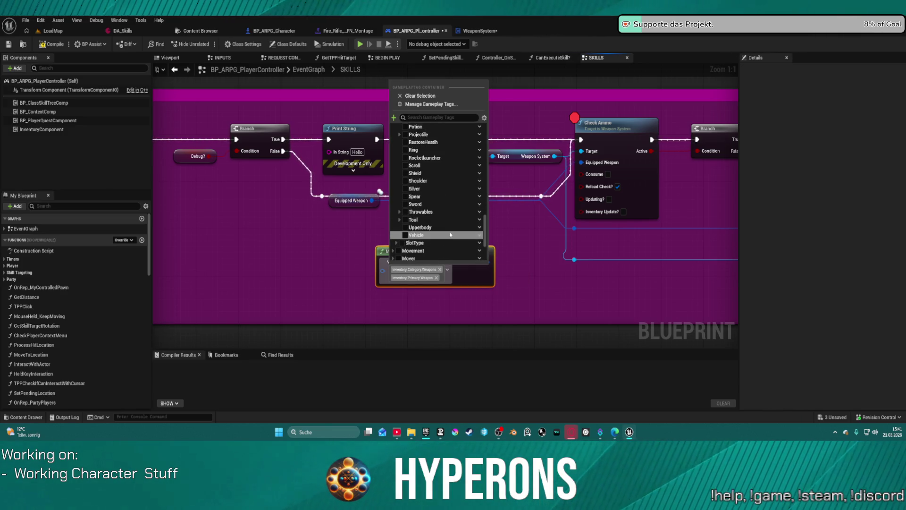
pyautogui.click(440, 269)
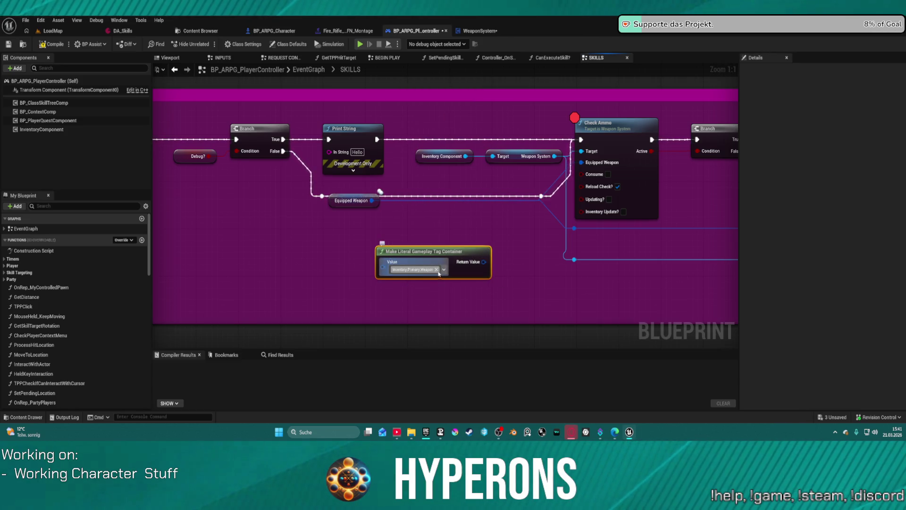
# Step: Add the Secondary AlienWeapons, Projectile, Plasma and Tool tags to the container
pyautogui.click(418, 263)
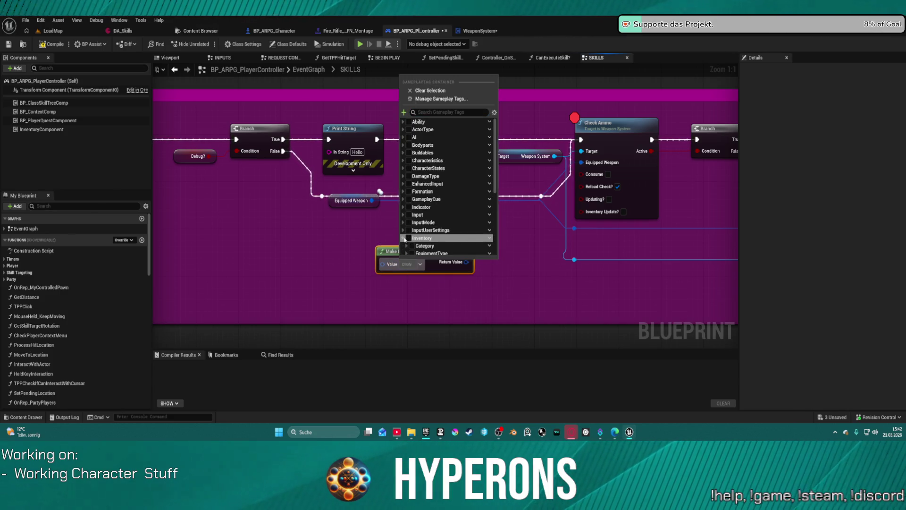
pyautogui.scroll(-3, 408, 231)
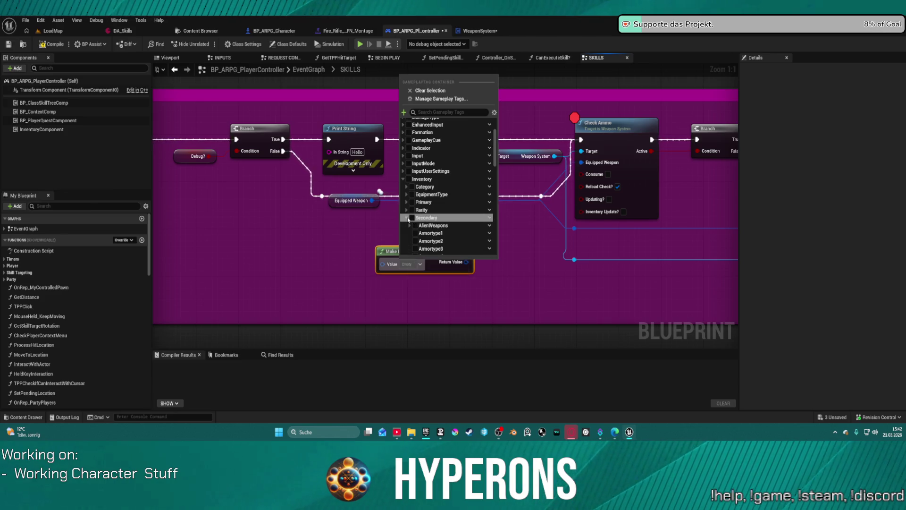
pyautogui.click(415, 225)
pyautogui.scroll(-3, 420, 229)
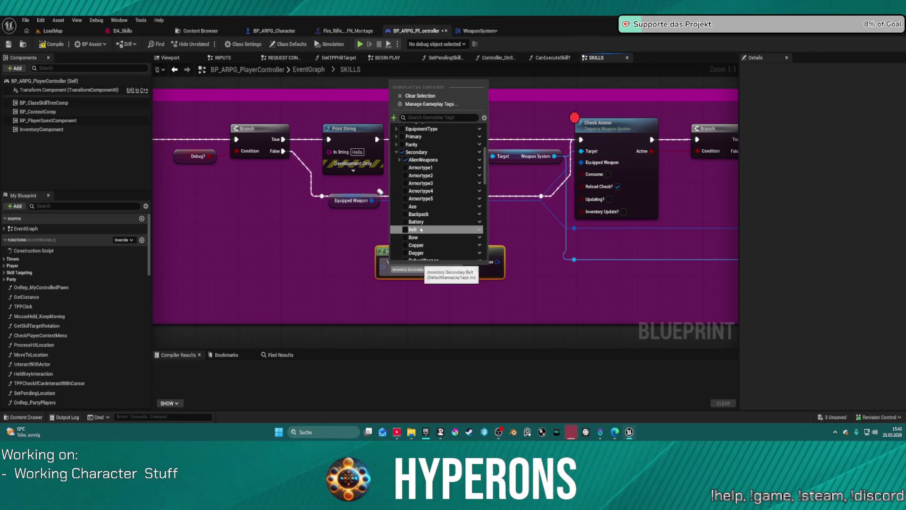
pyautogui.scroll(-3, 430, 248)
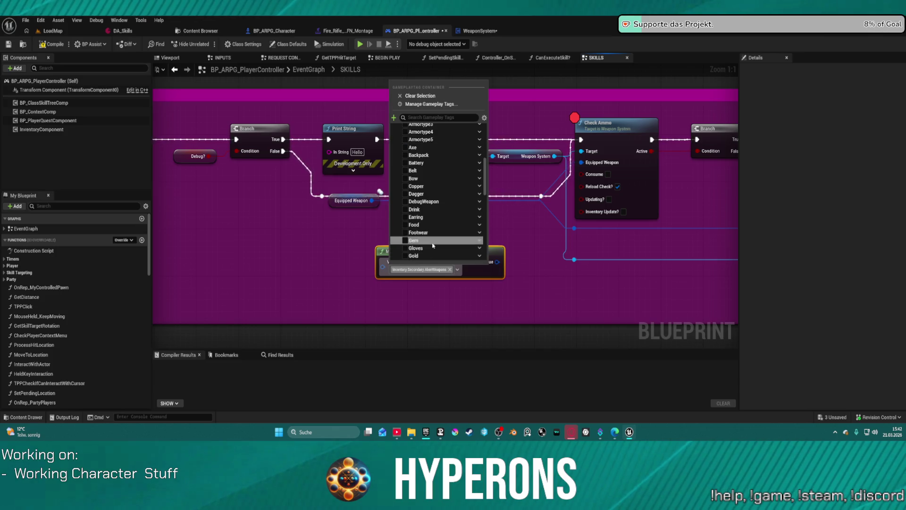
pyautogui.scroll(-3, 415, 240)
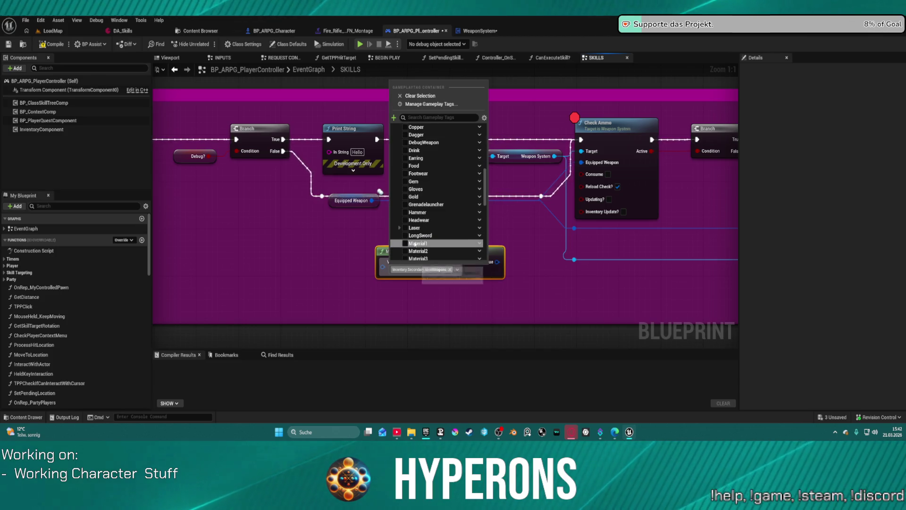
pyautogui.scroll(-4, 415, 233)
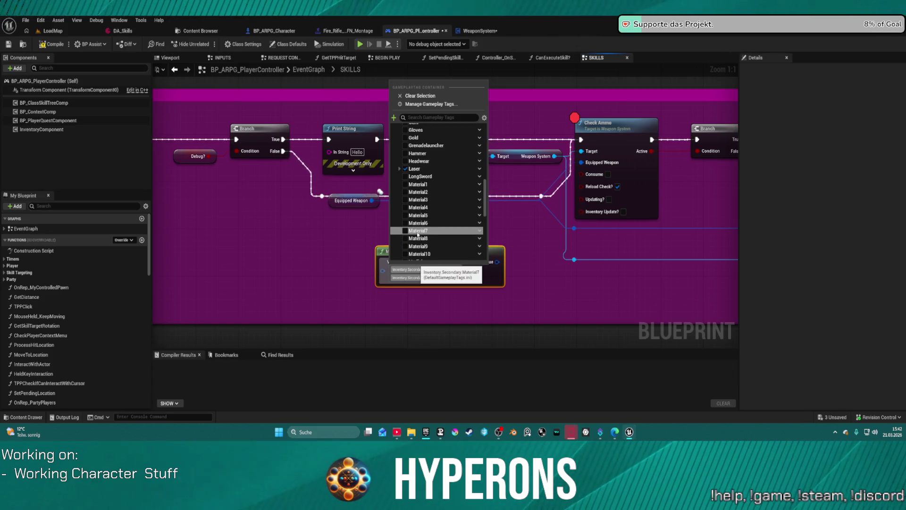
pyautogui.click(406, 226)
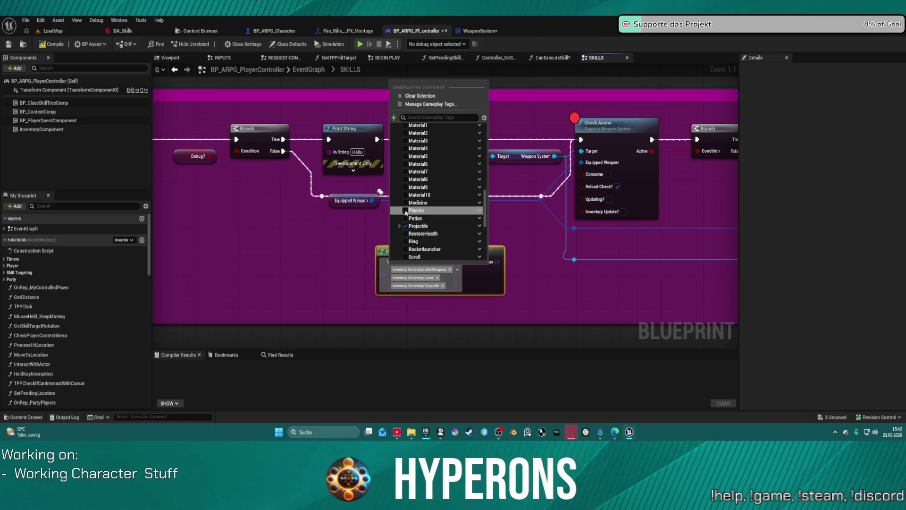
pyautogui.click(405, 211)
pyautogui.scroll(-6, 430, 203)
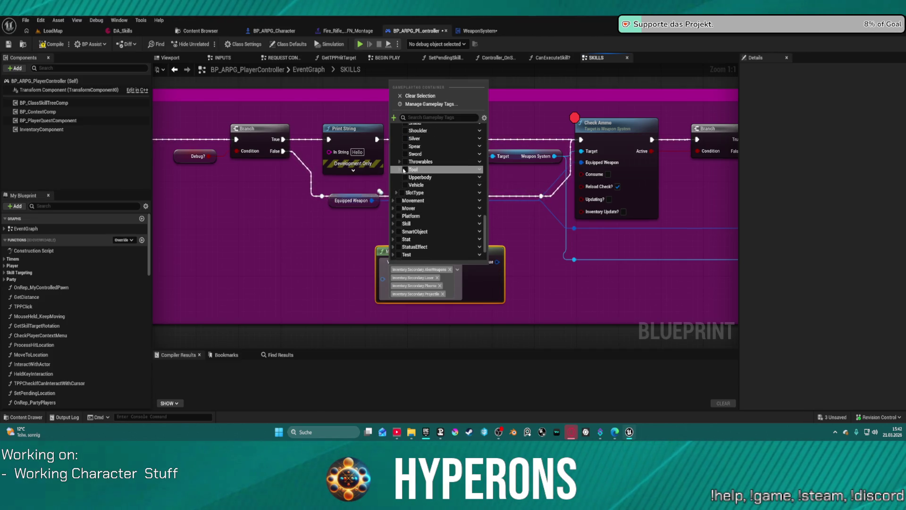
pyautogui.click(404, 170)
# Step: Add the Secondary Rocketlauncher, Grenadelauncher, DebugWeapon and Bow tags to the container
pyautogui.click(402, 193)
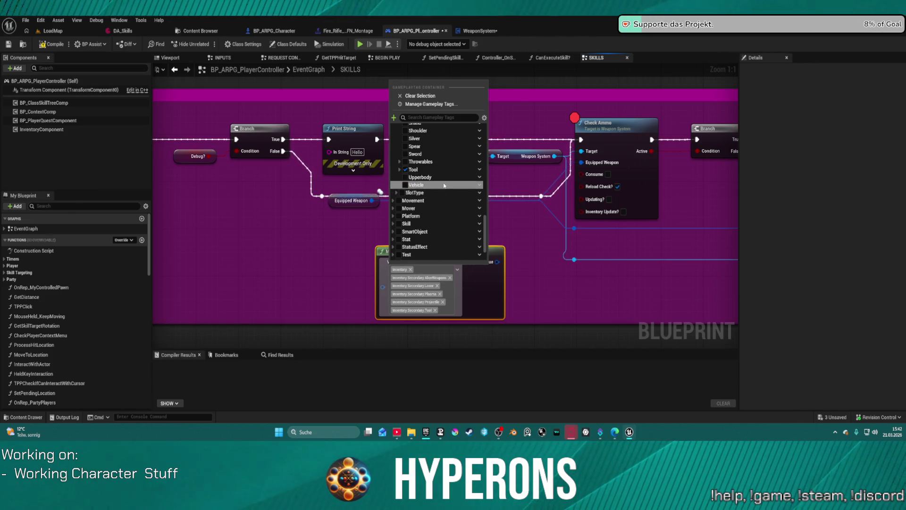
pyautogui.scroll(3, 449, 187)
pyautogui.click(427, 167)
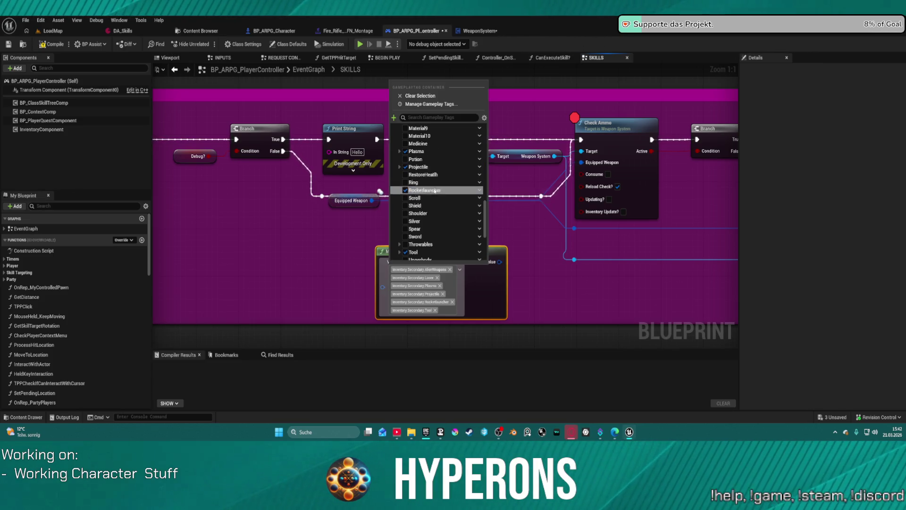
pyautogui.scroll(5, 434, 190)
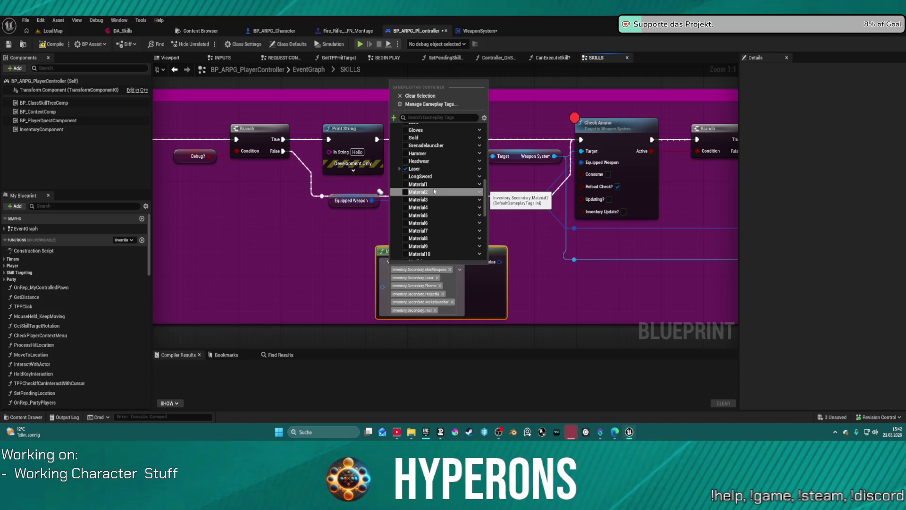
pyautogui.scroll(1, 434, 190)
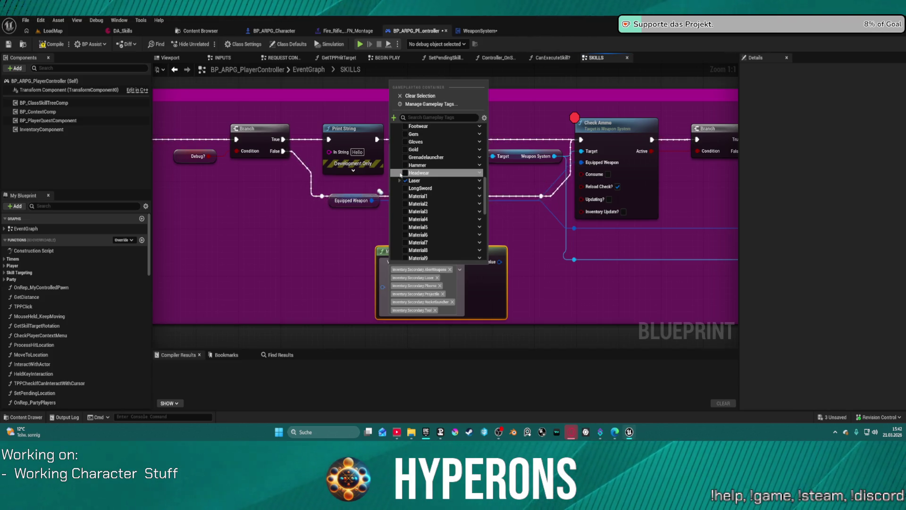
pyautogui.scroll(-1, 418, 182)
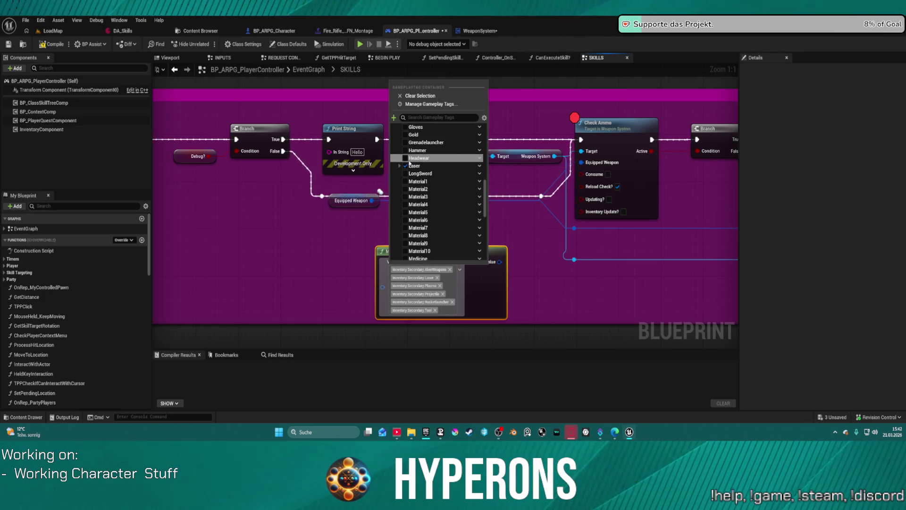
pyautogui.click(405, 142)
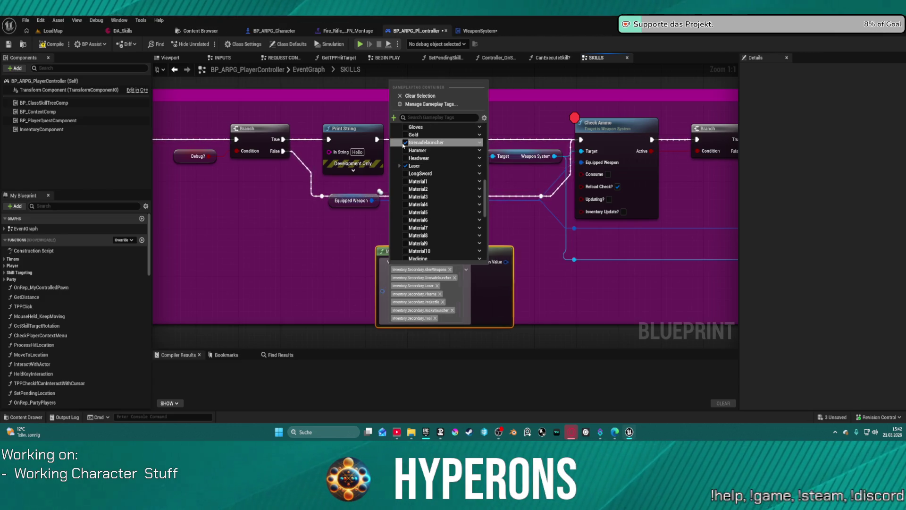
pyautogui.scroll(3, 437, 160)
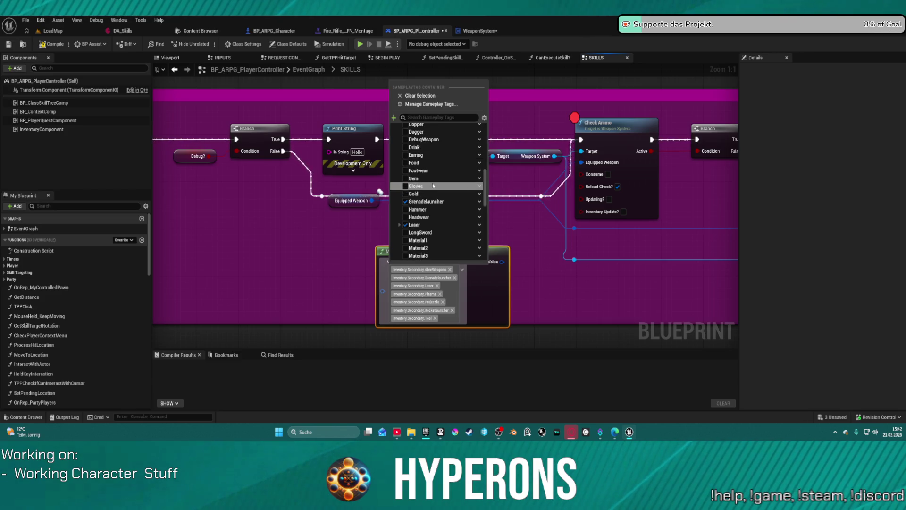
pyautogui.scroll(1, 430, 155)
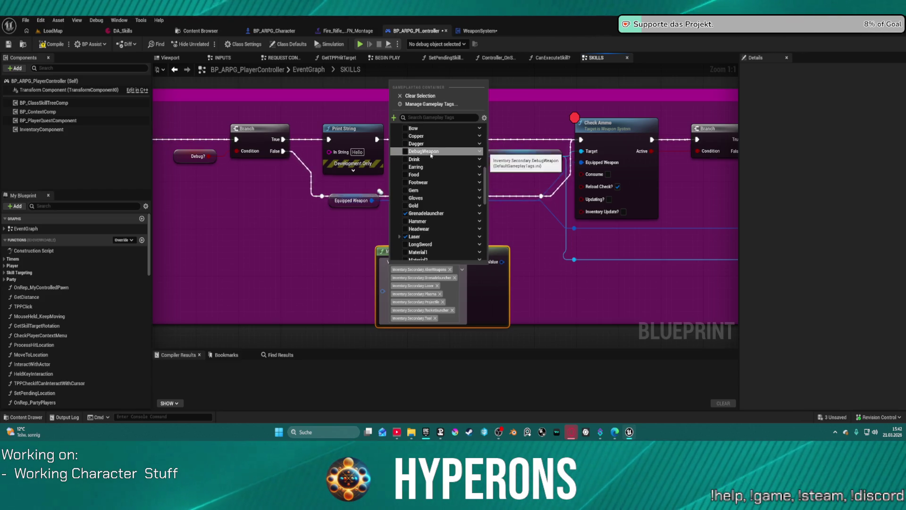
pyautogui.click(425, 151)
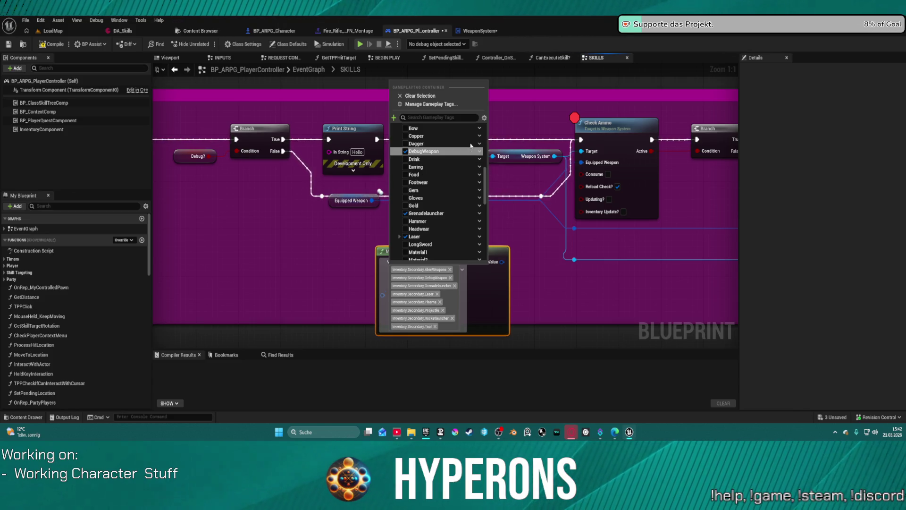
pyautogui.scroll(3, 434, 175)
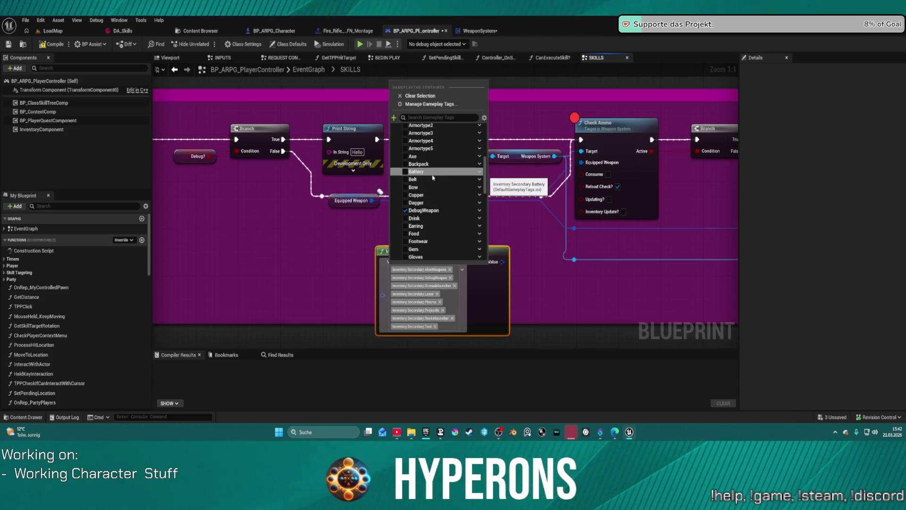
pyautogui.scroll(2, 422, 198)
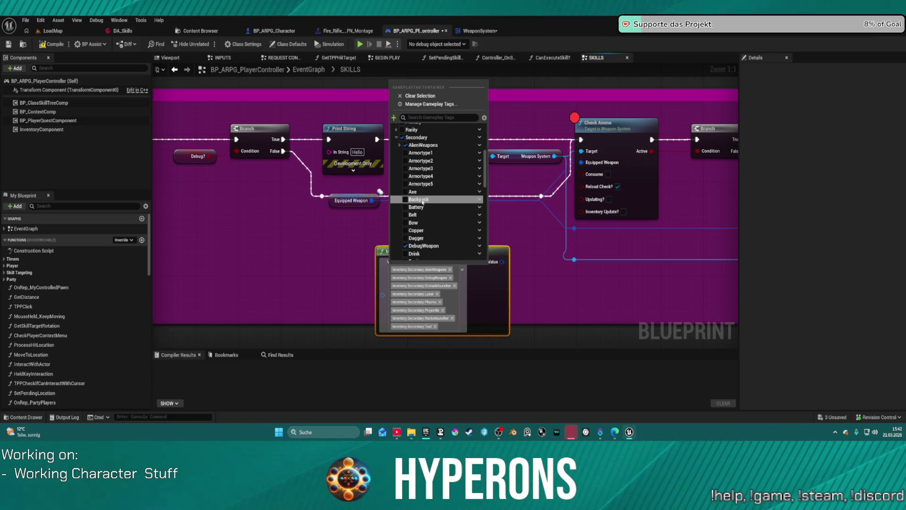
pyautogui.click(416, 222)
pyautogui.scroll(-10, 469, 201)
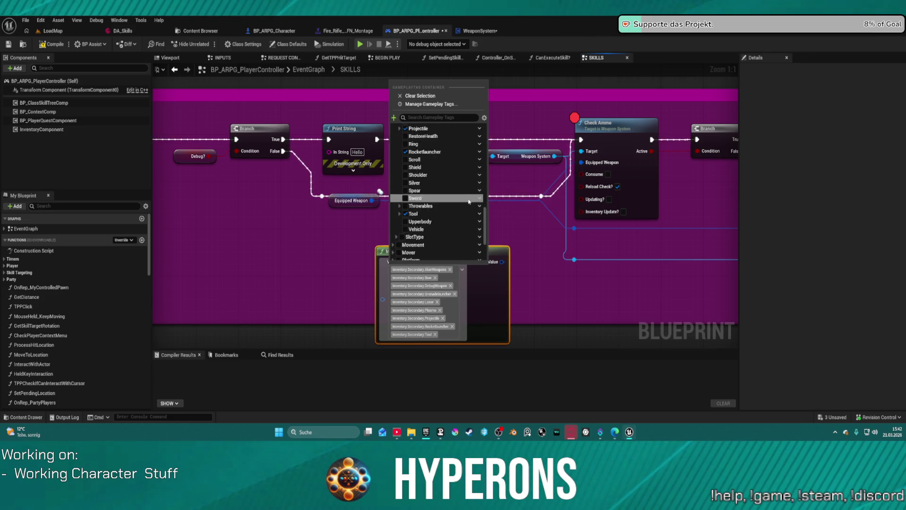
pyautogui.scroll(1, 469, 201)
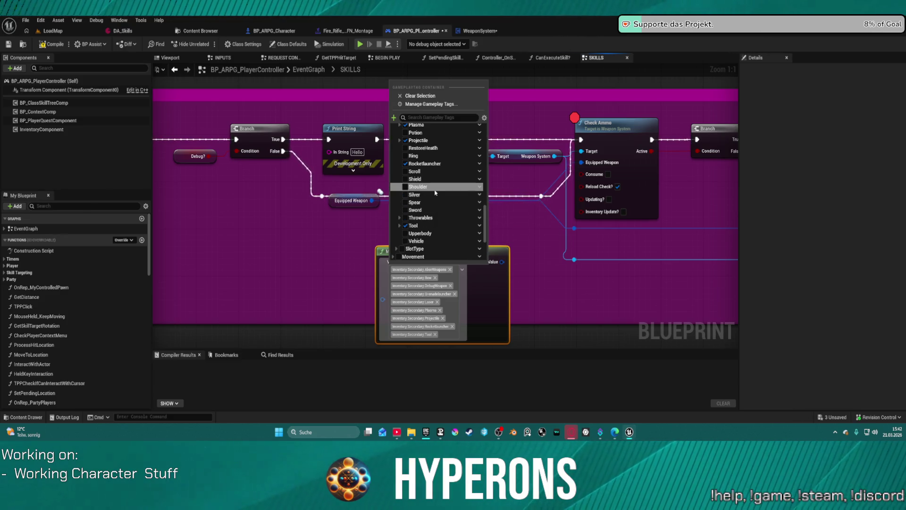
# Step: Close the tag picker and add a Branch node after Print String
pyautogui.click(516, 182)
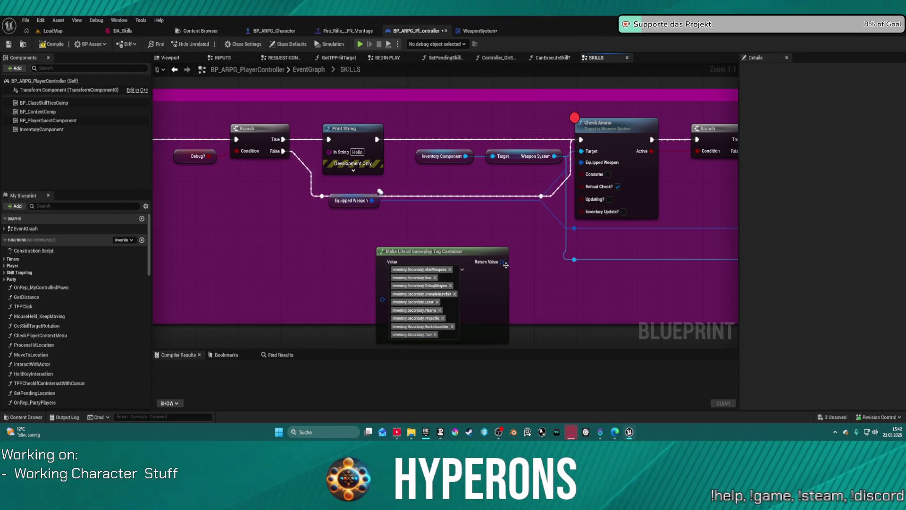
pyautogui.moveTo(376, 139); pyautogui.dragTo(451, 139)
pyautogui.write('branch')
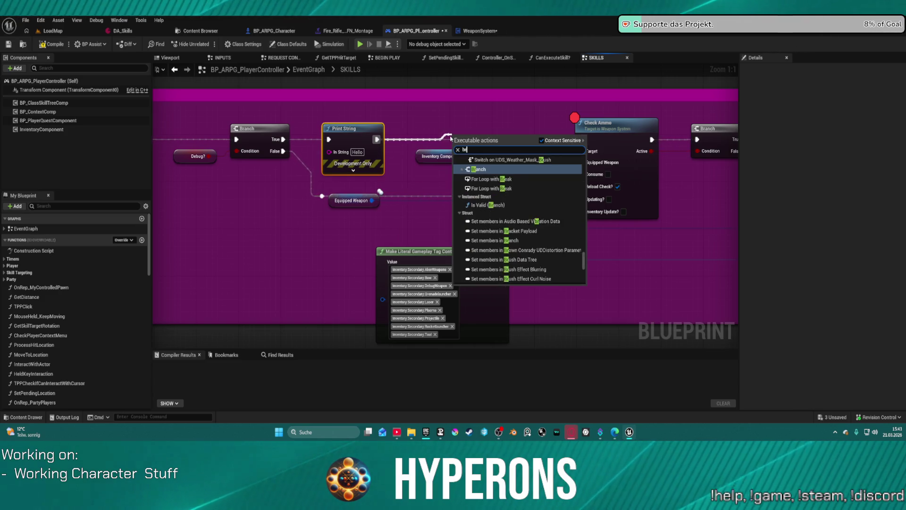
pyautogui.press('Return')
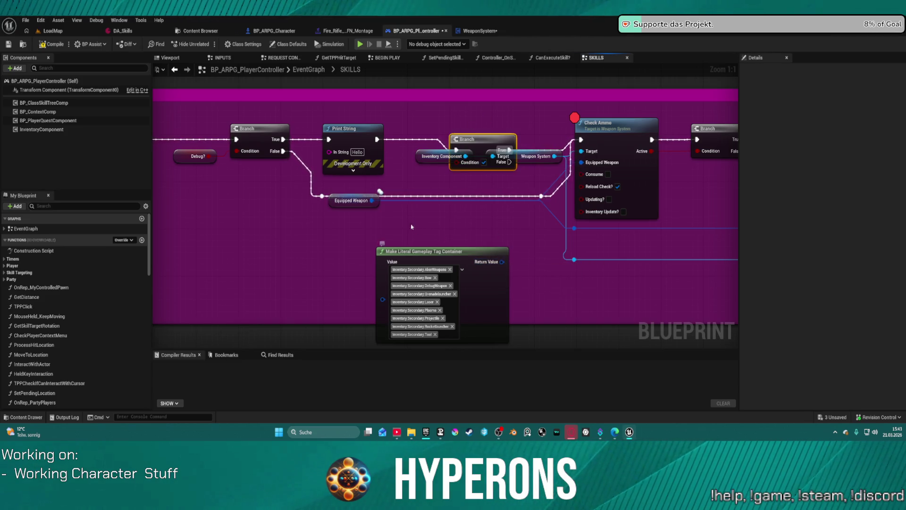
# Step: Feed Equipped Weapon and the tag container into Matches Any Tags, wire it to the Branch condition, and start play
pyautogui.moveTo(374, 201); pyautogui.dragTo(448, 211)
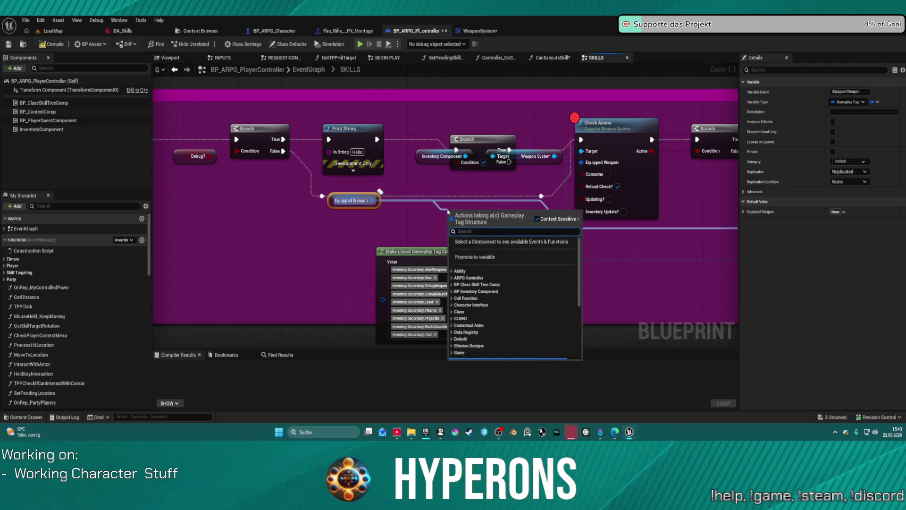
pyautogui.write('e')
pyautogui.press('BackSpace')
pyautogui.write('match')
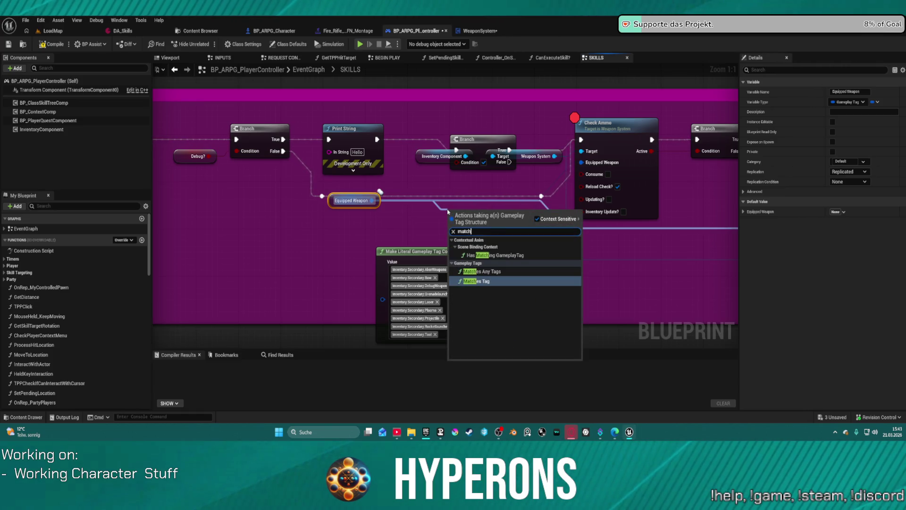
pyautogui.click(498, 272)
pyautogui.moveTo(500, 262); pyautogui.dragTo(451, 232)
pyautogui.moveTo(521, 220)
pyautogui.mouseDown()
pyautogui.moveTo(477, 170)
pyautogui.moveTo(435, 155)
pyautogui.moveTo(422, 170)
pyautogui.mouseUp()
pyautogui.rightClick(456, 162)
pyautogui.press('Escape')
pyautogui.moveTo(525, 225); pyautogui.dragTo(478, 176)
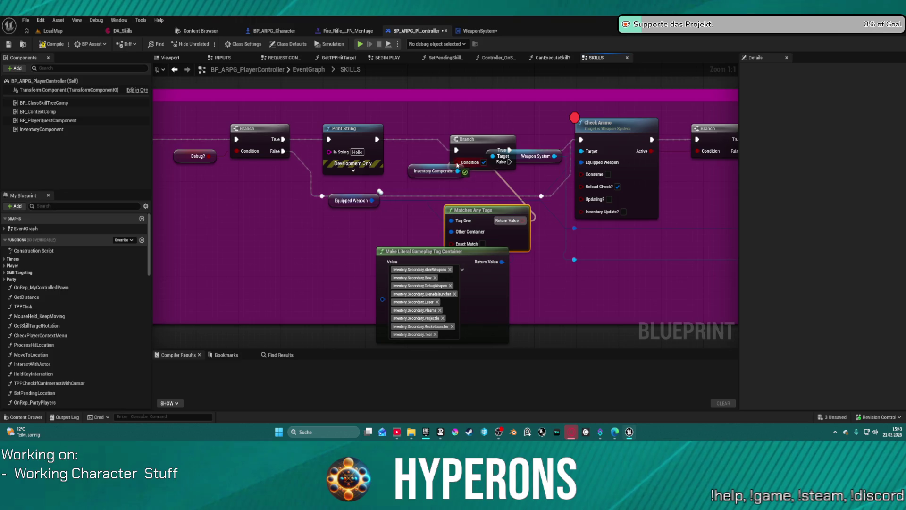
pyautogui.hotkey('ctrl', 'z')
pyautogui.hotkey('ctrl', 'z')
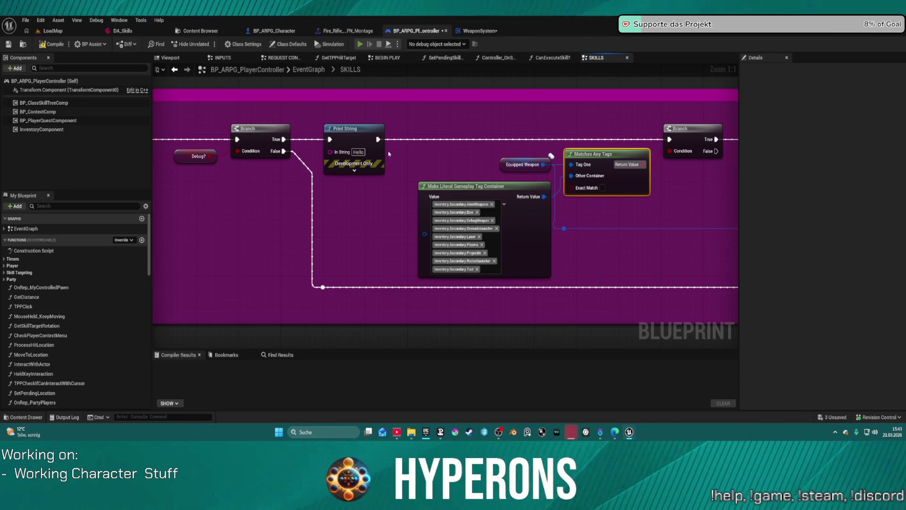
pyautogui.hotkey('alt', 'p')
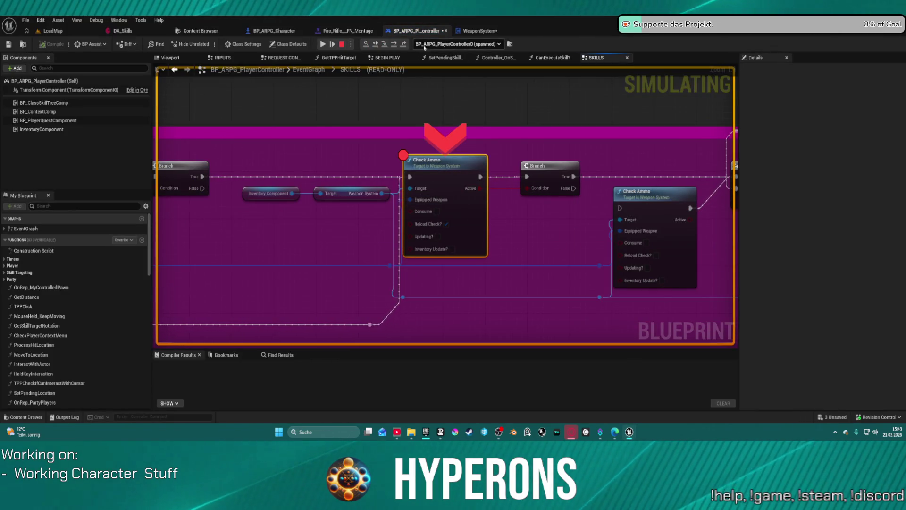
# Step: Step past the Branch, resume, and equip the MG 01 rifle from the in-game inventory
pyautogui.click(395, 45)
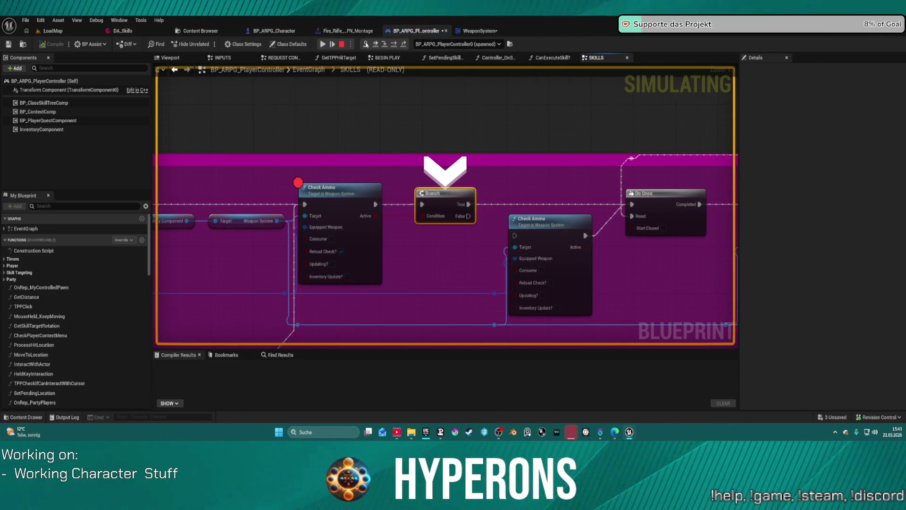
pyautogui.press('F10')
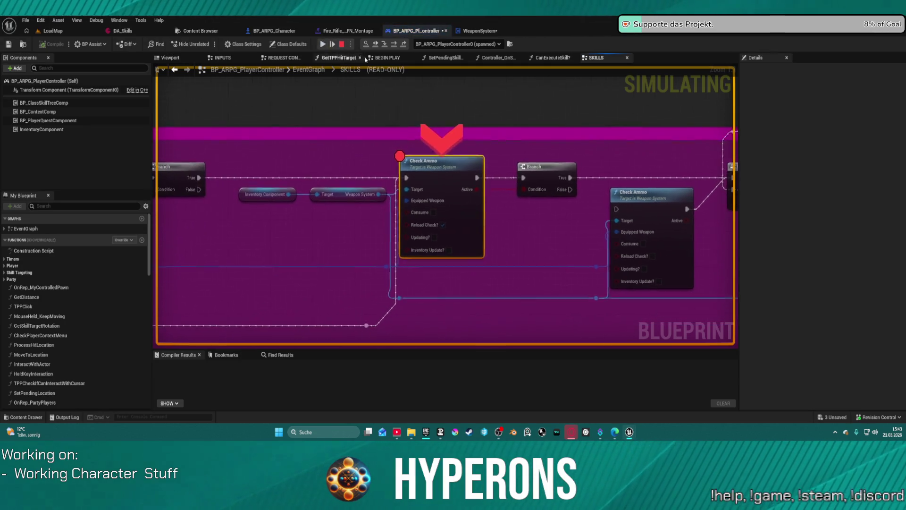
pyautogui.click(324, 45)
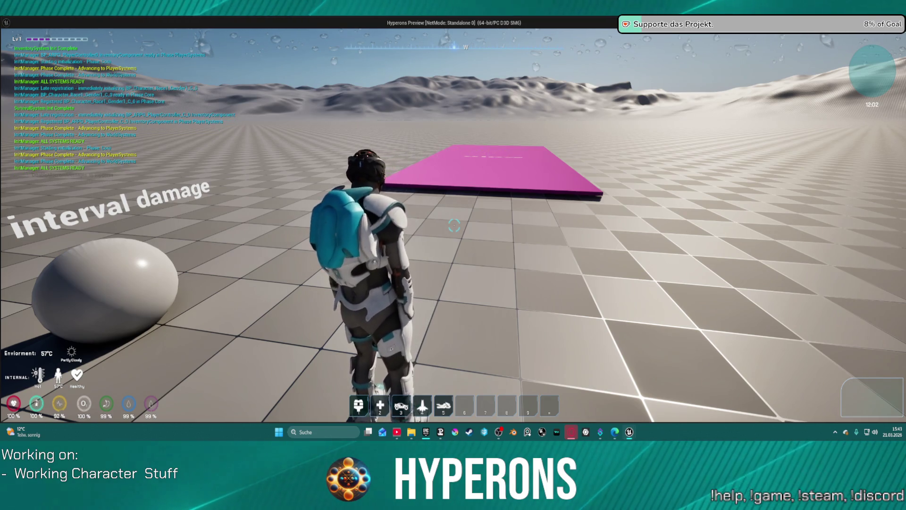
pyautogui.press('i')
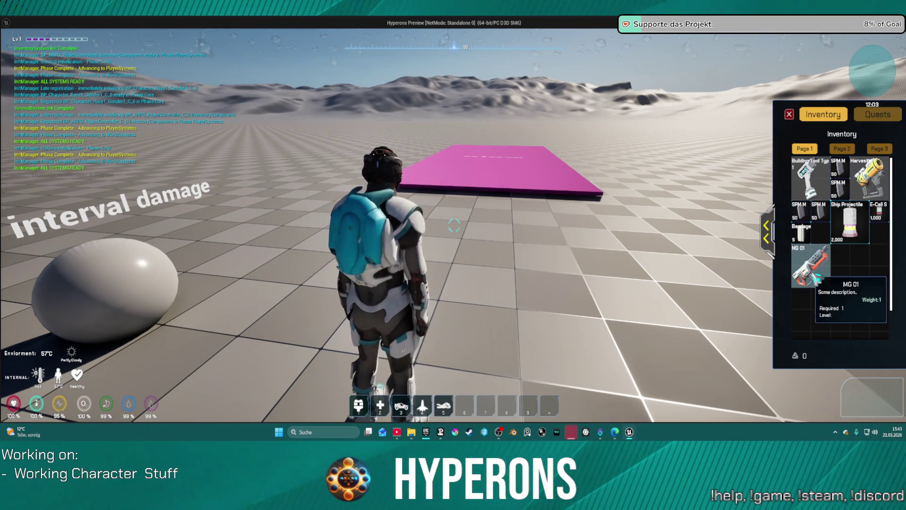
pyautogui.doubleClick(814, 274)
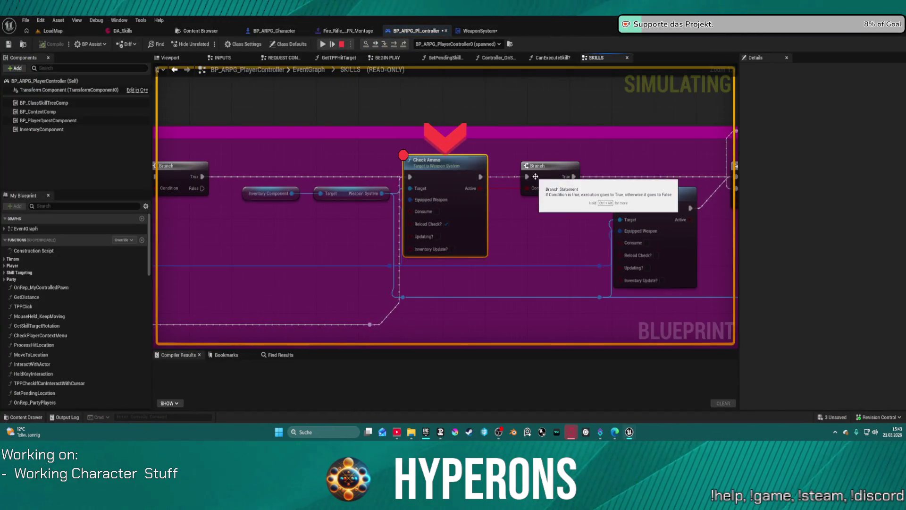
pyautogui.click(323, 44)
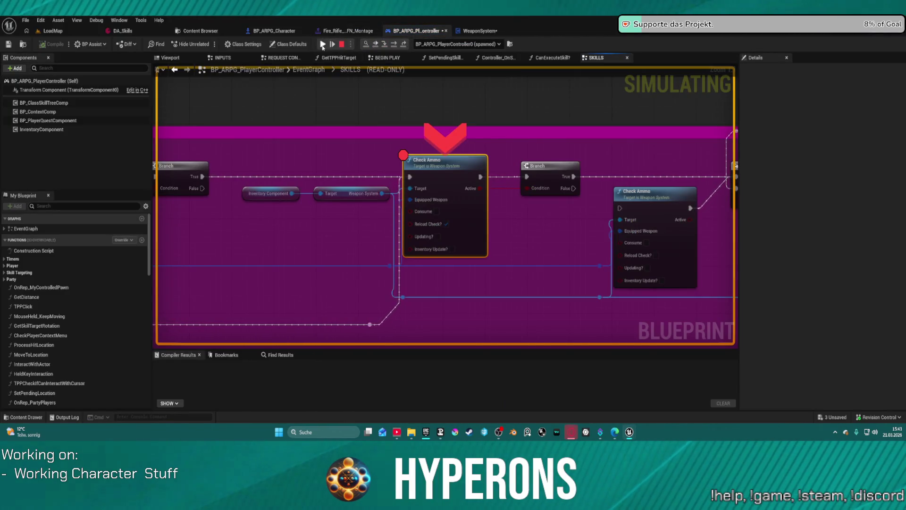
# Step: Walk toward the box and fire the MG 01 until ammo reads 0/150, then stop play
pyautogui.click(323, 44)
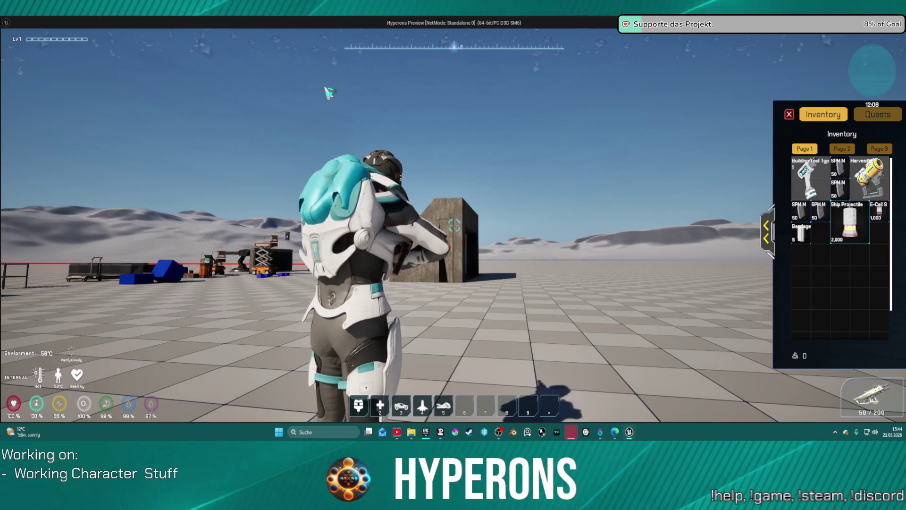
pyautogui.click(473, 158)
pyautogui.press('w')
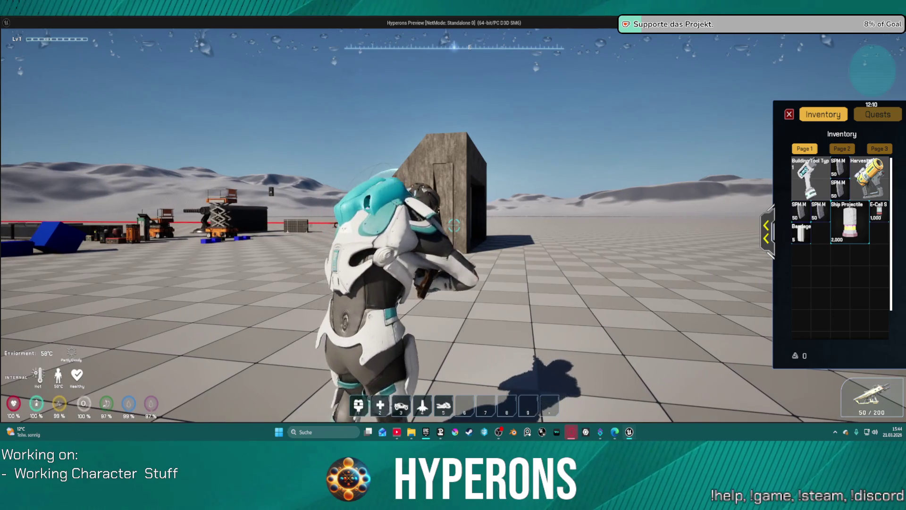
pyautogui.press('i')
pyautogui.click(454, 225)
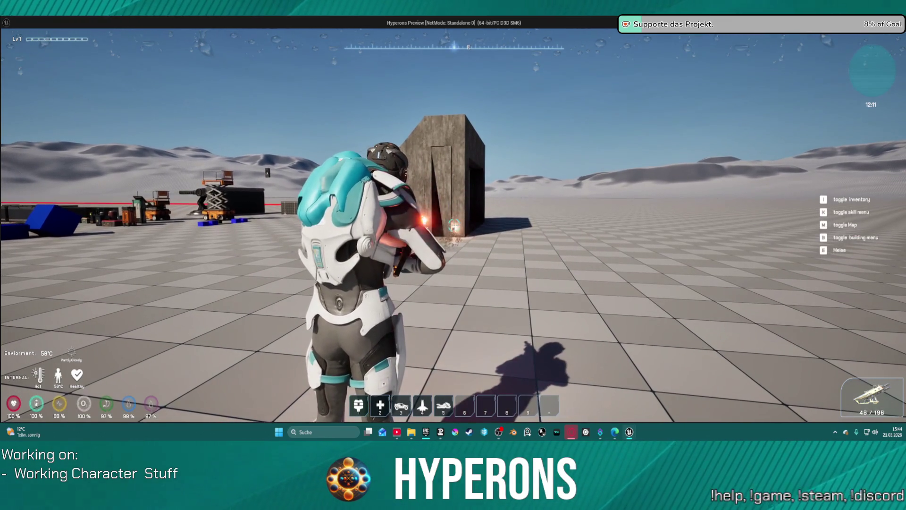
pyautogui.click(454, 225)
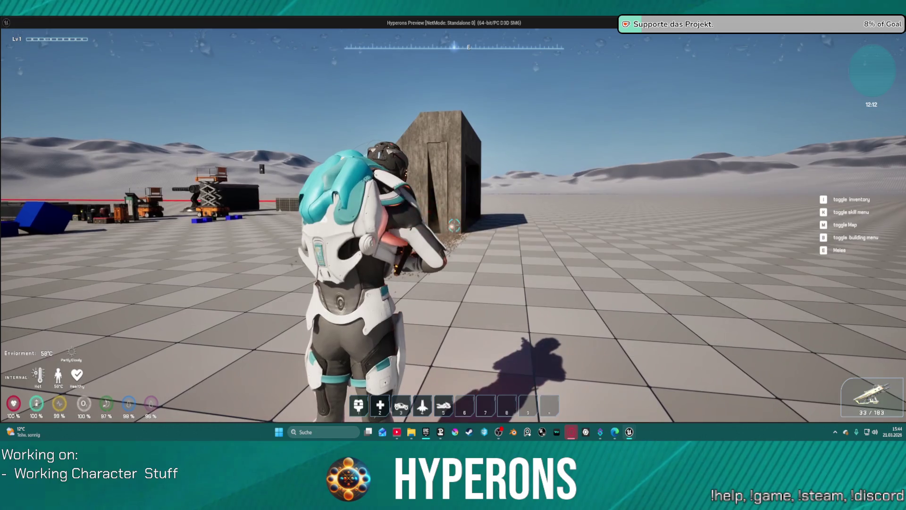
pyautogui.click(453, 225)
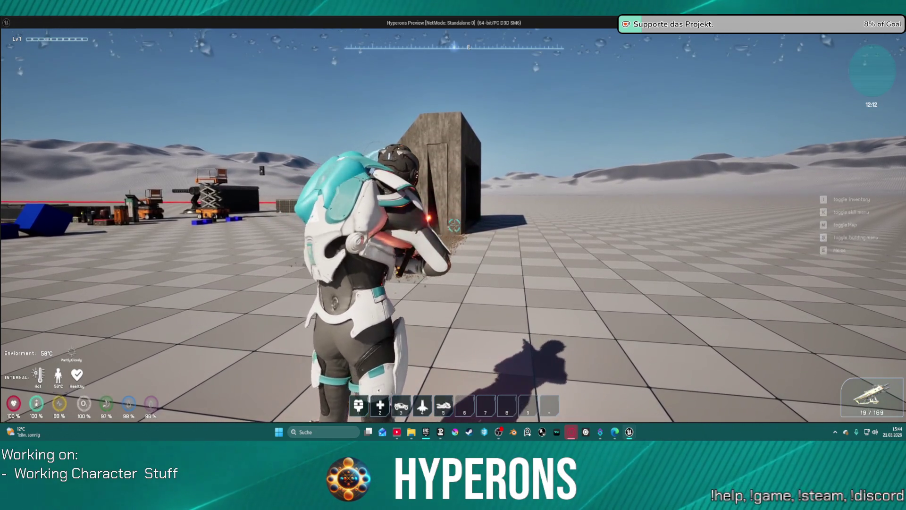
pyautogui.click(454, 225)
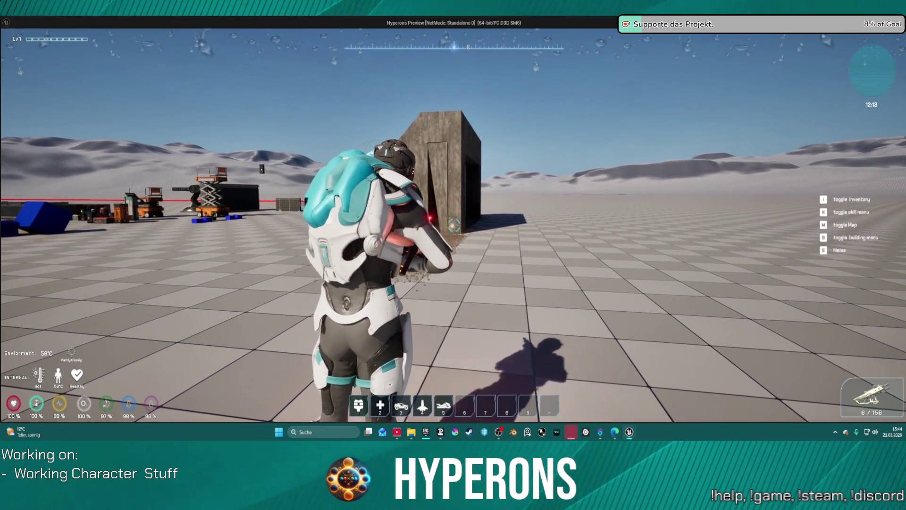
pyautogui.click(454, 225)
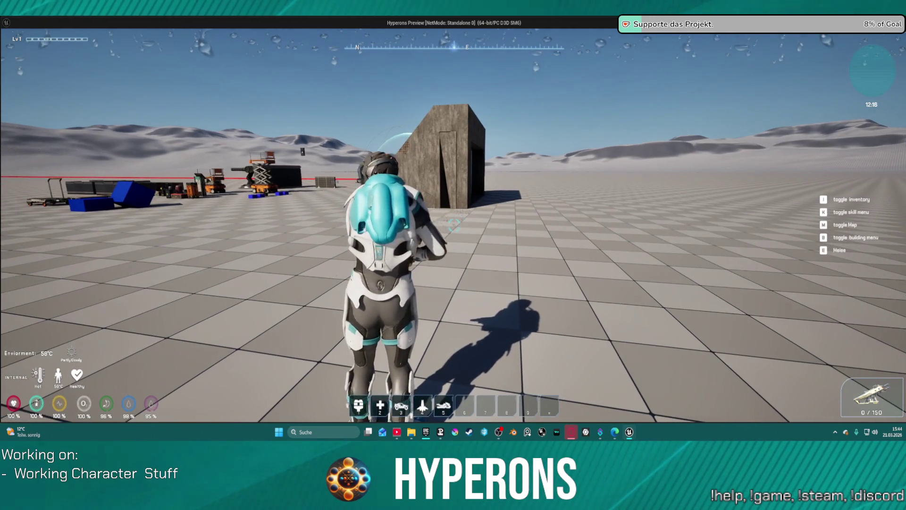
pyautogui.press('Escape')
# Step: Toggle a breakpoint on the Reload Montage node in the SKILLS graph's Reloading section
pyautogui.moveTo(399, 113); pyautogui.dragTo(519, 249)
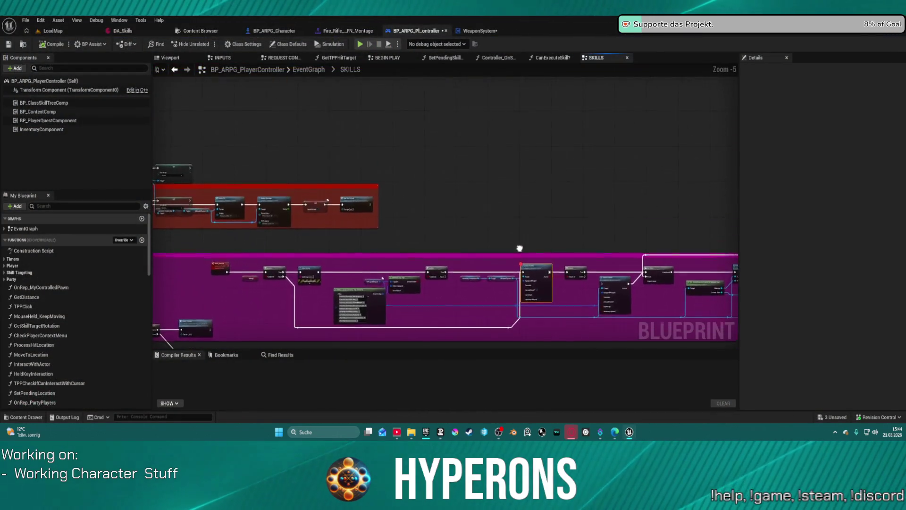
pyautogui.scroll(4, 566, 170)
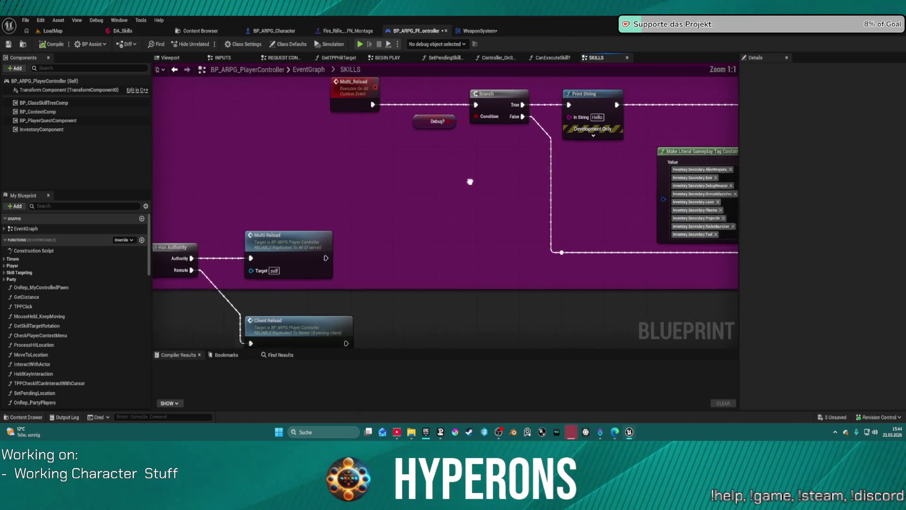
pyautogui.moveTo(550, 208)
pyautogui.mouseDown()
pyautogui.moveTo(481, 329)
pyautogui.moveTo(583, 384)
pyautogui.moveTo(546, 339)
pyautogui.mouseUp()
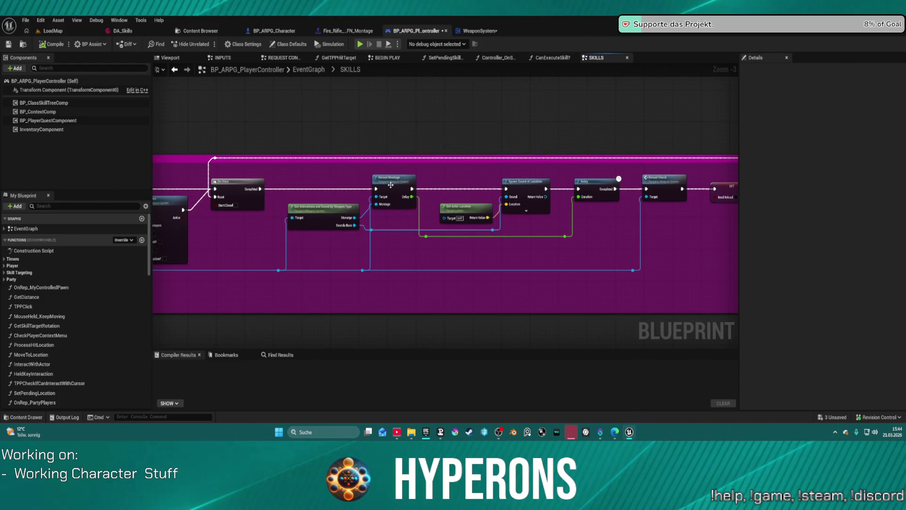
pyautogui.scroll(1, 404, 198)
pyautogui.rightClick(406, 194)
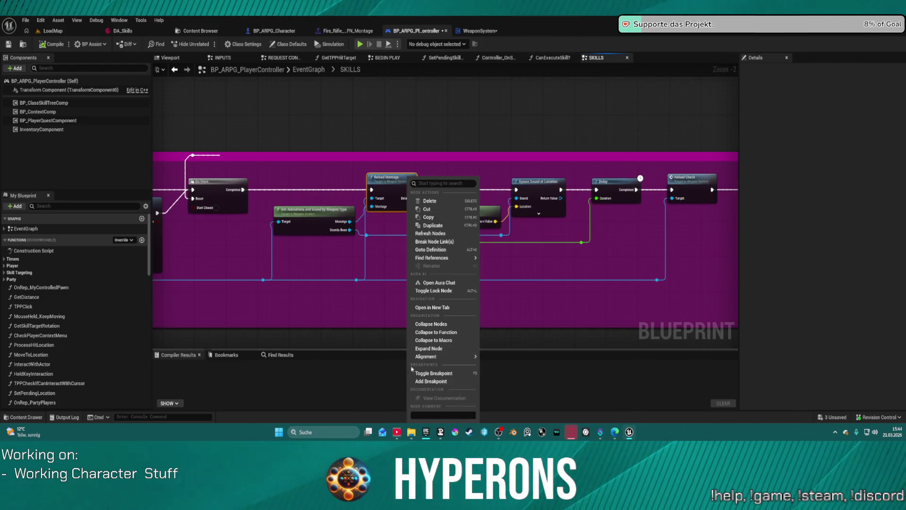
pyautogui.click(439, 387)
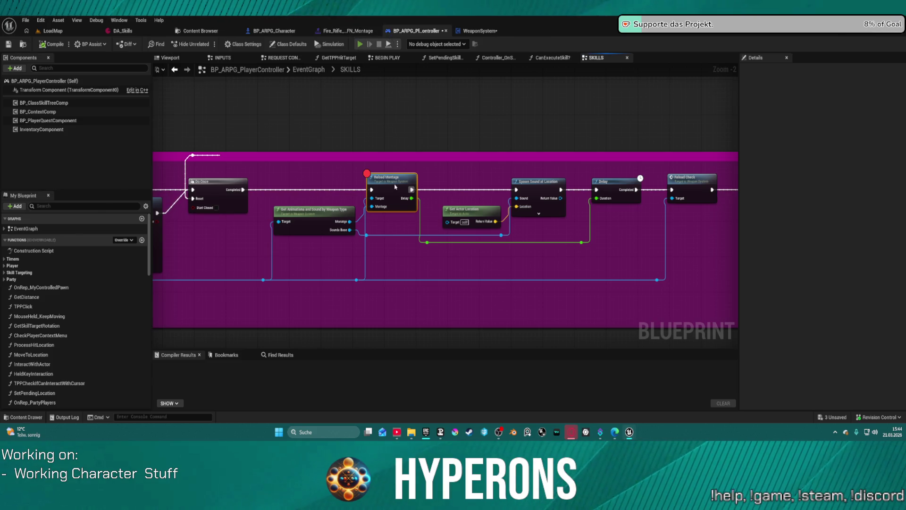
# Step: Equip the MG 01, trigger a reload, and resume past the Check Ammo breakpoint
pyautogui.press('i')
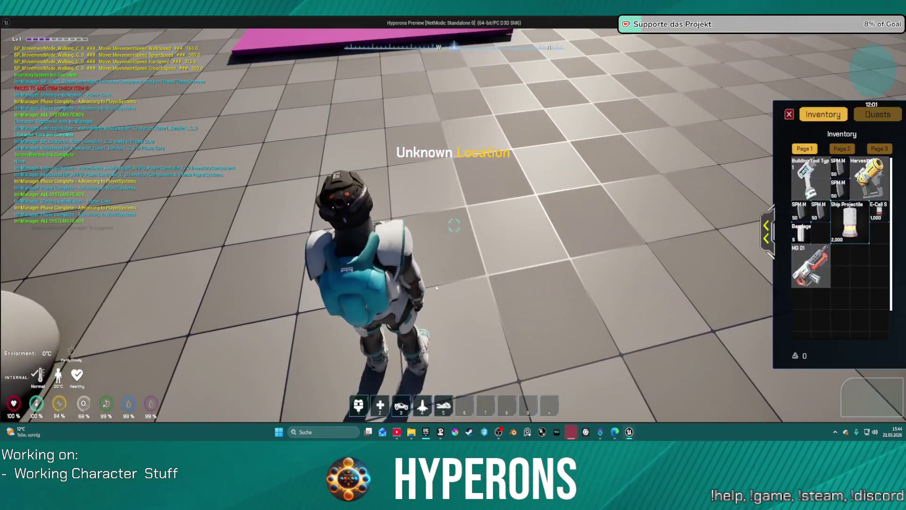
pyautogui.click(811, 266)
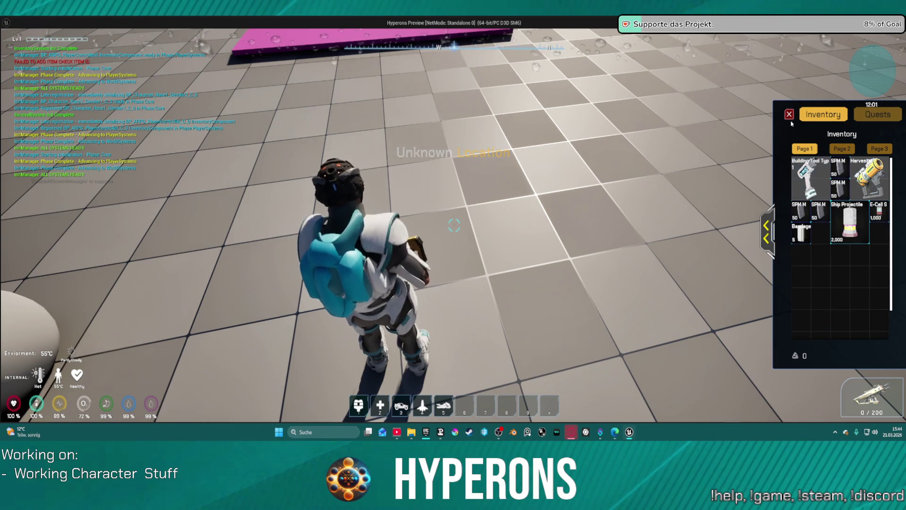
pyautogui.press('i')
pyautogui.press('r')
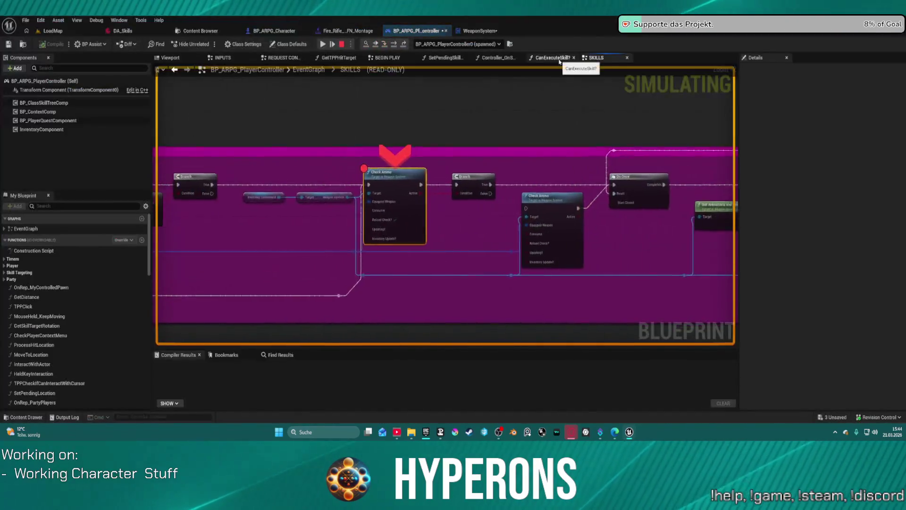
pyautogui.rightClick(446, 164)
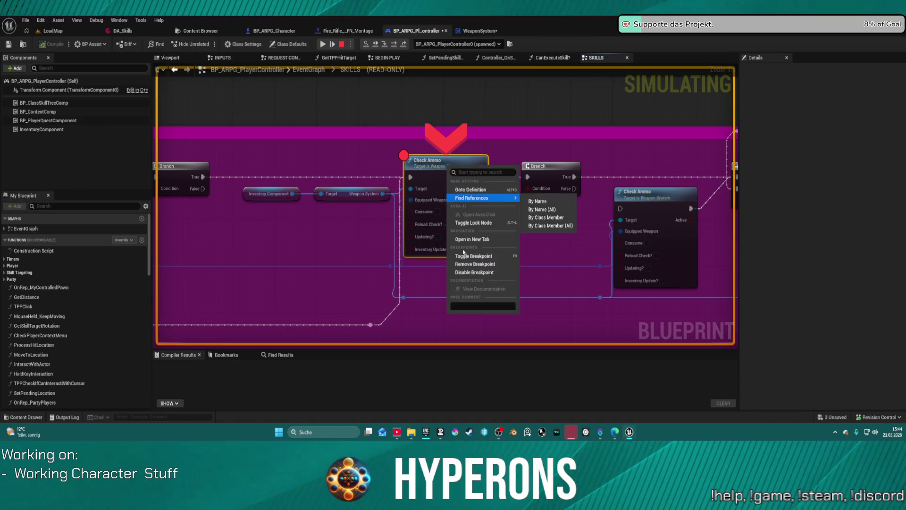
pyautogui.click(448, 246)
pyautogui.click(325, 46)
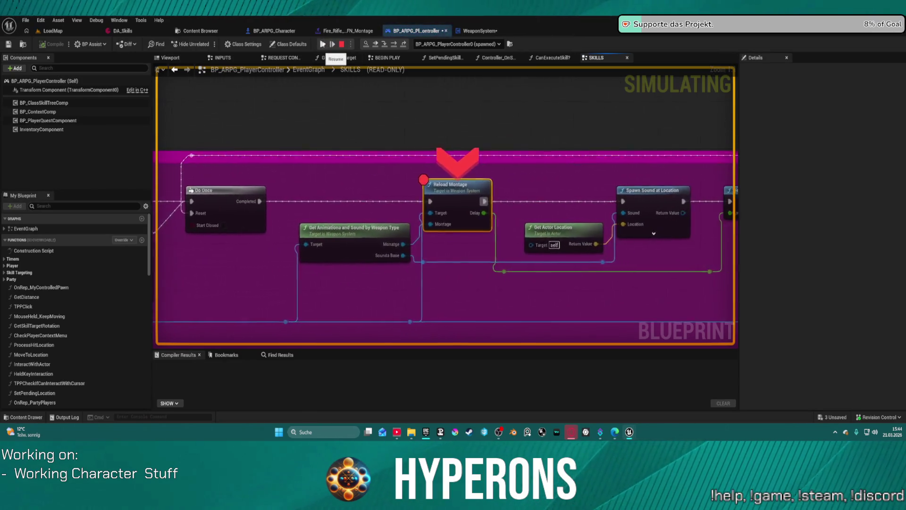
pyautogui.moveTo(435, 226)
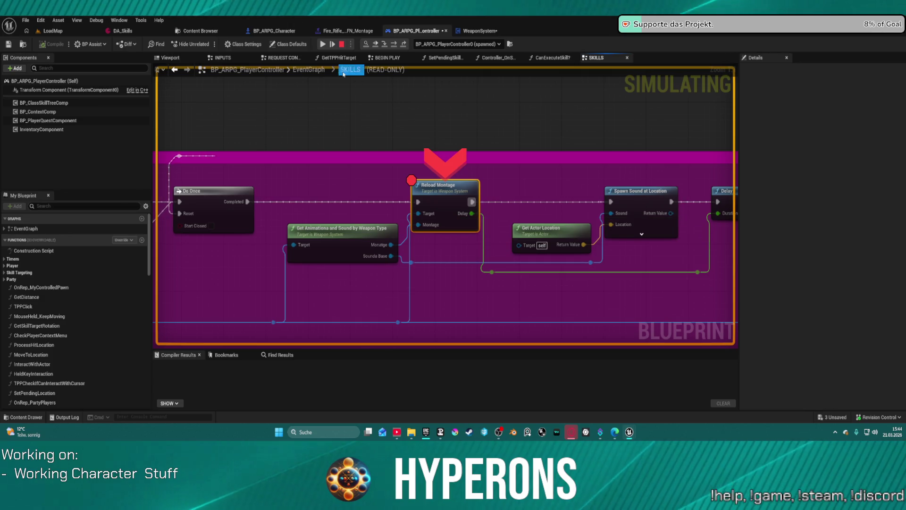
# Step: Walk to the building and reload, refilling to 50/200 and stopping at the Reload Montage breakpoint
pyautogui.click(322, 44)
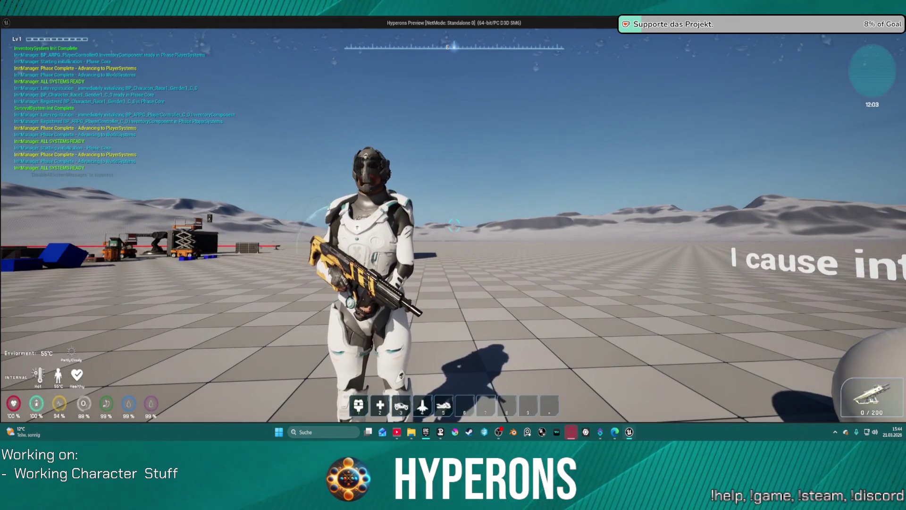
pyautogui.press('w')
pyautogui.press('r')
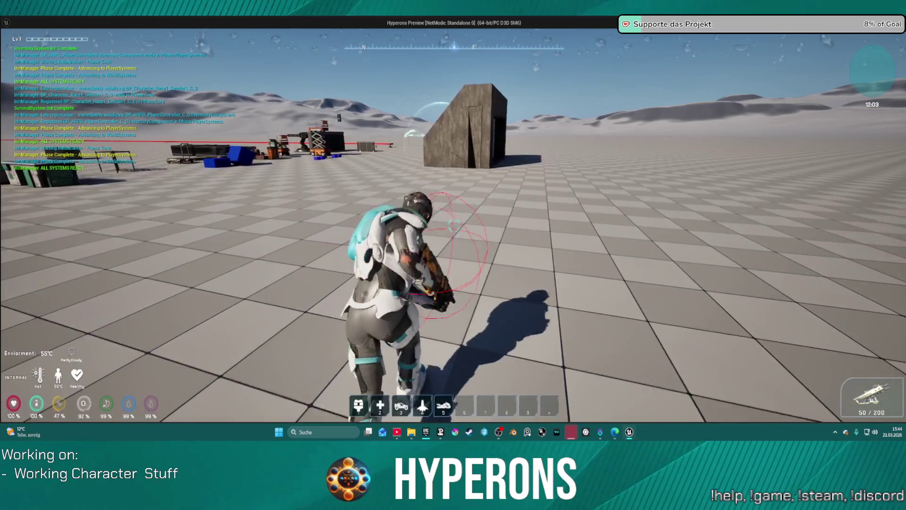
pyautogui.press('w')
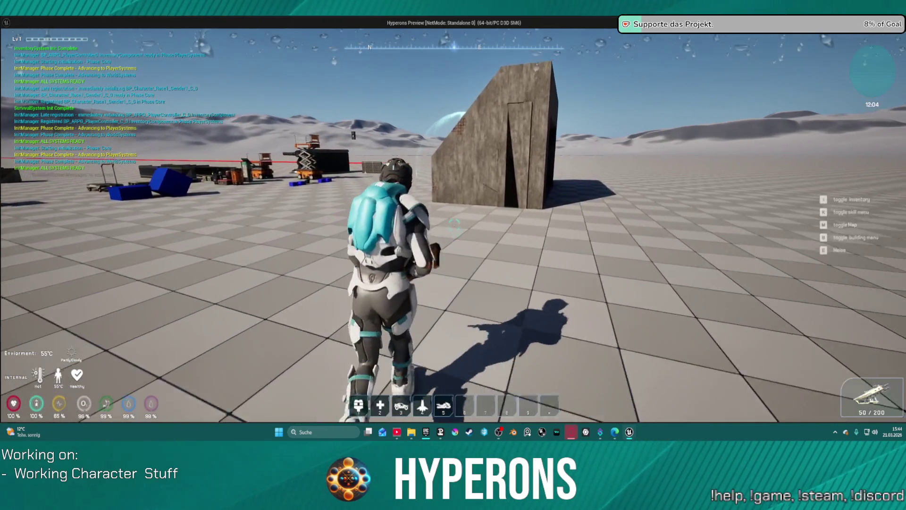
pyautogui.hotkey('shift', 'w')
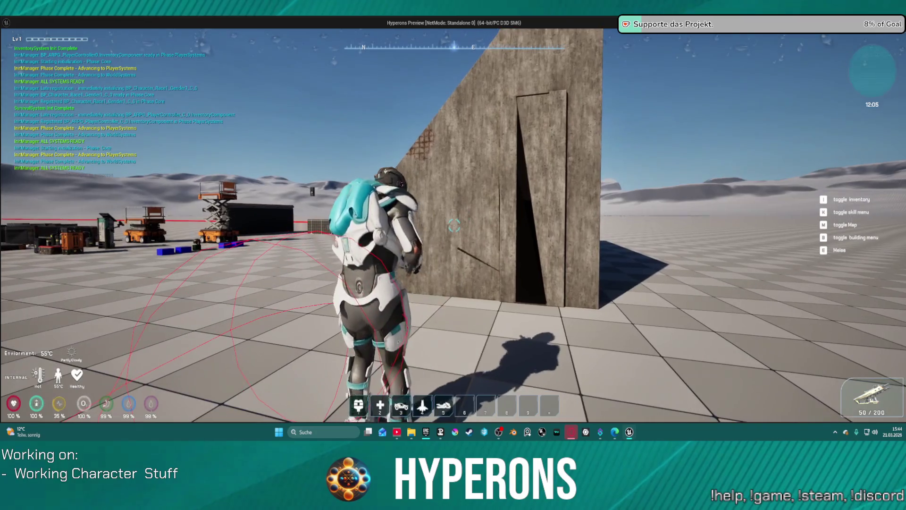
pyautogui.press('r')
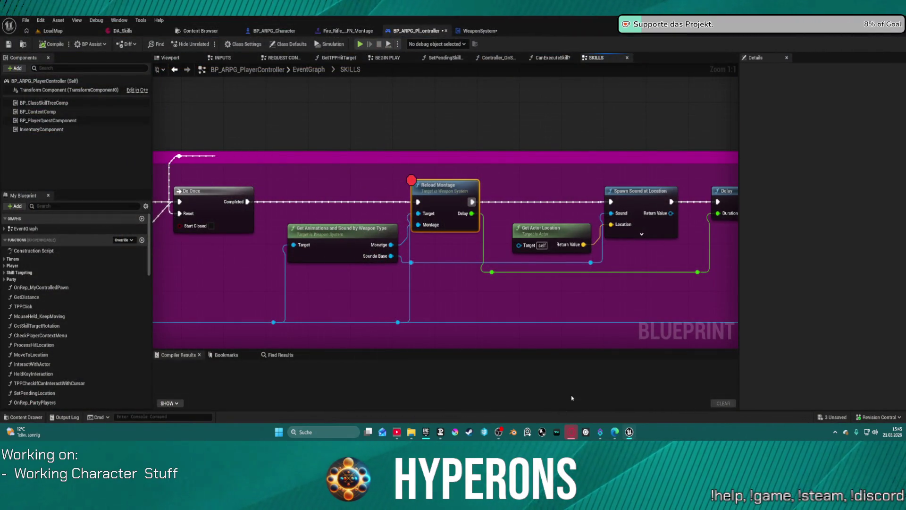
# Step: Minimize and restore the editor, then open the Content Drawer on the Character Blueprints folder
pyautogui.moveTo(629, 433)
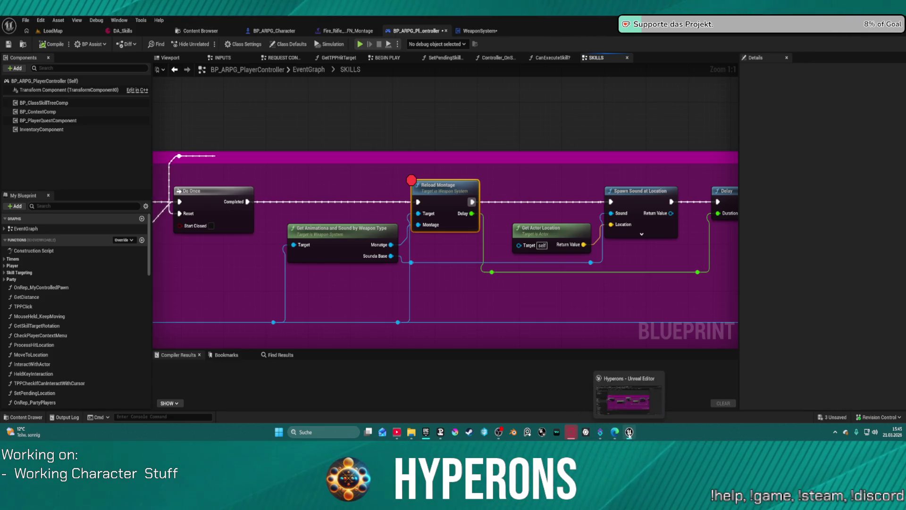
pyautogui.moveTo(411, 433)
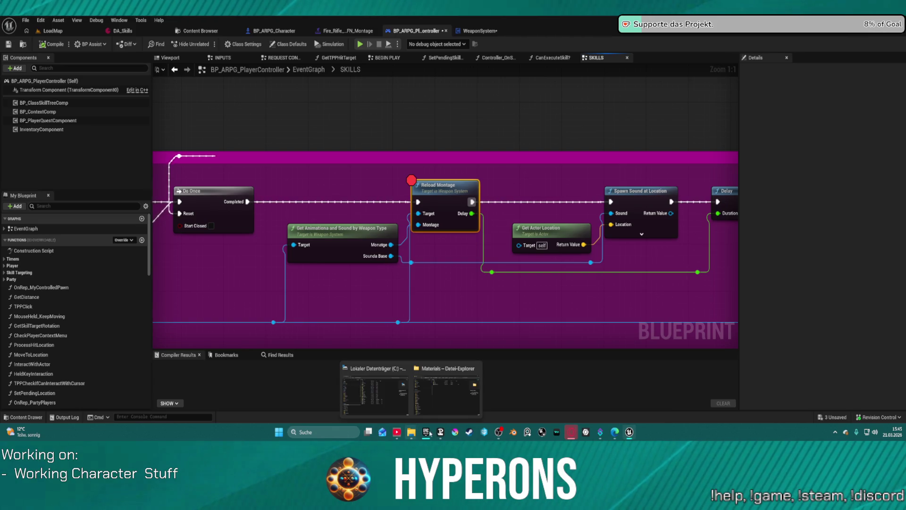
pyautogui.click(629, 433)
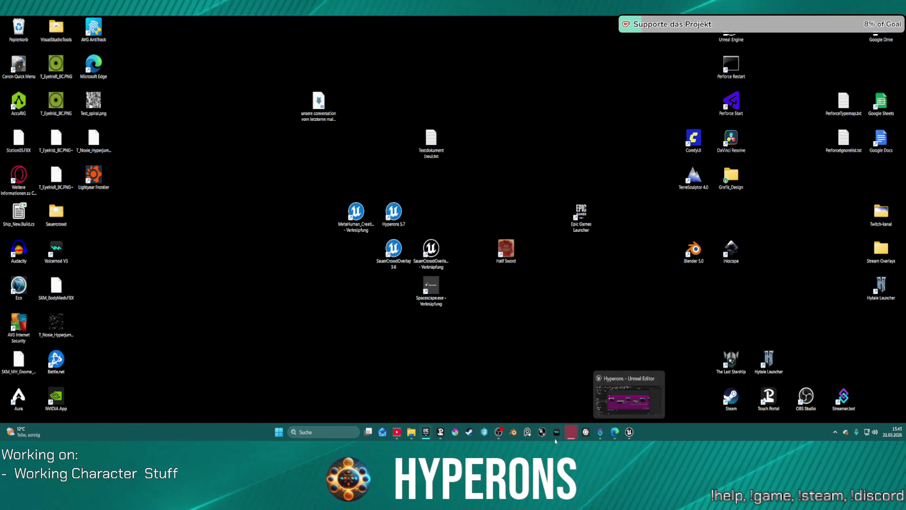
pyautogui.click(630, 433)
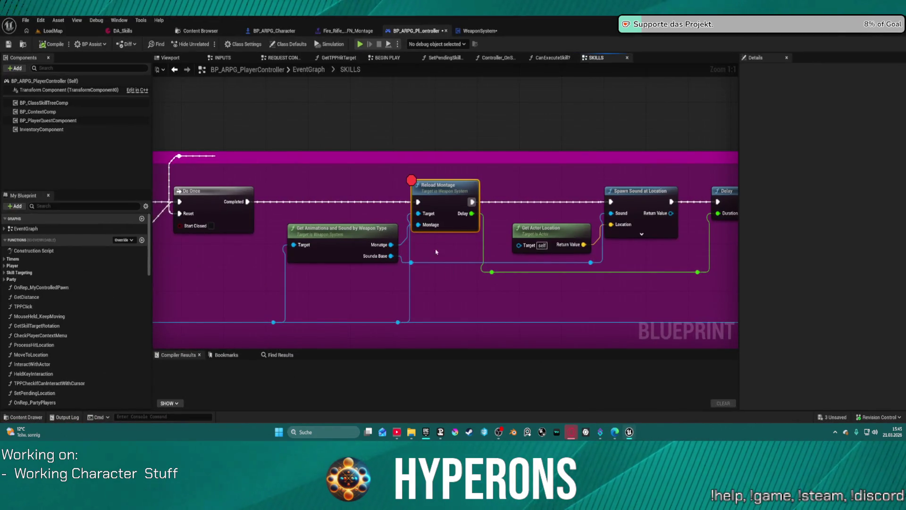
pyautogui.click(40, 417)
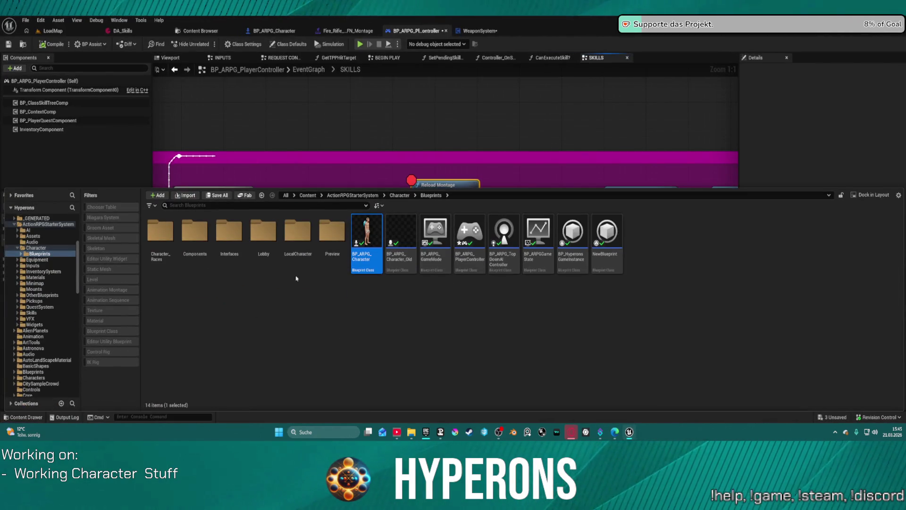
# Step: Filter Content/00_Animation/UEFN/Weapon and open the Reload_Rifle_Ironsights_UEFN animation sequence
pyautogui.scroll(5, 47, 307)
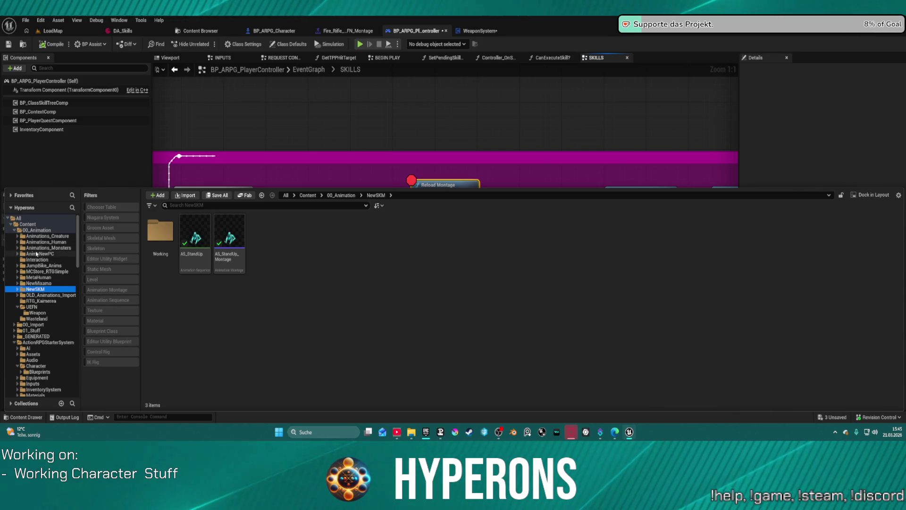
pyautogui.click(37, 313)
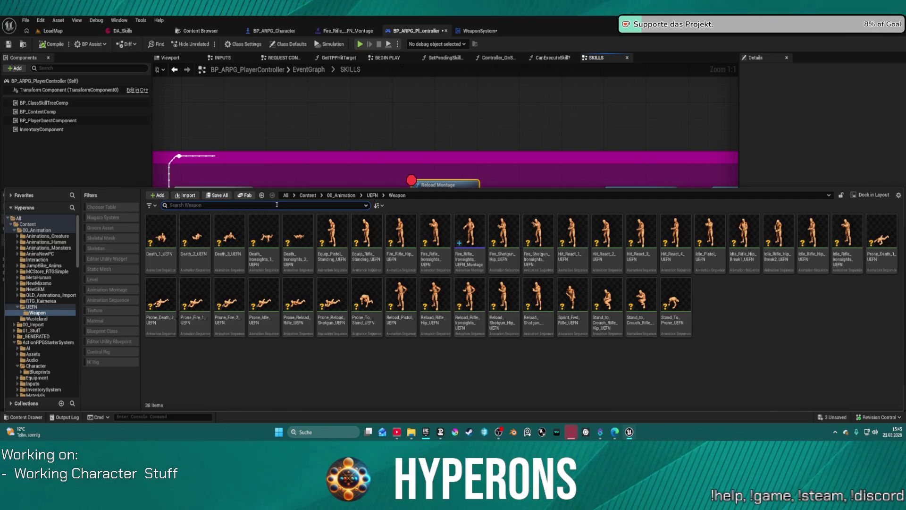
pyautogui.write('reloca')
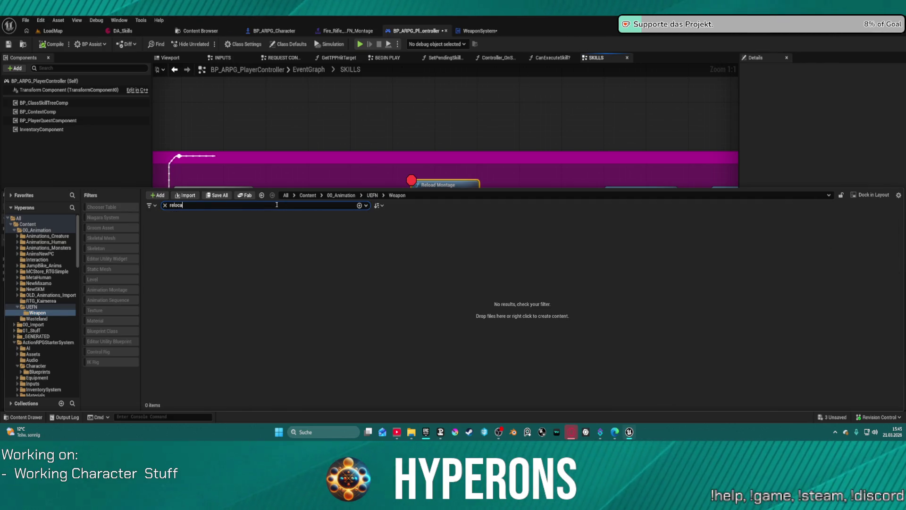
pyautogui.press('BackSpace')
pyautogui.press('BackSpace')
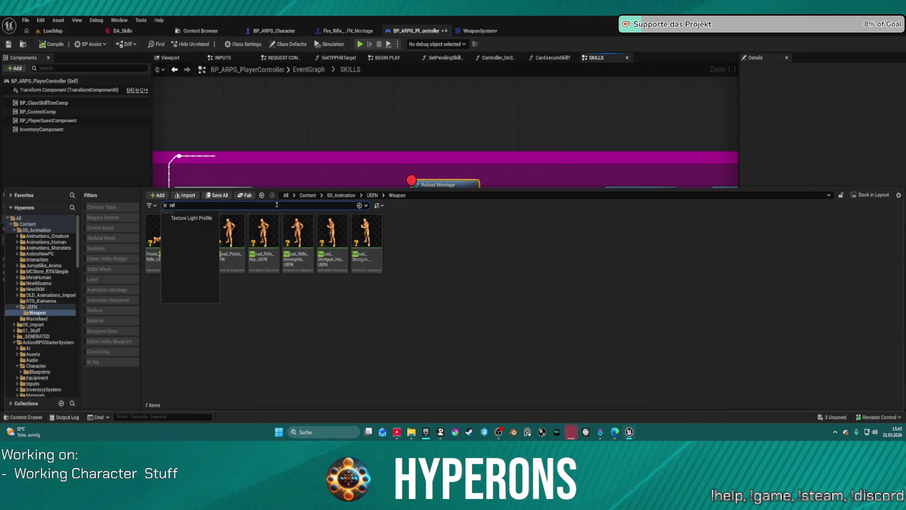
pyautogui.doubleClick(297, 231)
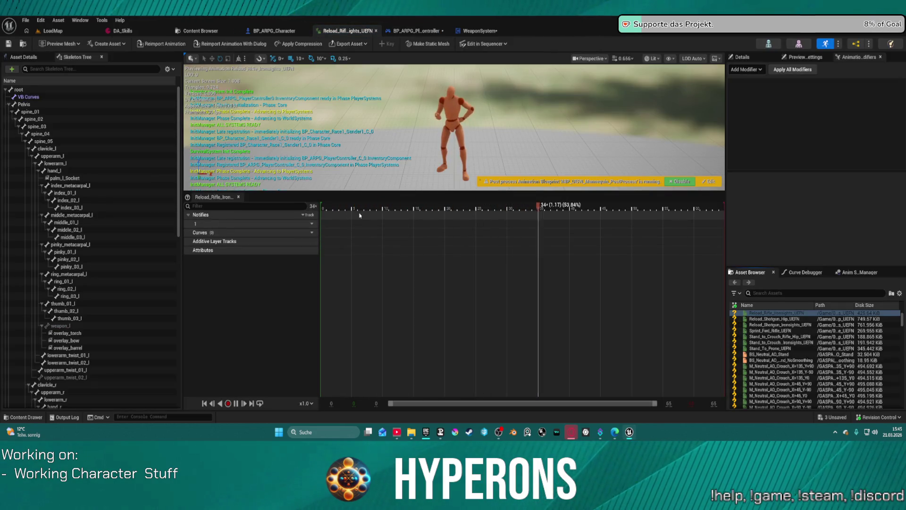
# Step: Create Reload_Rifle_Ironsights_UEFN_Montage from the reload sequence and open it in the montage editor
pyautogui.hotkey('ctrl', 'space')
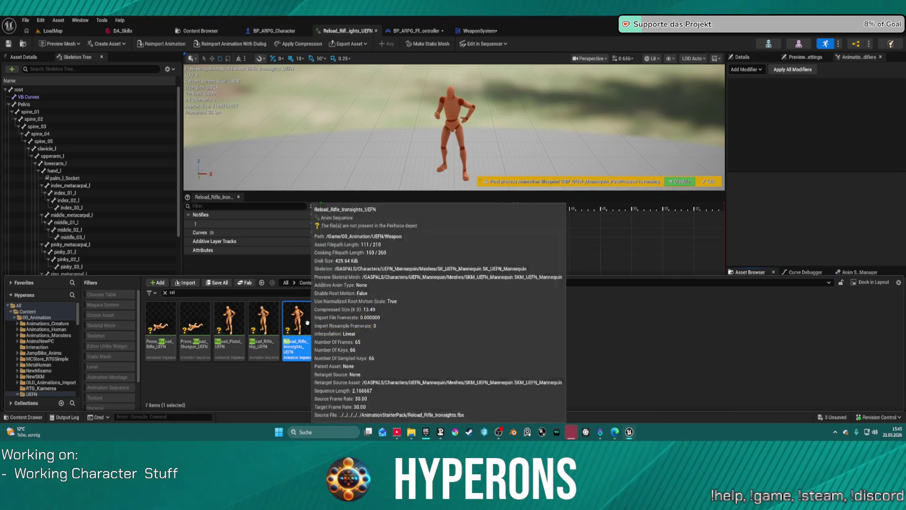
pyautogui.rightClick(307, 325)
pyautogui.moveTo(364, 173)
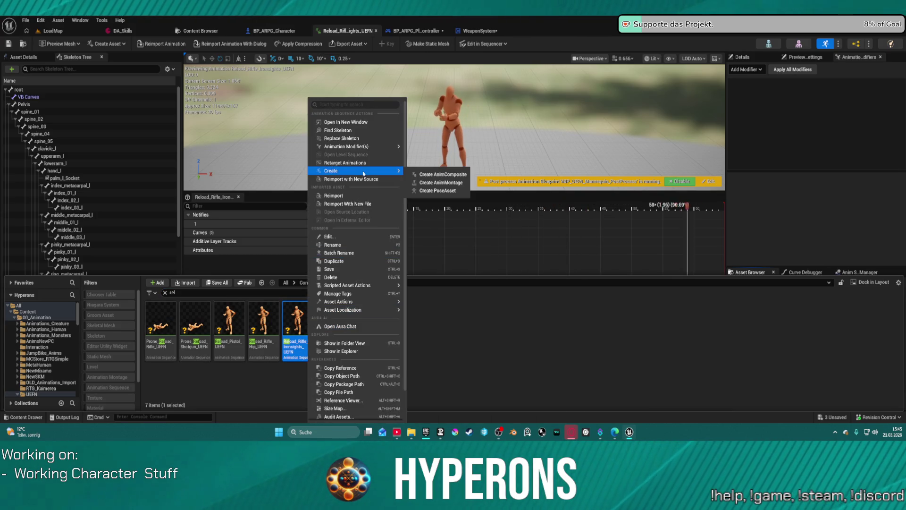
pyautogui.click(442, 183)
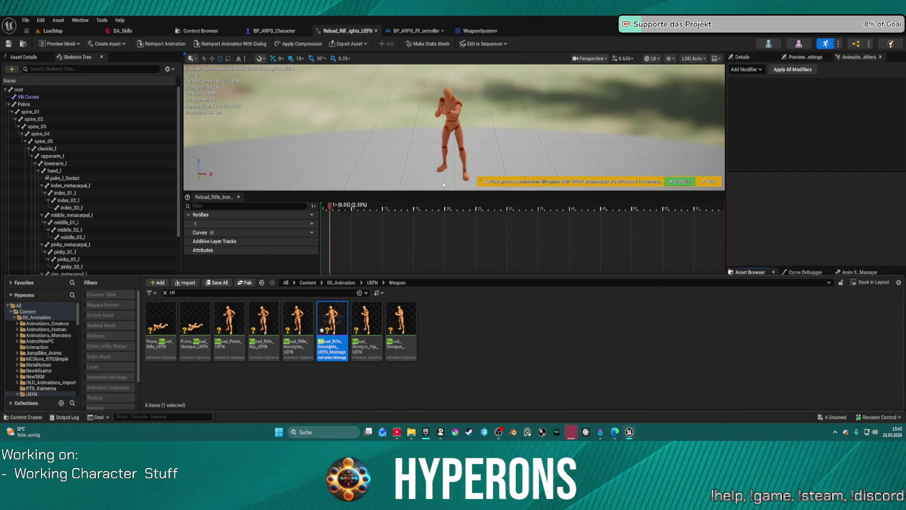
pyautogui.doubleClick(343, 311)
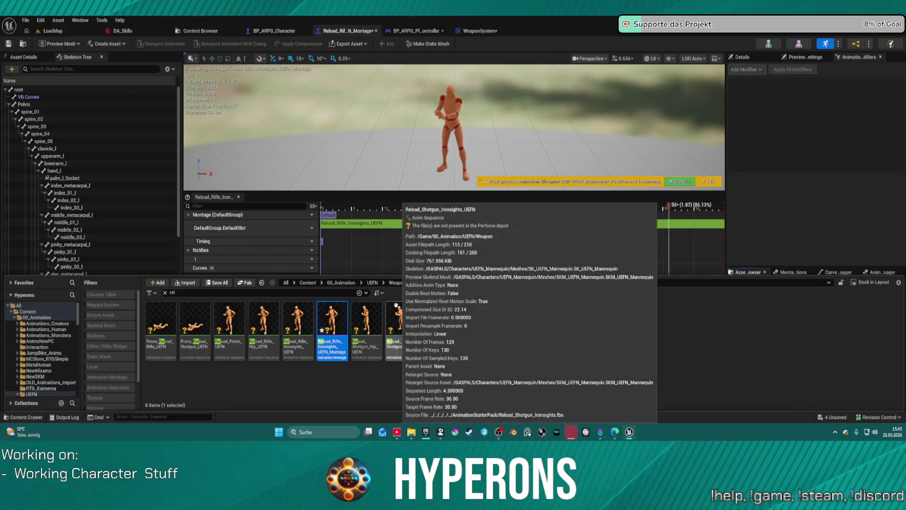
pyautogui.rightClick(333, 330)
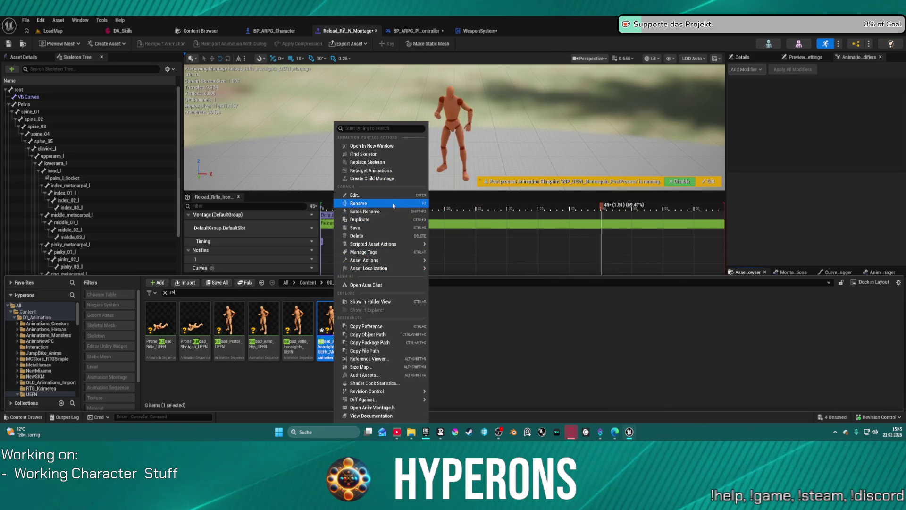
# Step: Rename the montage's default slot to Arm R and add an Arm L slot track
pyautogui.click(330, 246)
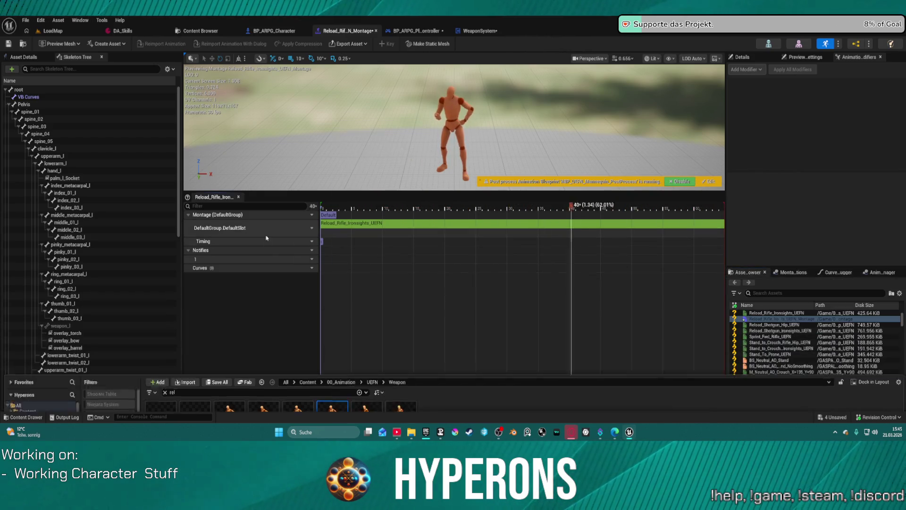
pyautogui.click(310, 228)
pyautogui.moveTo(330, 248)
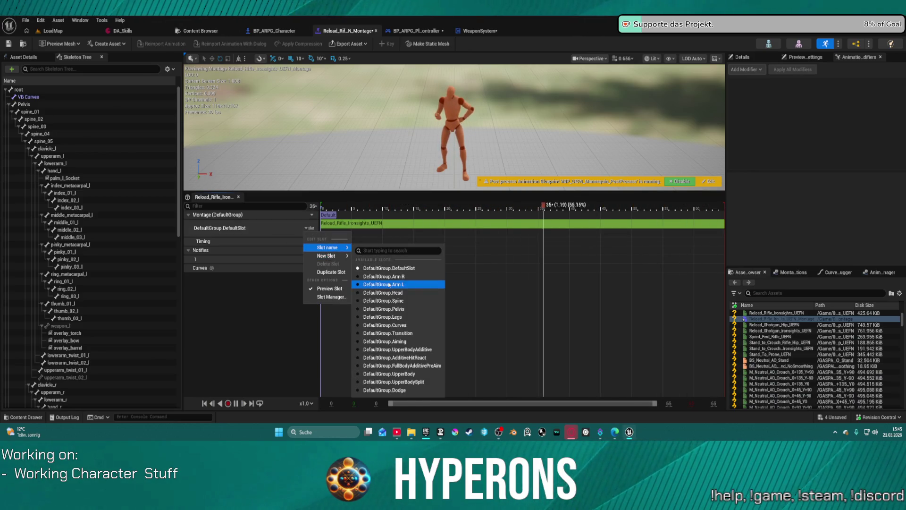
pyautogui.click(372, 276)
pyautogui.click(308, 227)
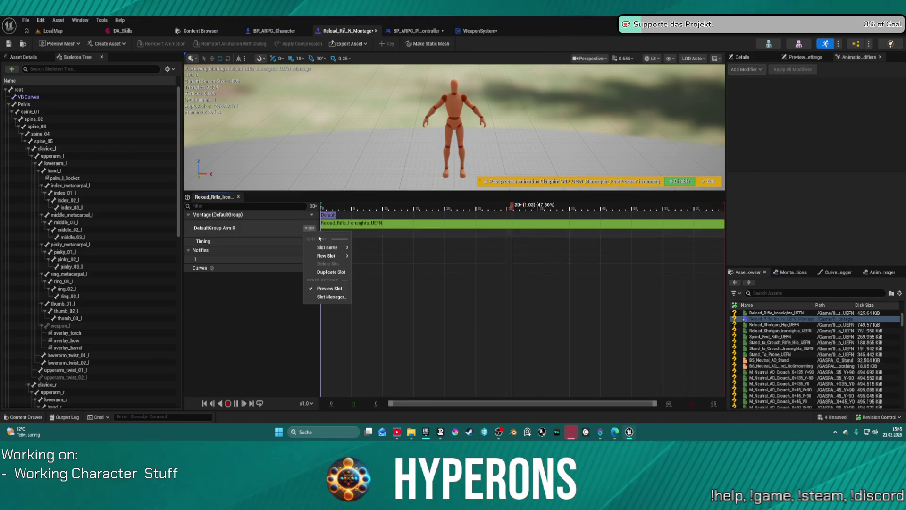
pyautogui.moveTo(330, 248)
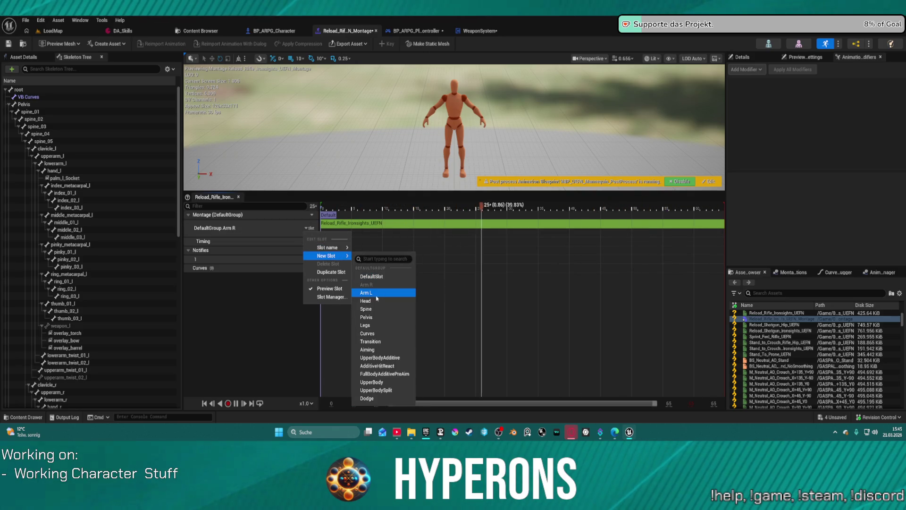
pyautogui.click(376, 294)
# Step: Add Head and Spine slot tracks to the reload montage
pyautogui.click(310, 246)
pyautogui.click(312, 247)
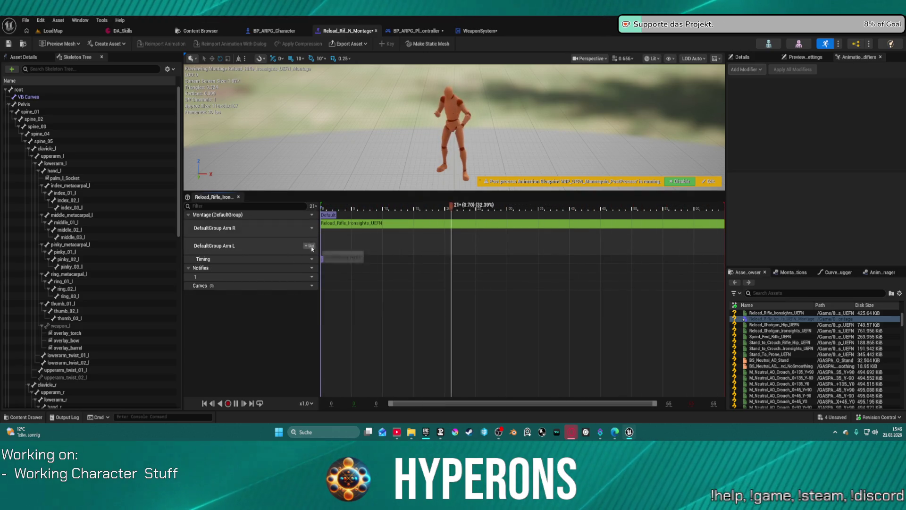
pyautogui.click(309, 246)
pyautogui.moveTo(338, 274)
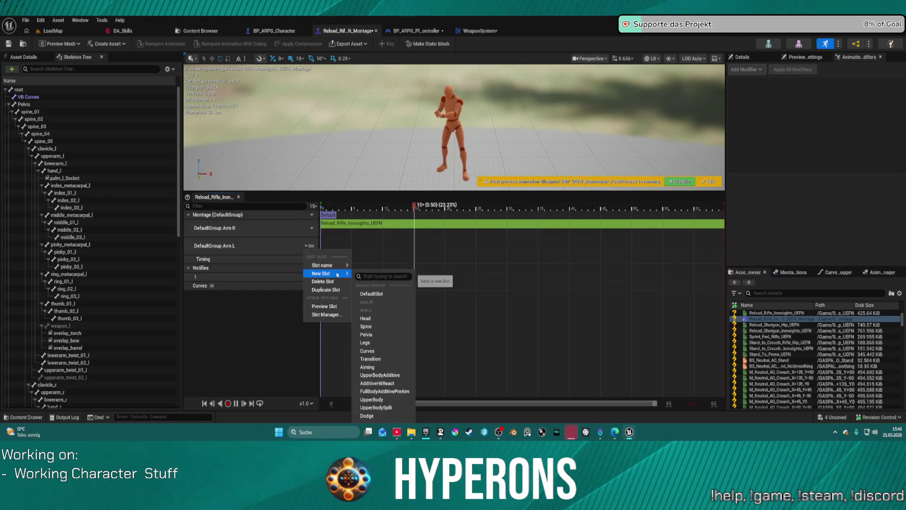
pyautogui.click(377, 319)
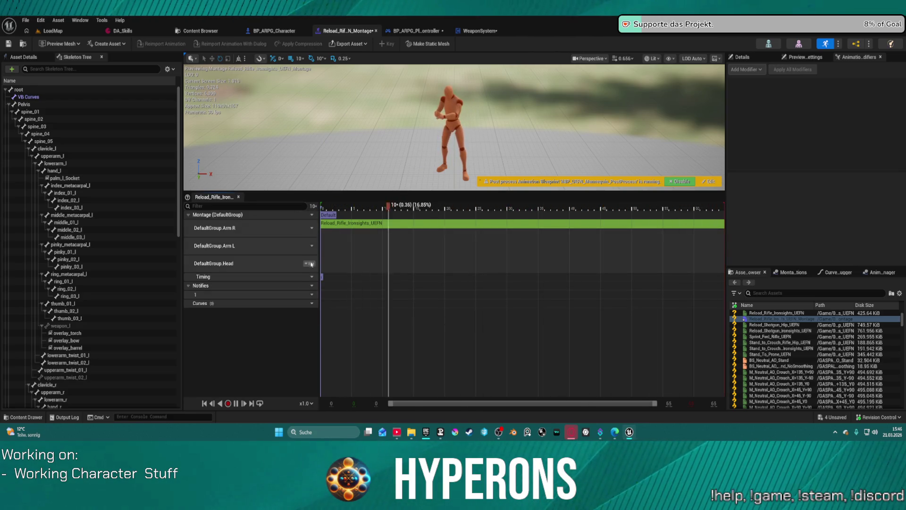
pyautogui.click(312, 264)
pyautogui.moveTo(337, 293)
pyautogui.click(373, 323)
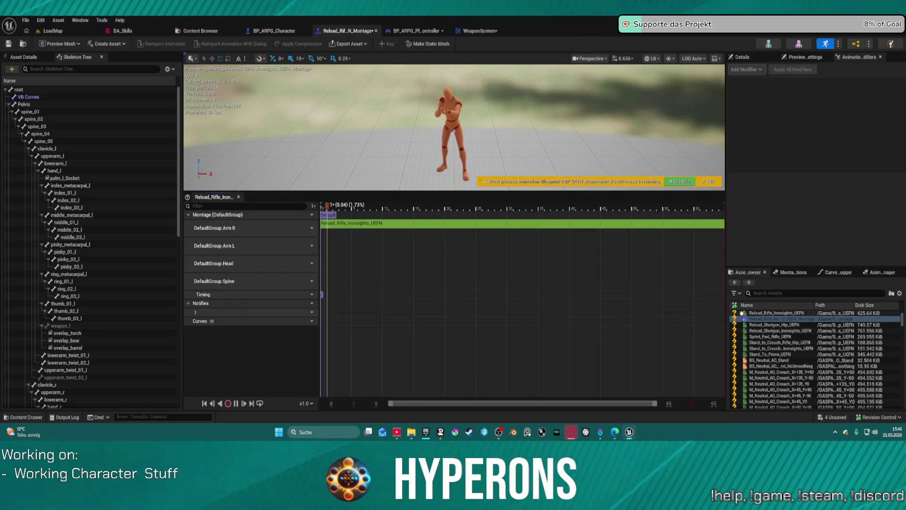
# Step: Place the reload animation on the Arm L, Head and Spine tracks, save, and locate the montage asset
pyautogui.moveTo(767, 314)
pyautogui.mouseDown()
pyautogui.moveTo(666, 310)
pyautogui.moveTo(330, 255)
pyautogui.moveTo(333, 243)
pyautogui.mouseUp()
pyautogui.moveTo(689, 314)
pyautogui.mouseDown()
pyautogui.moveTo(477, 302)
pyautogui.moveTo(344, 278)
pyautogui.moveTo(340, 258)
pyautogui.mouseUp()
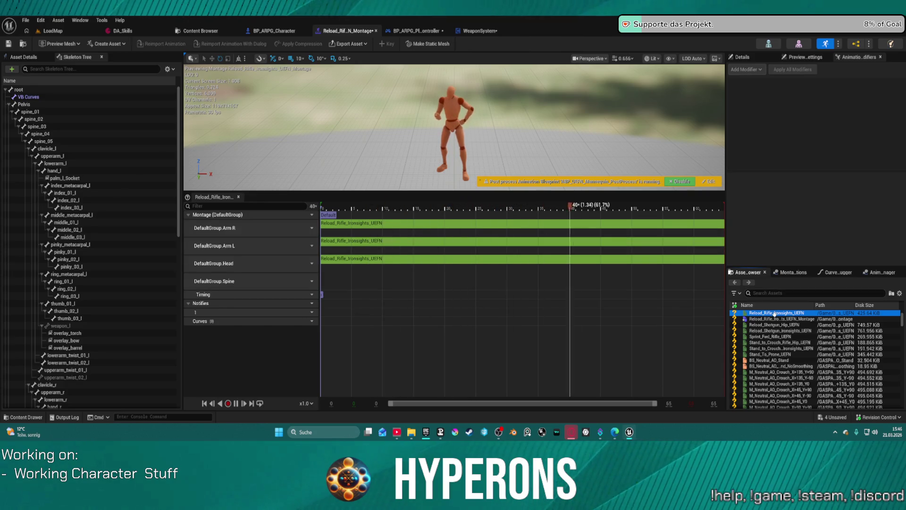
pyautogui.moveTo(774, 314)
pyautogui.mouseDown()
pyautogui.moveTo(414, 299)
pyautogui.moveTo(339, 278)
pyautogui.mouseUp()
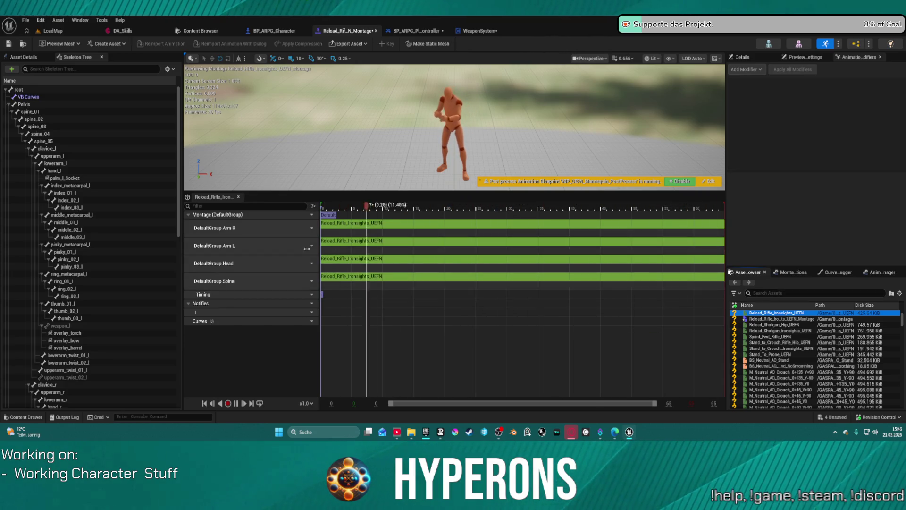
pyautogui.click(8, 45)
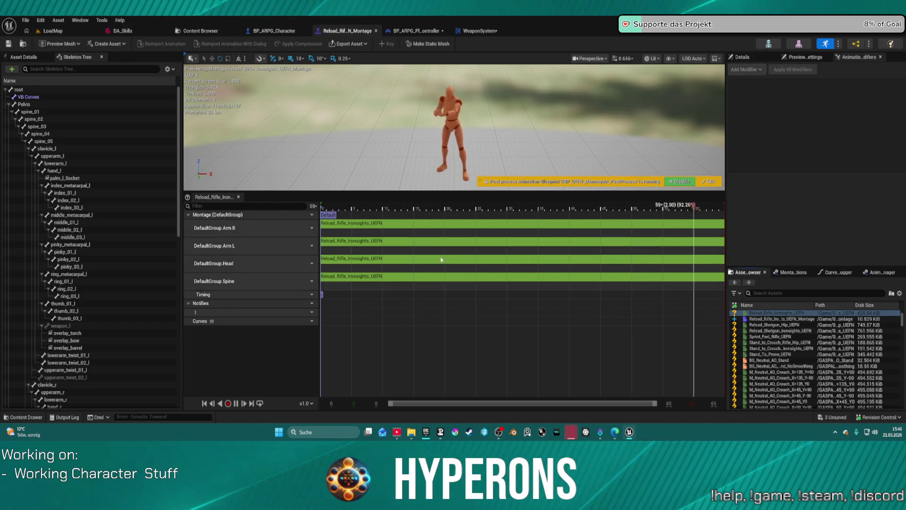
pyautogui.click(22, 44)
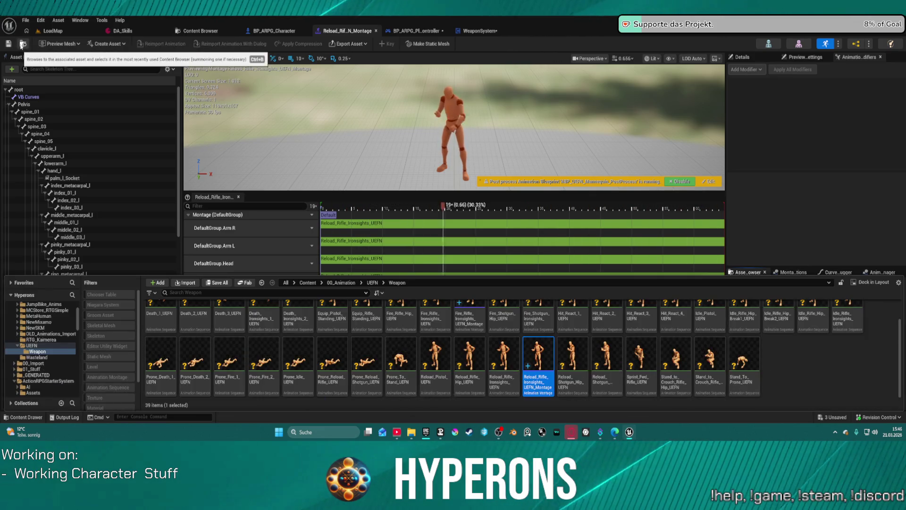
# Step: Move through the PlayerController and Character blueprints to WeaponSystem's Reload_Montage graph and inspect its Montage Play node
pyautogui.click(414, 31)
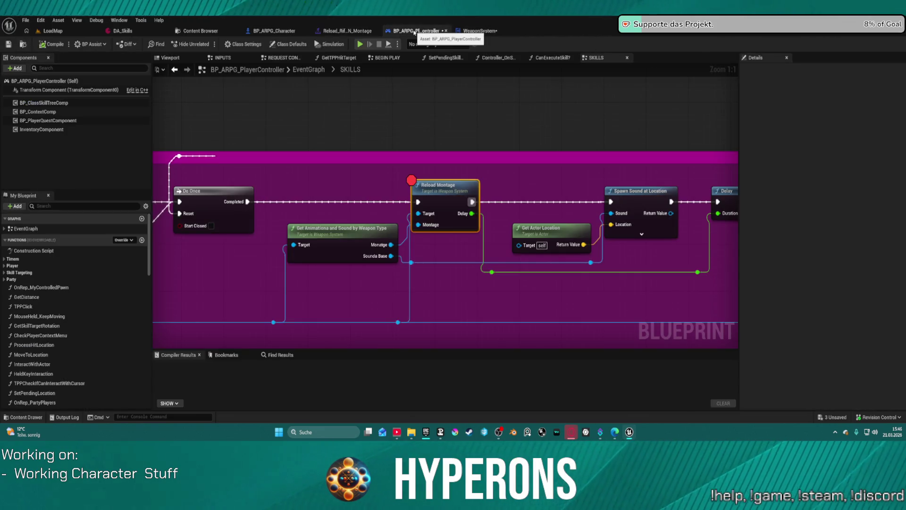
pyautogui.click(274, 31)
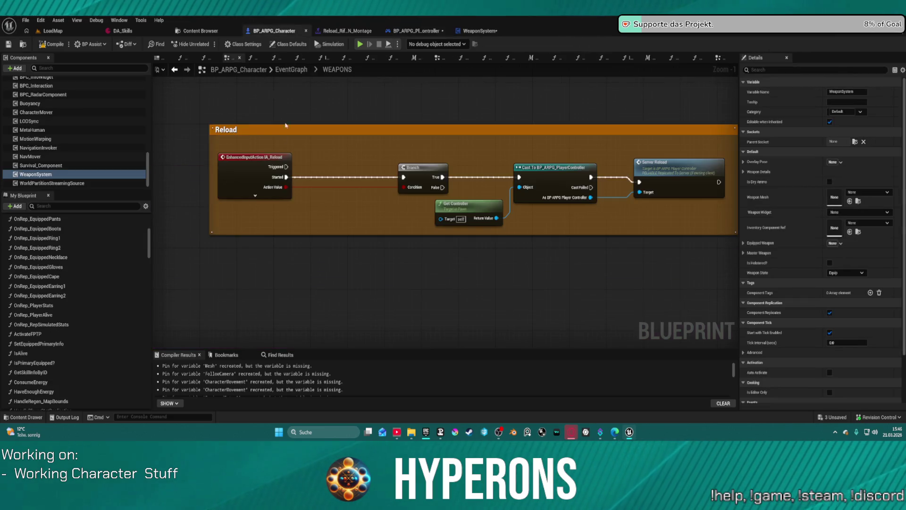
pyautogui.click(282, 69)
pyautogui.click(477, 31)
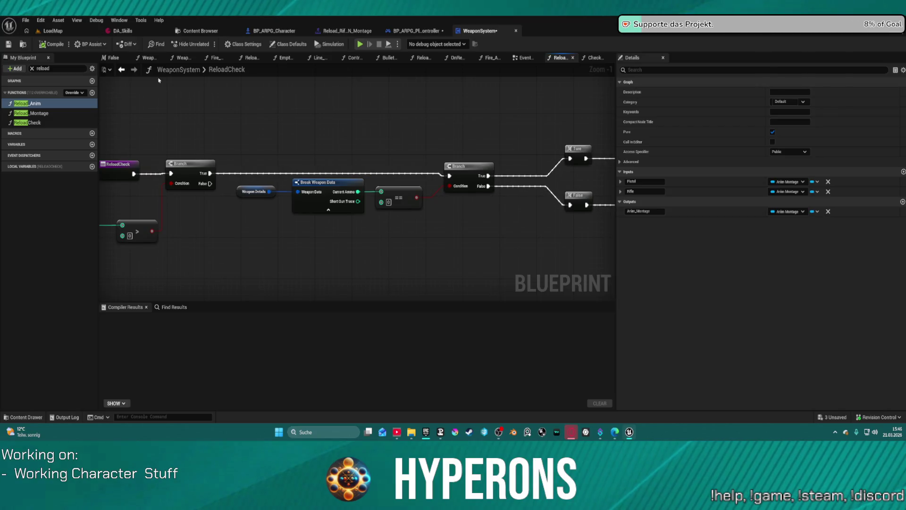
pyautogui.click(121, 70)
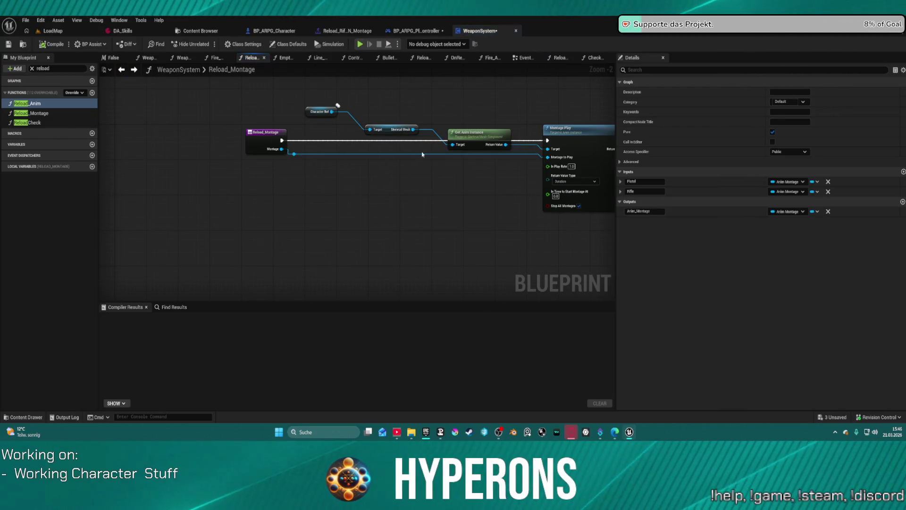
pyautogui.moveTo(443, 101)
pyautogui.mouseDown()
pyautogui.moveTo(362, 121)
pyautogui.moveTo(496, 134)
pyautogui.mouseUp()
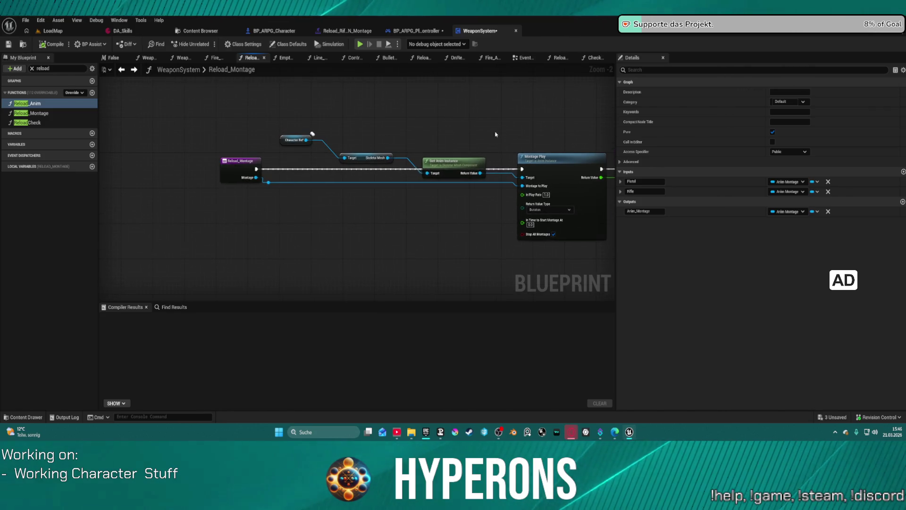
pyautogui.click(125, 74)
pyautogui.click(123, 72)
pyautogui.click(123, 72)
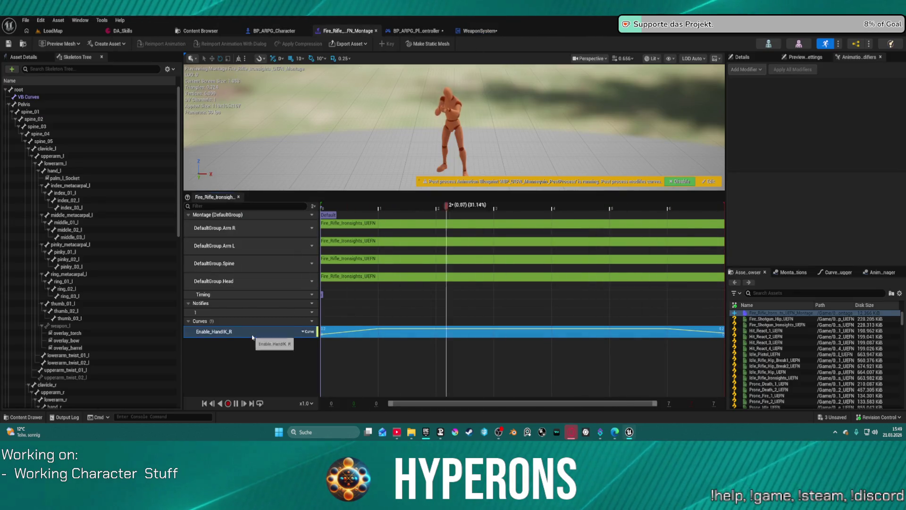
# Step: Delete the fire montage's Enable_HandIK_R curve and open the Fire_Rifle_Ironsights_UEFN animation
pyautogui.press('Delete')
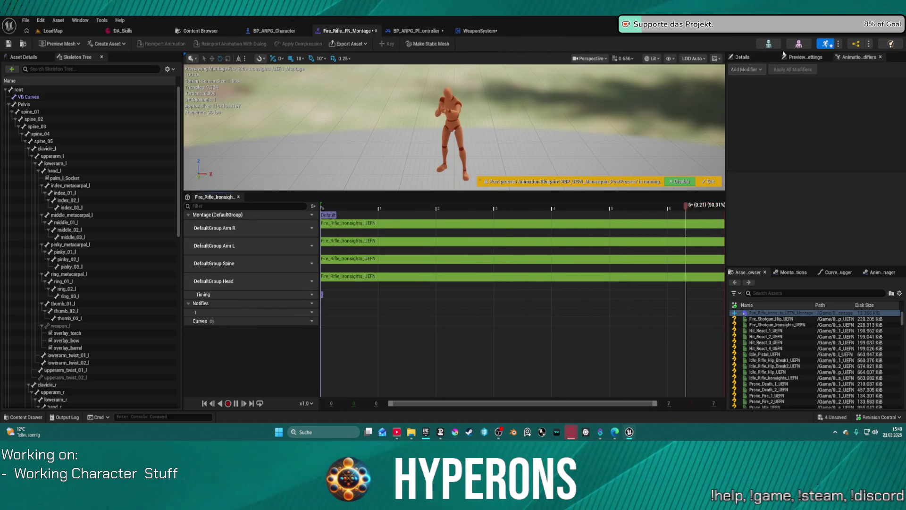
pyautogui.scroll(2, 783, 331)
pyautogui.click(784, 330)
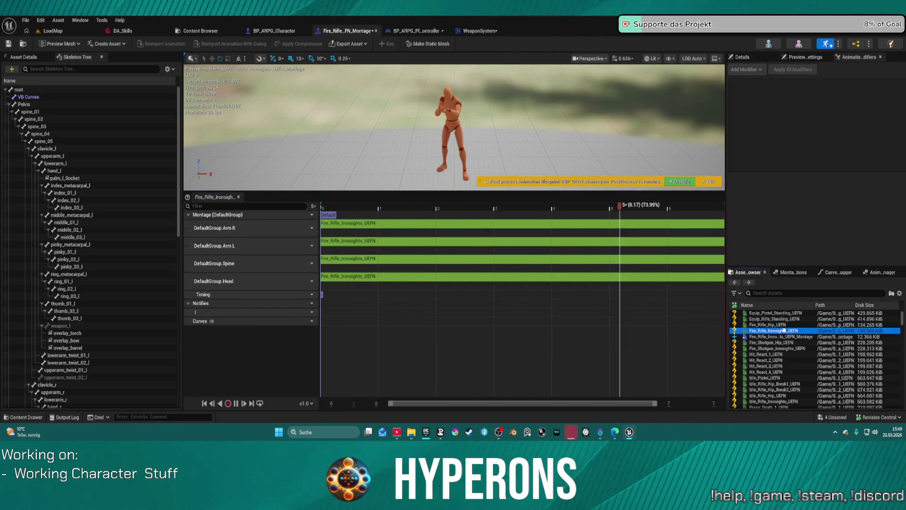
pyautogui.doubleClick(784, 331)
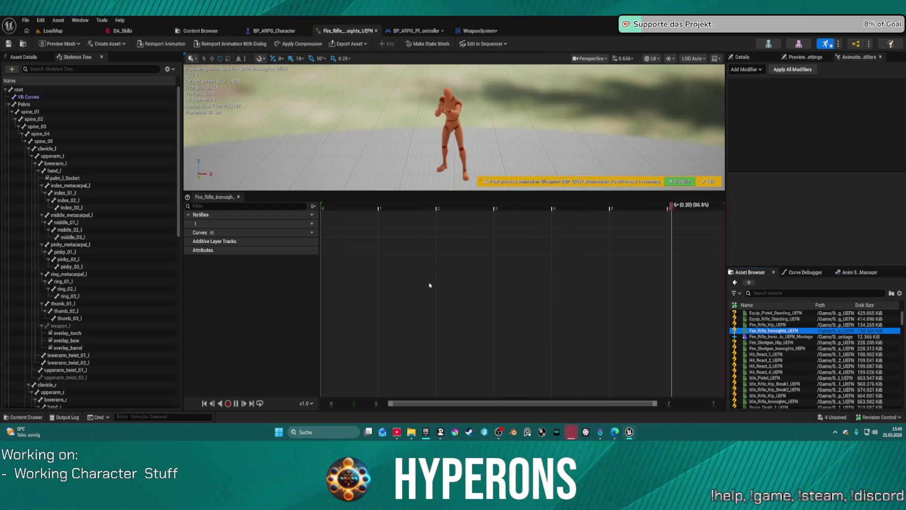
# Step: Attach the Create_Curves modifier to Fire_Rifle_Ironsights_UEFN and apply it to all animations
pyautogui.click(746, 69)
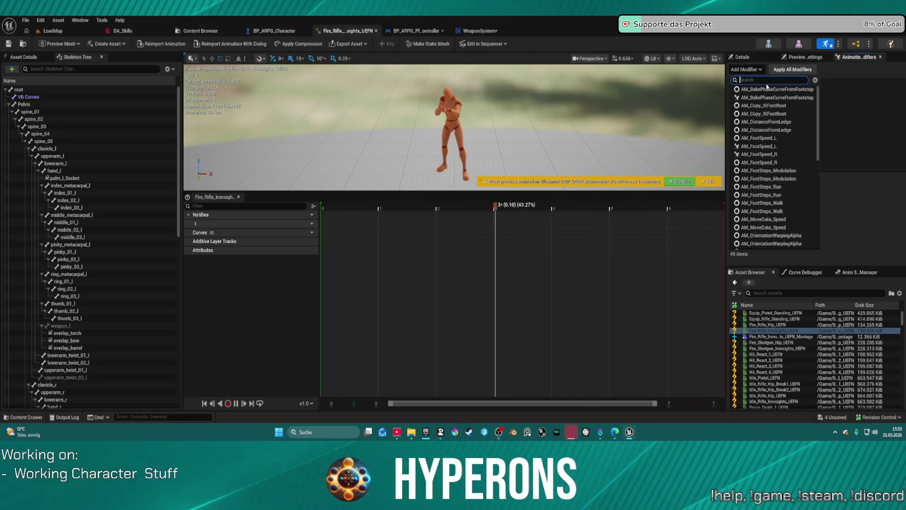
pyautogui.write('dreat')
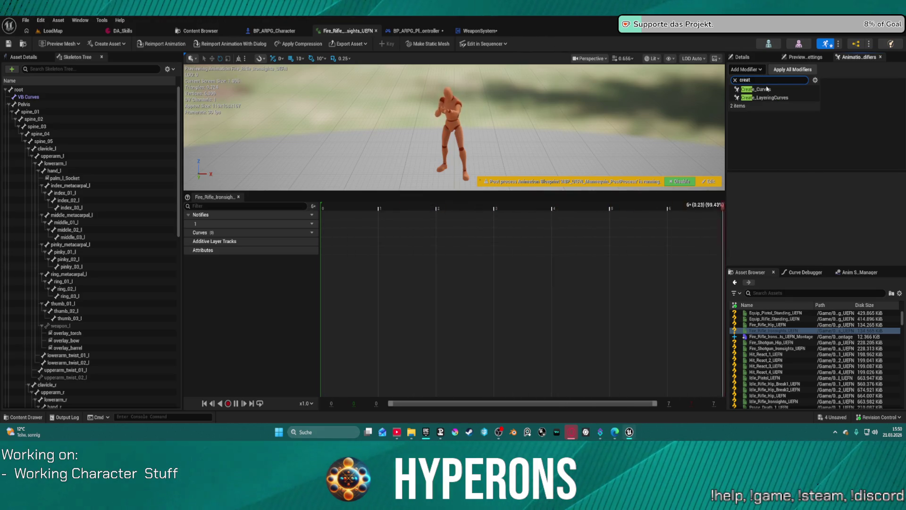
pyautogui.click(796, 94)
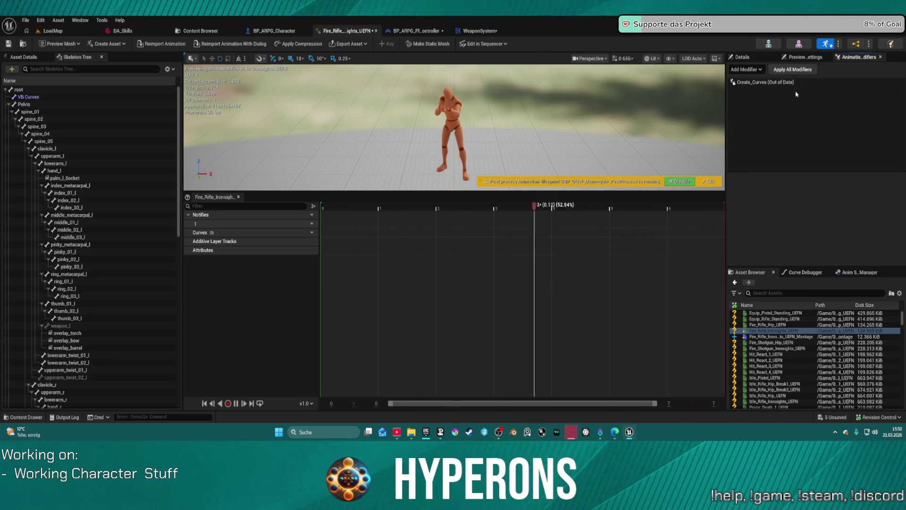
pyautogui.click(802, 82)
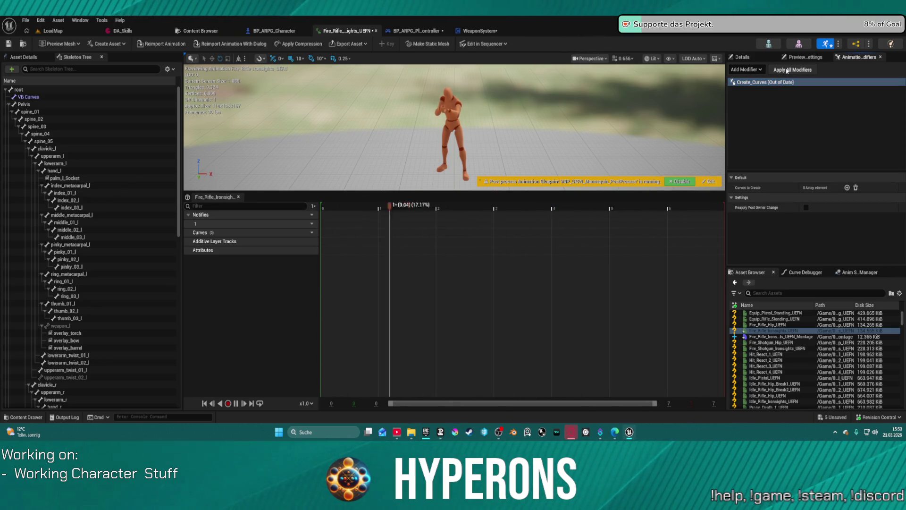
pyautogui.doubleClick(781, 82)
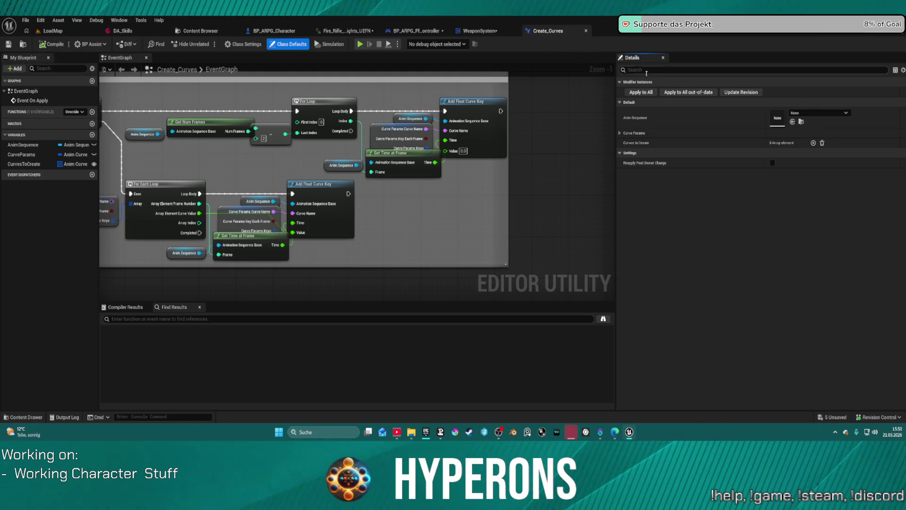
pyautogui.click(641, 92)
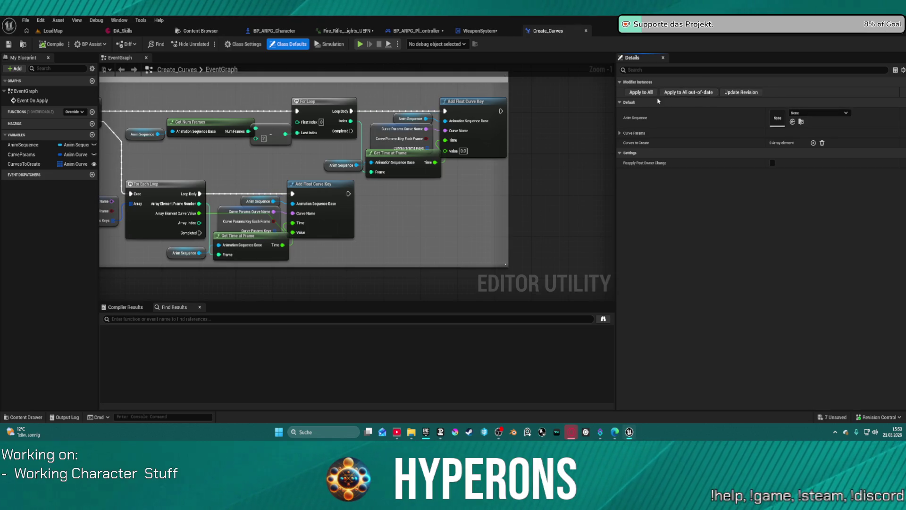
pyautogui.click(587, 31)
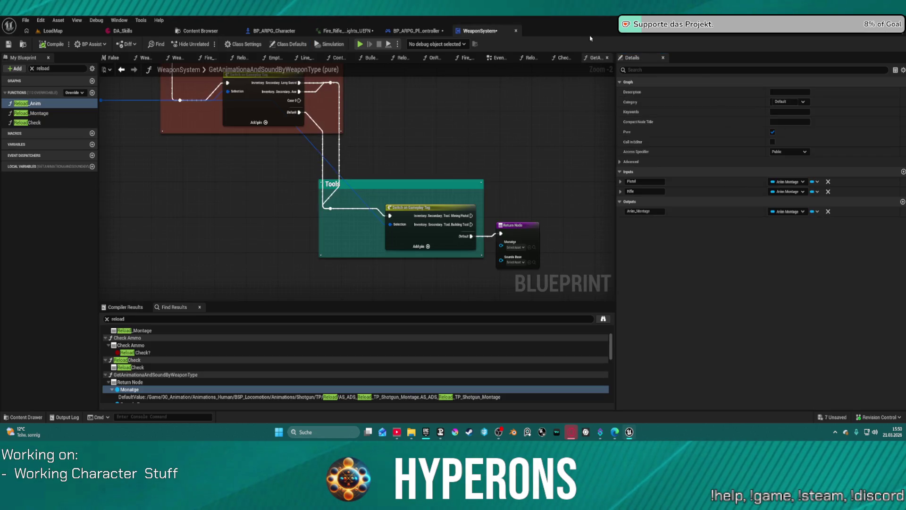
pyautogui.click(371, 31)
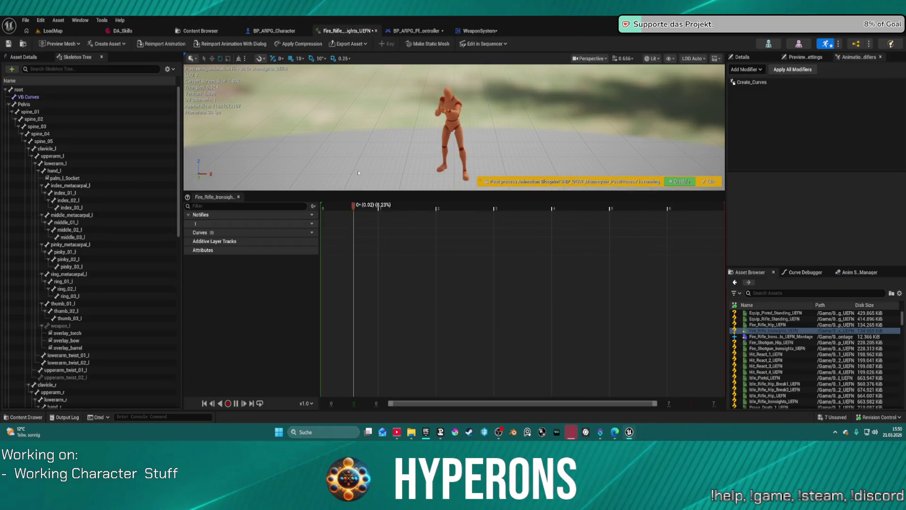
# Step: Review the Create_Curves modifier's details and preview settings, then return to the modifiers list
pyautogui.click(757, 82)
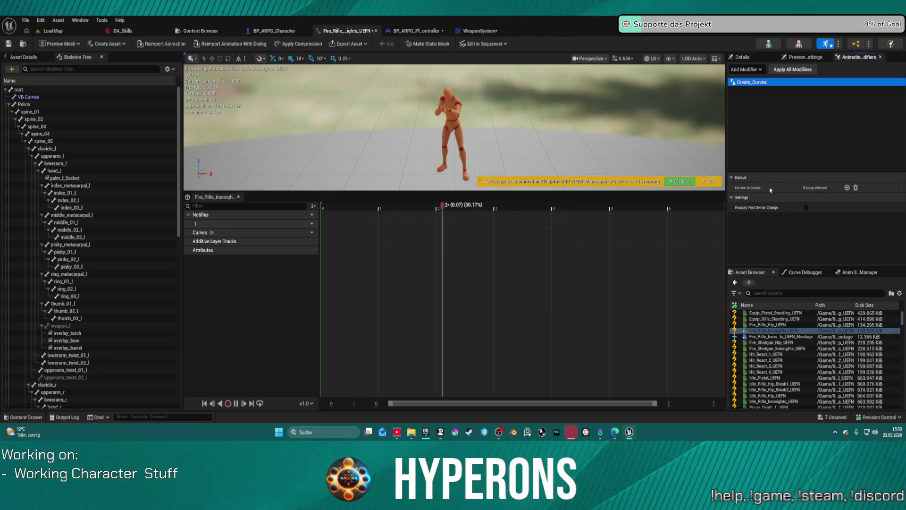
pyautogui.click(801, 60)
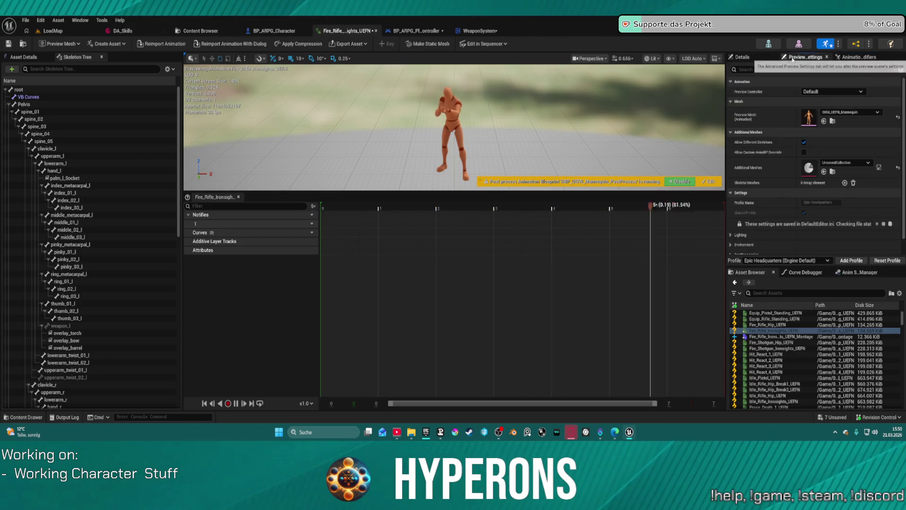
pyautogui.click(766, 60)
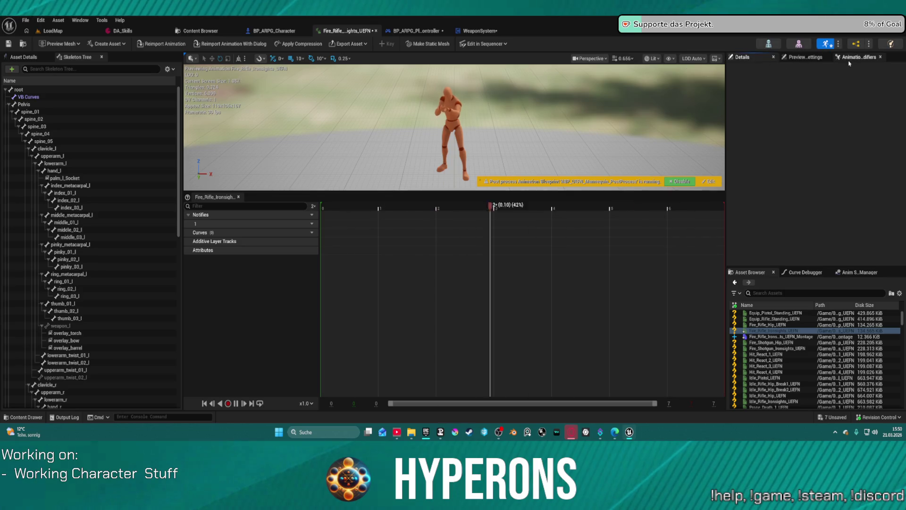
pyautogui.click(849, 60)
# Step: Add the Create_LayeringCurves modifier, apply it to all animations, and return to Fire_Rifle_Ironsights_UEFN
pyautogui.click(747, 70)
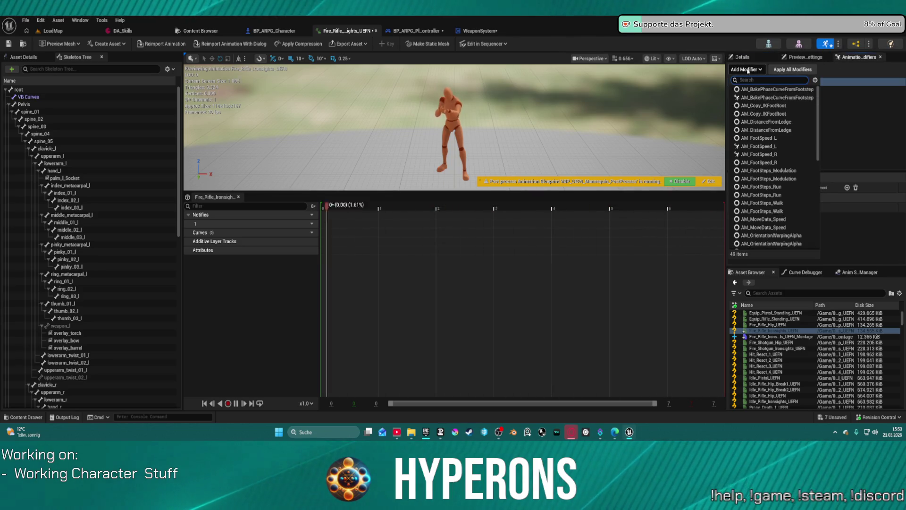
pyautogui.scroll(-5, 783, 137)
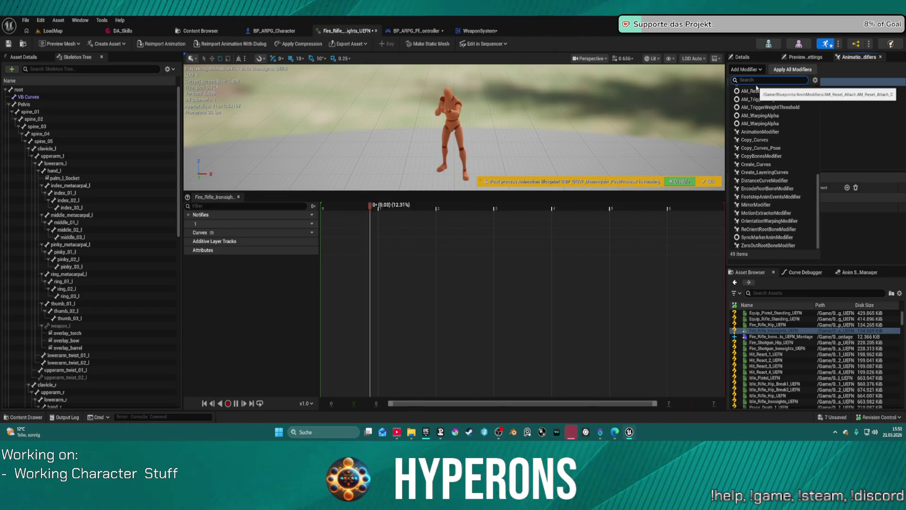
pyautogui.write('curve')
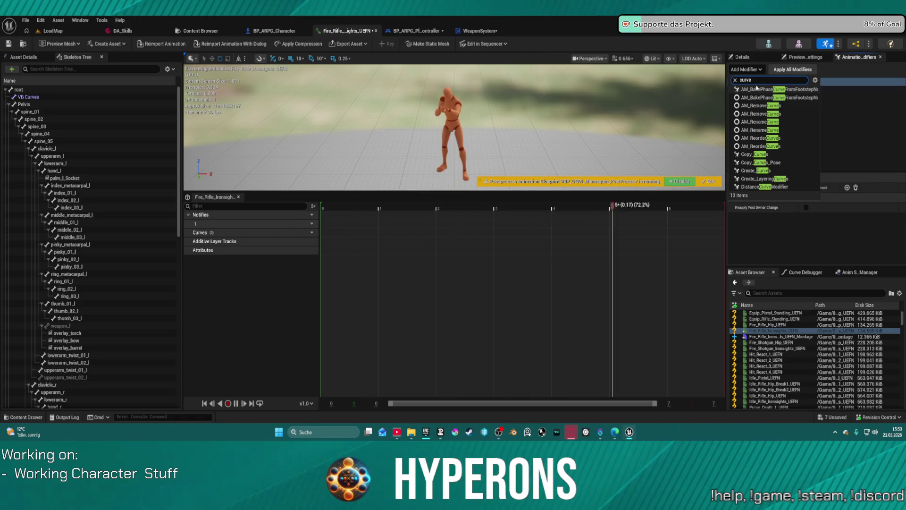
pyautogui.write('s')
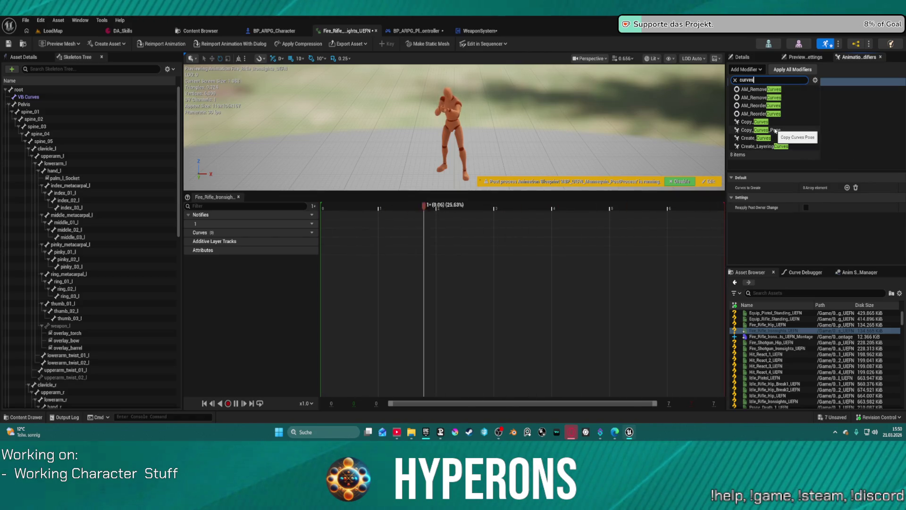
pyautogui.click(763, 147)
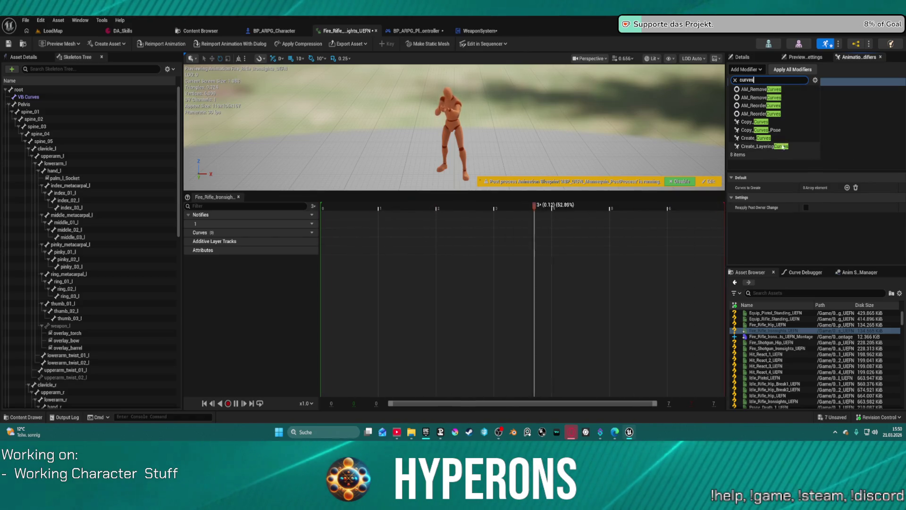
pyautogui.click(763, 147)
pyautogui.doubleClick(761, 89)
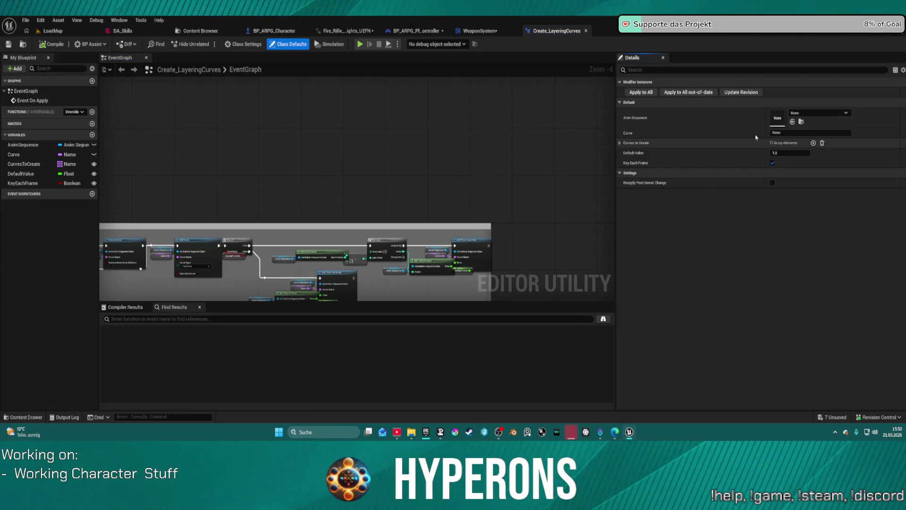
pyautogui.click(646, 93)
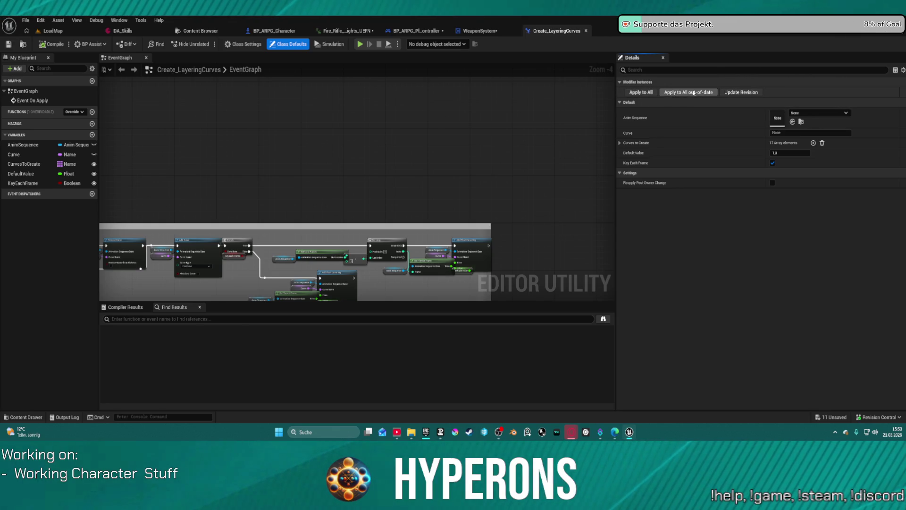
pyautogui.click(740, 82)
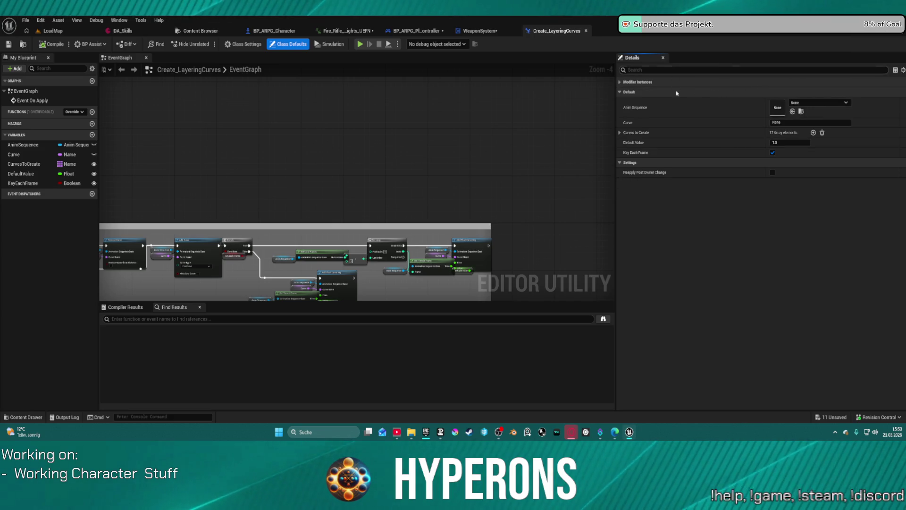
pyautogui.click(342, 34)
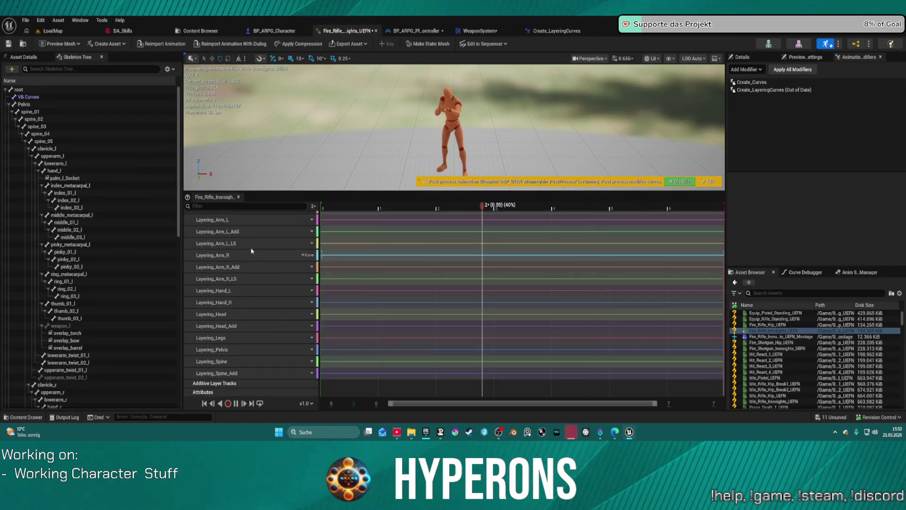
# Step: Delete the Enable_HandIK_L and Enable_HandIK_R curves, then undo the deletion
pyautogui.scroll(5, 246, 264)
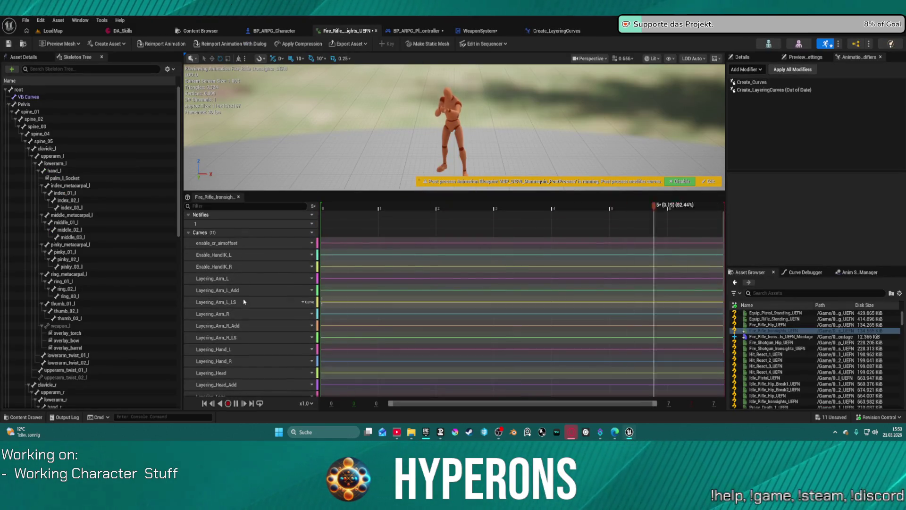
pyautogui.click(245, 268)
pyautogui.keyDown('shift'); pyautogui.click(257, 254); pyautogui.keyUp('shift')
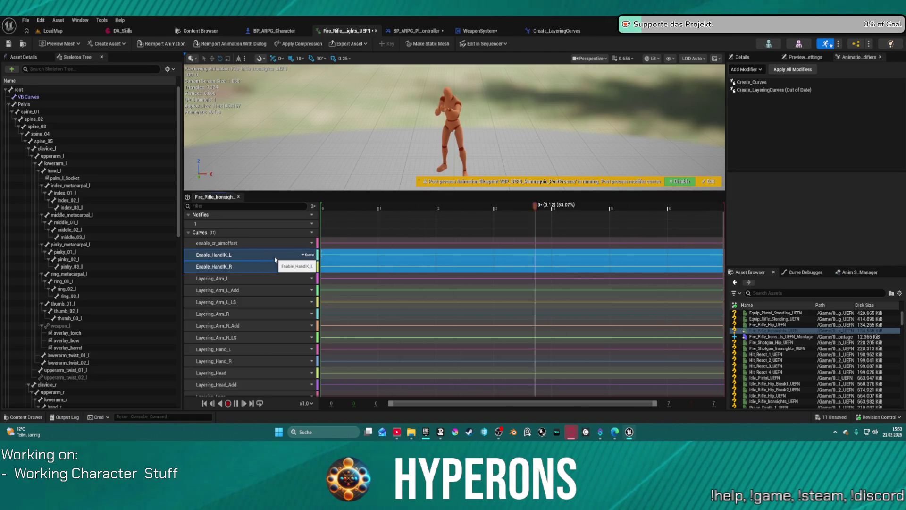
pyautogui.press('Delete')
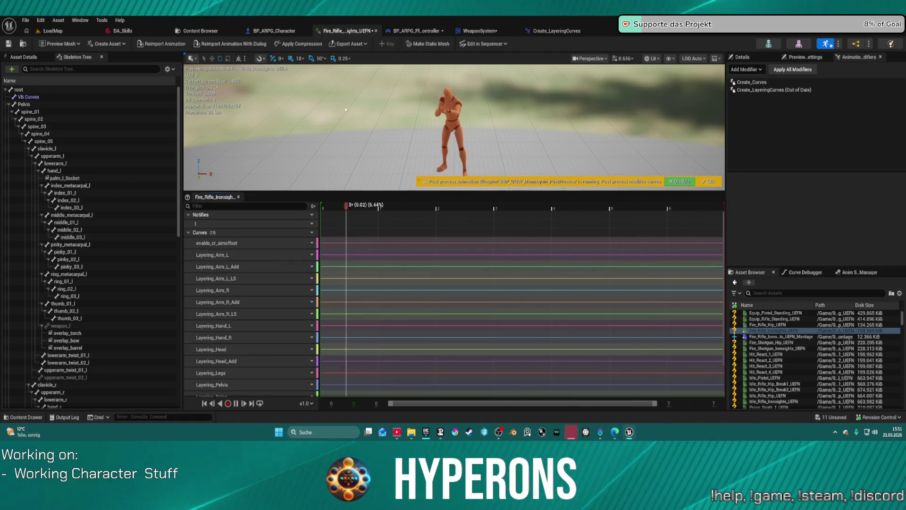
pyautogui.hotkey('ctrl', 'z')
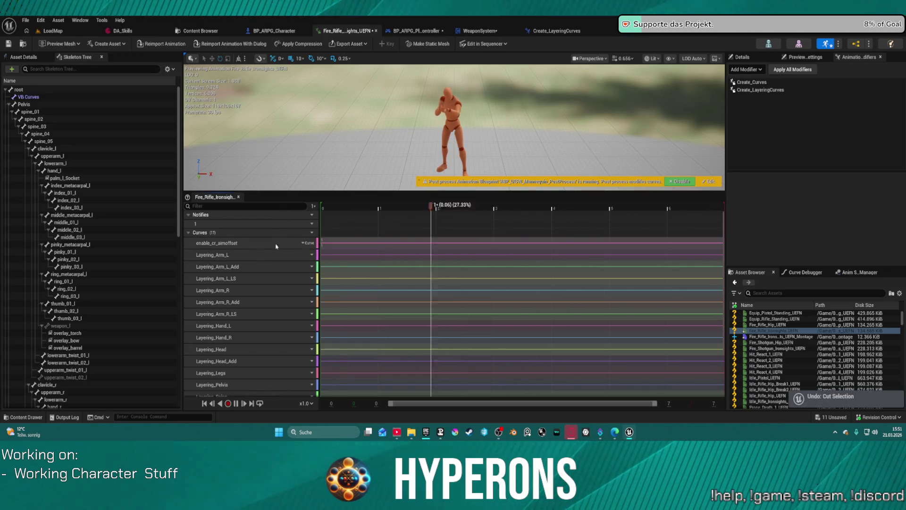
# Step: Select and delete the Enable_HandIK_L and Enable_HandIK_R curves again
pyautogui.click(276, 246)
pyautogui.scroll(-3, 274, 364)
pyautogui.keyDown('shift'); pyautogui.click(266, 371); pyautogui.keyUp('shift')
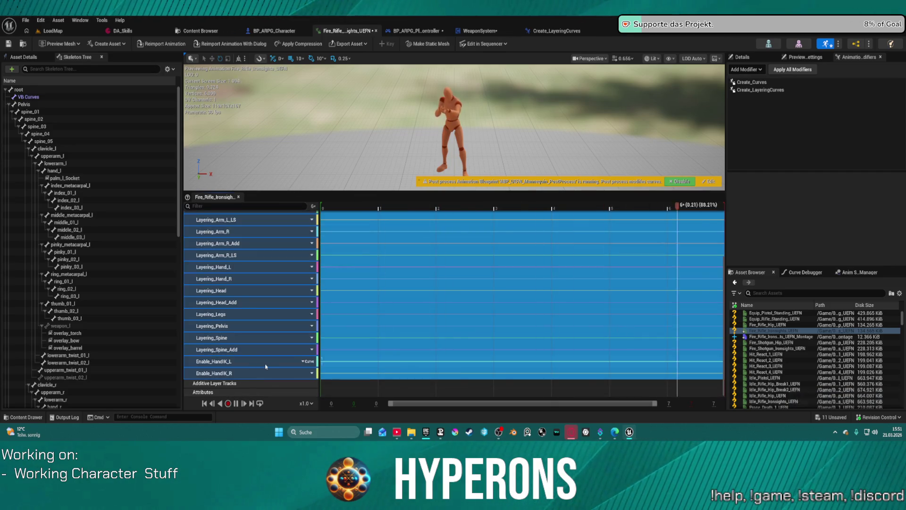
pyautogui.click(266, 366)
pyautogui.keyDown('shift'); pyautogui.click(255, 375); pyautogui.keyUp('shift')
pyautogui.press('Delete')
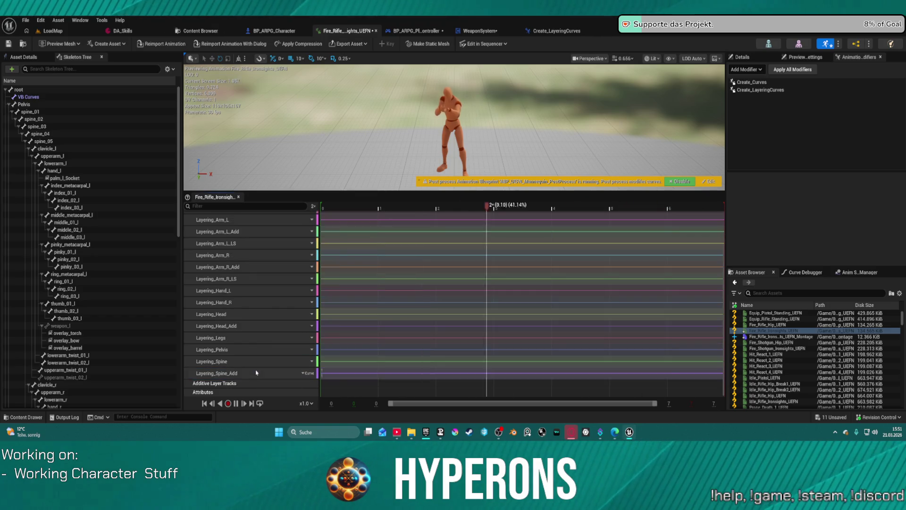
# Step: Select all remaining curves with Ctrl+A and delete them, leaving zero curves
pyautogui.click(263, 374)
pyautogui.scroll(5, 267, 307)
pyautogui.hotkey('ctrl', 'a')
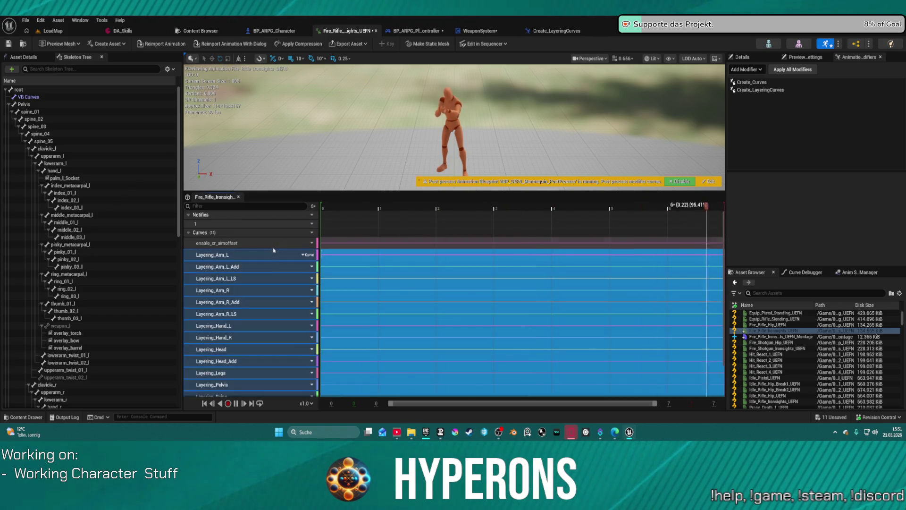
pyautogui.press('Delete')
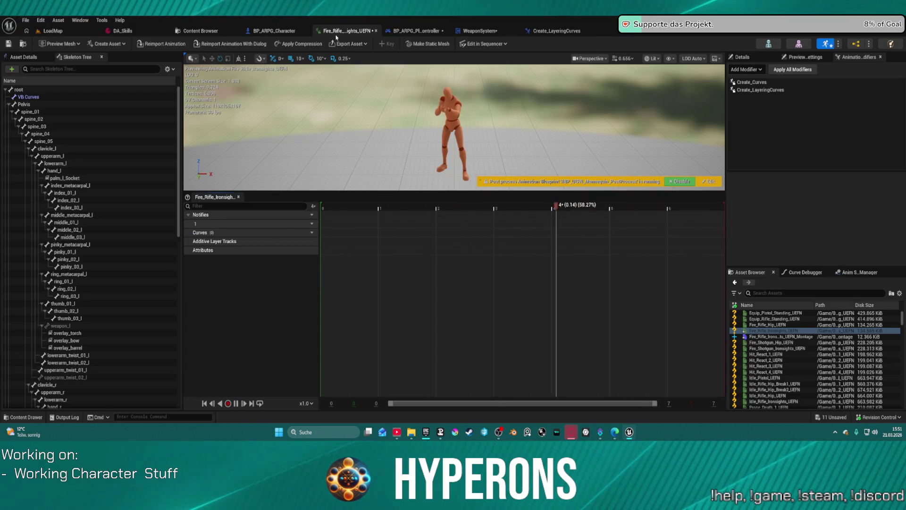
# Step: Open Fire_Rifle_Ironsights_UEFN_Montage and load its Enable_HandIK_L and Enable_HandIK_R curves into the Curve Editor
pyautogui.doubleClick(798, 337)
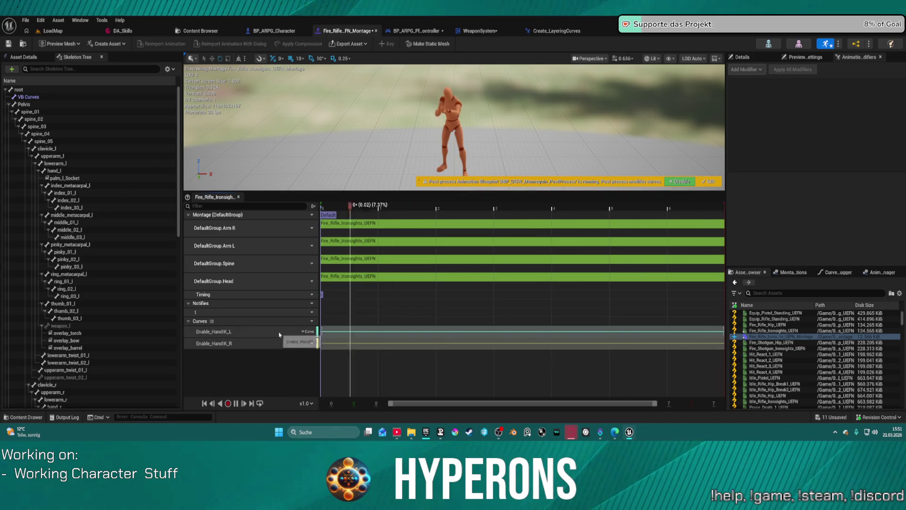
pyautogui.click(332, 334)
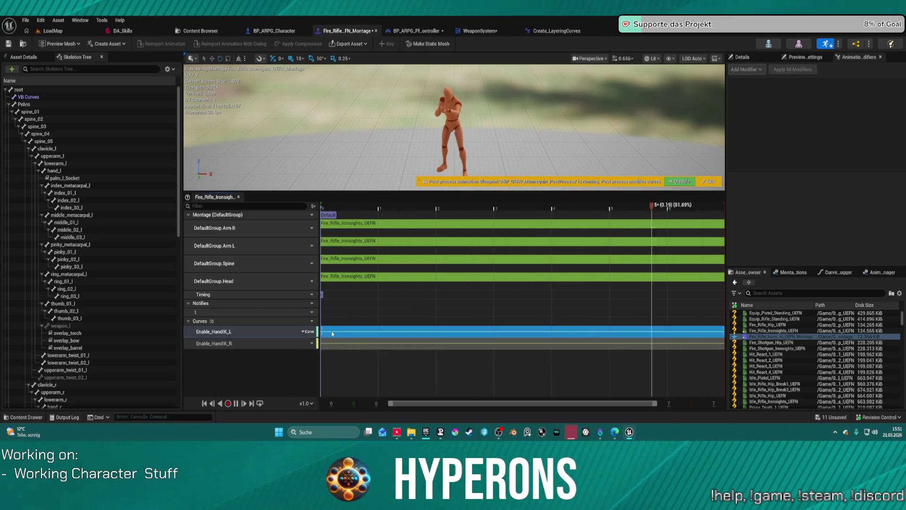
pyautogui.keyDown('ctrl'); pyautogui.click(258, 343); pyautogui.keyUp('ctrl')
pyautogui.rightClick(270, 333)
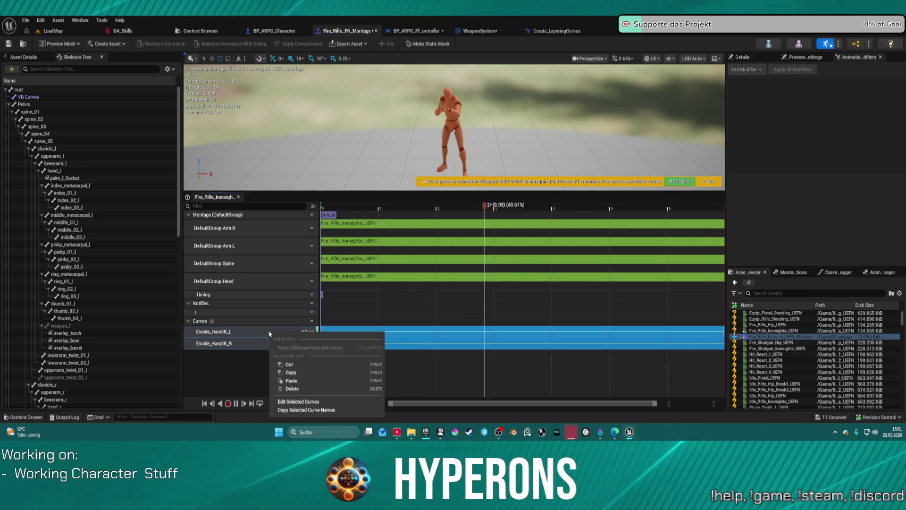
pyautogui.click(302, 402)
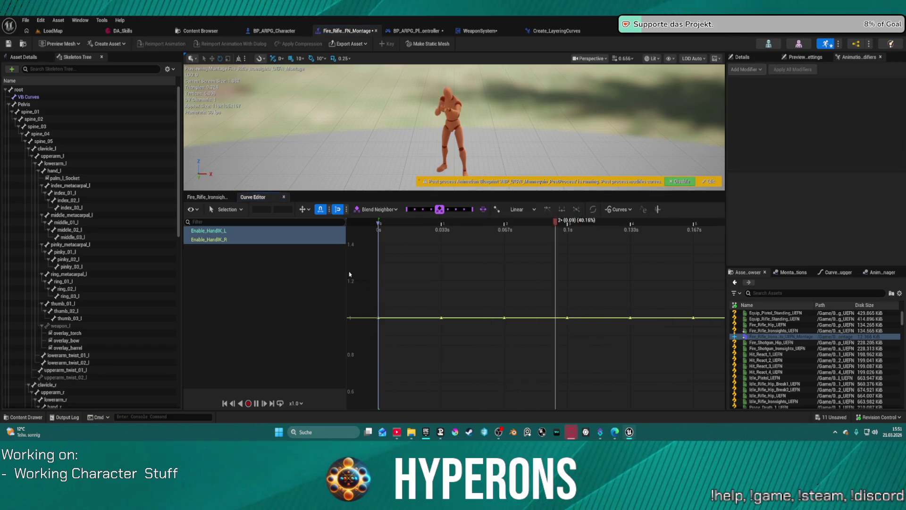
# Step: Change every Enable_HandIK_L and Enable_HandIK_R key value from 1.0 to 0 and save the fire montage
pyautogui.moveTo(361, 275); pyautogui.dragTo(762, 349)
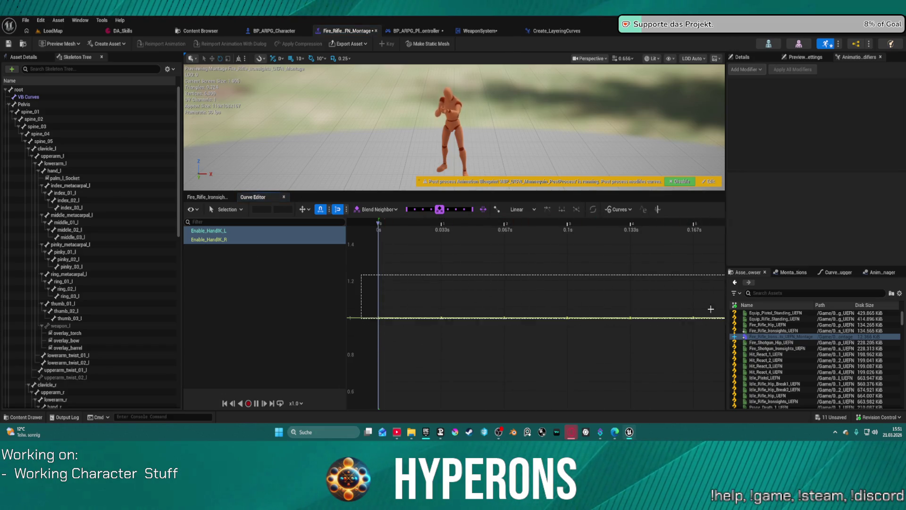
pyautogui.moveTo(710, 308); pyautogui.dragTo(707, 308)
pyautogui.press('f')
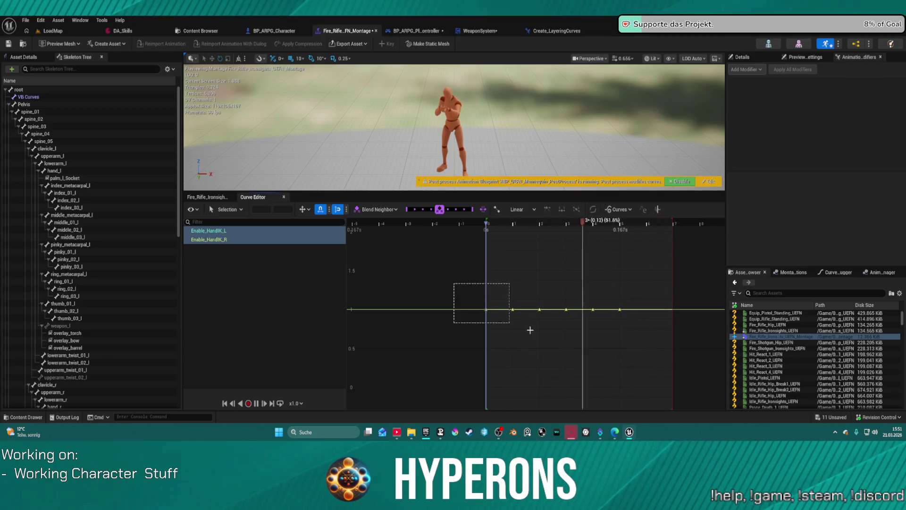
pyautogui.moveTo(530, 330); pyautogui.dragTo(688, 343)
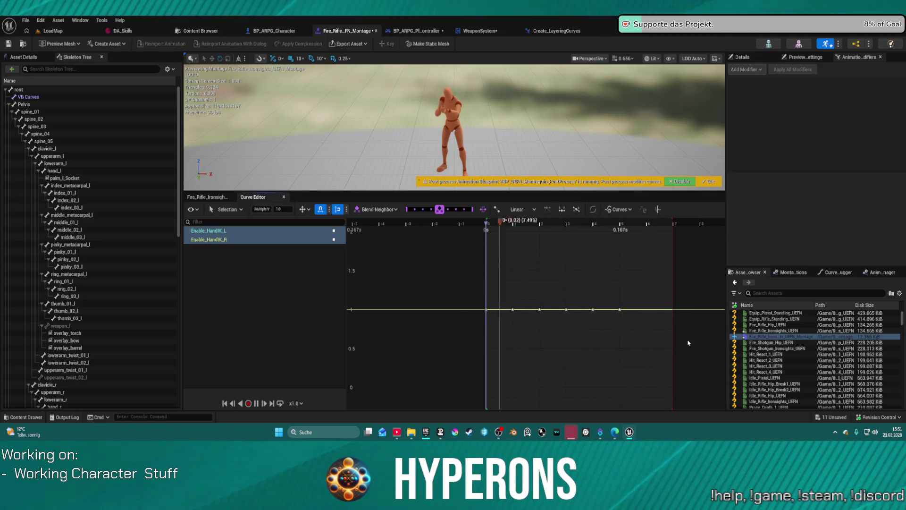
pyautogui.click(285, 209)
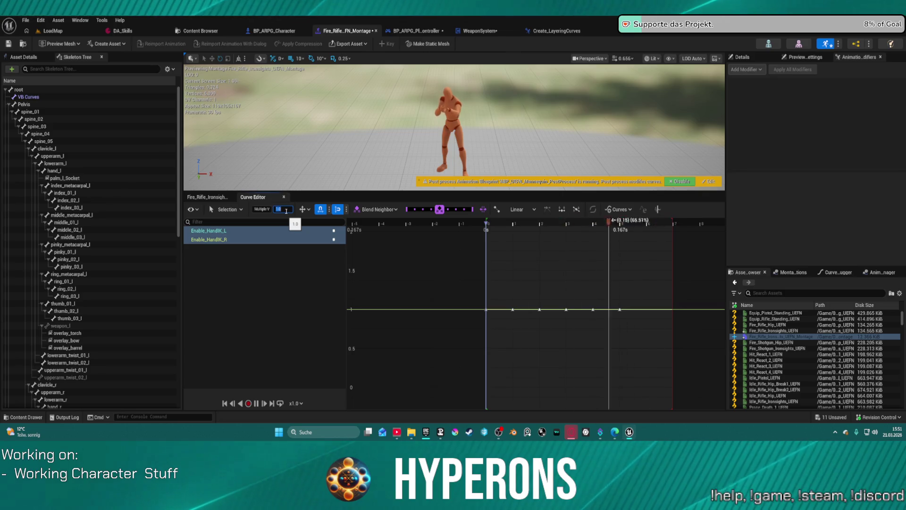
pyautogui.write('0')
pyautogui.press('Return')
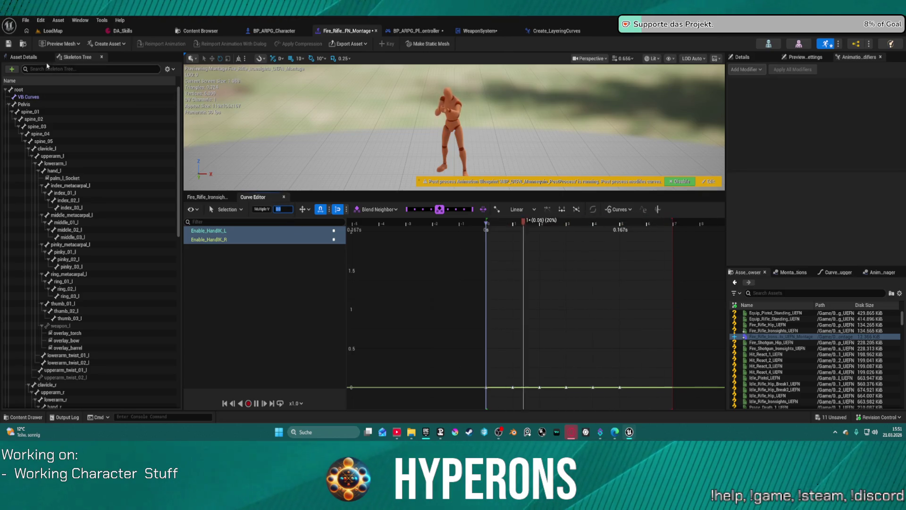
pyautogui.hotkey('ctrl', 's')
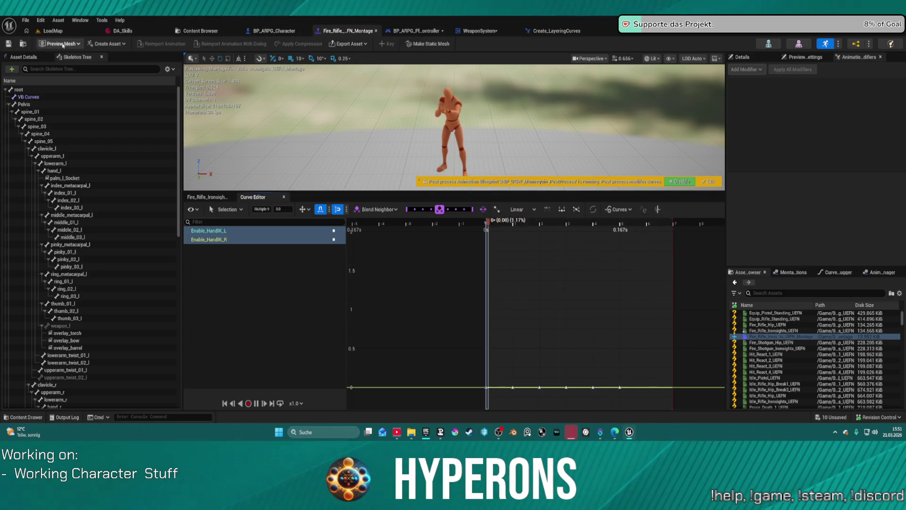
# Step: Play LoadMap, equip the MG 01 from the inventory and reload it with R
pyautogui.click(52, 30)
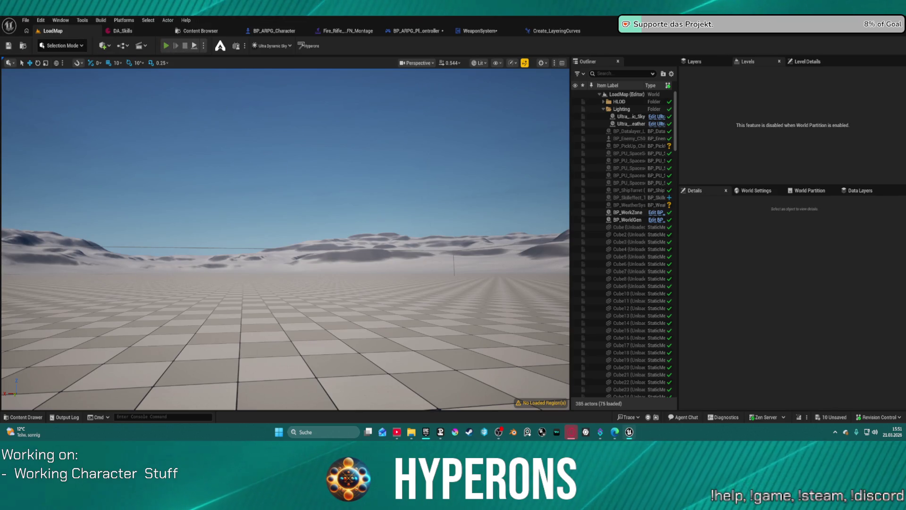
pyautogui.press('i')
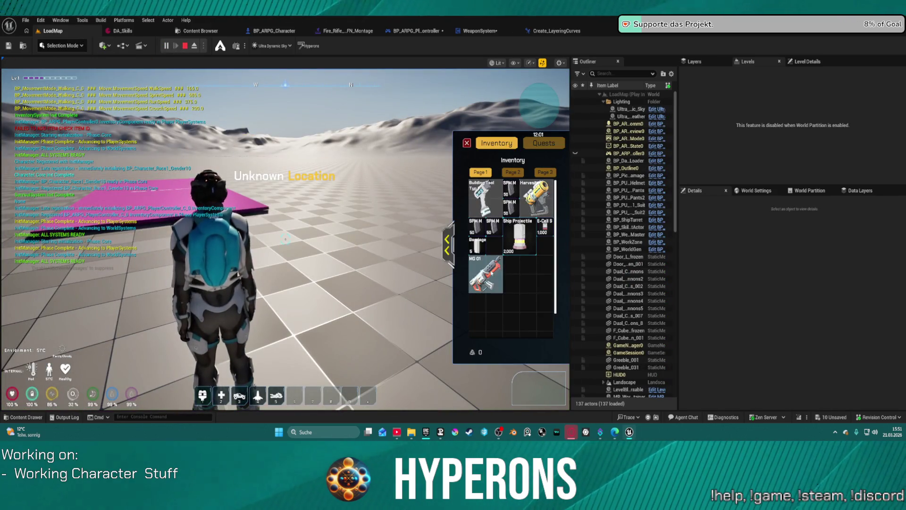
pyautogui.rightClick(486, 273)
pyautogui.click(512, 302)
pyautogui.press('i')
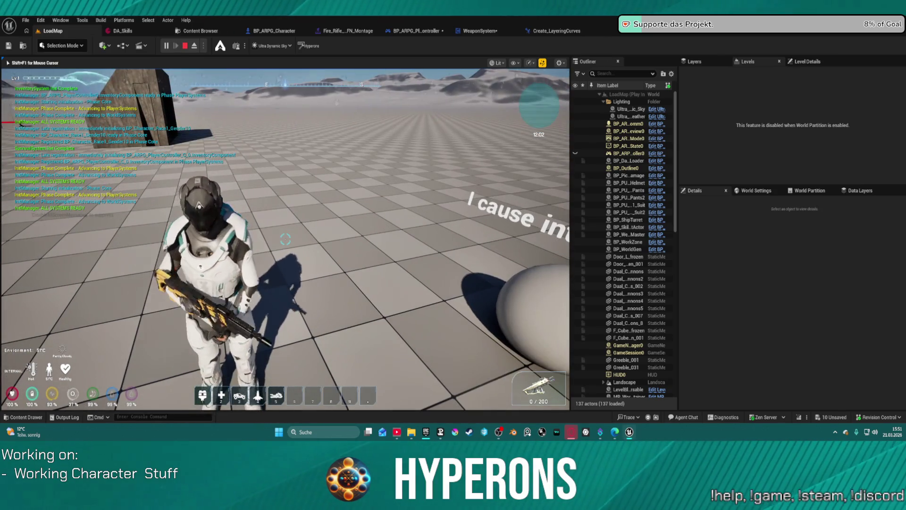
pyautogui.press('r')
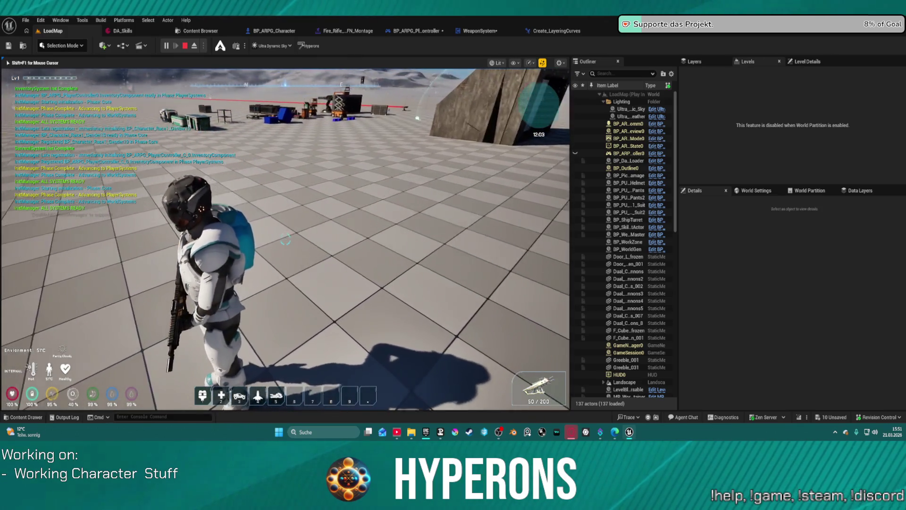
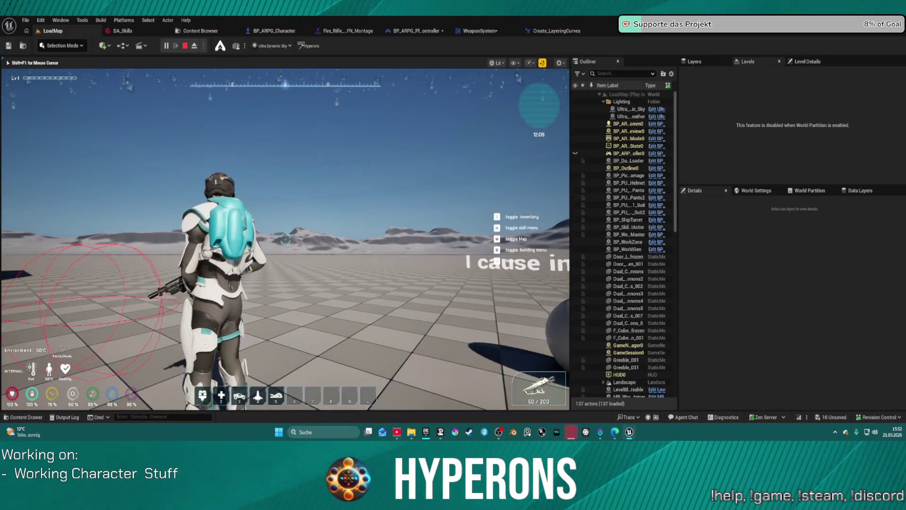
# Step: Run the character forward in the play test, stop it, and show the Weapon animation folder
pyautogui.press('w')
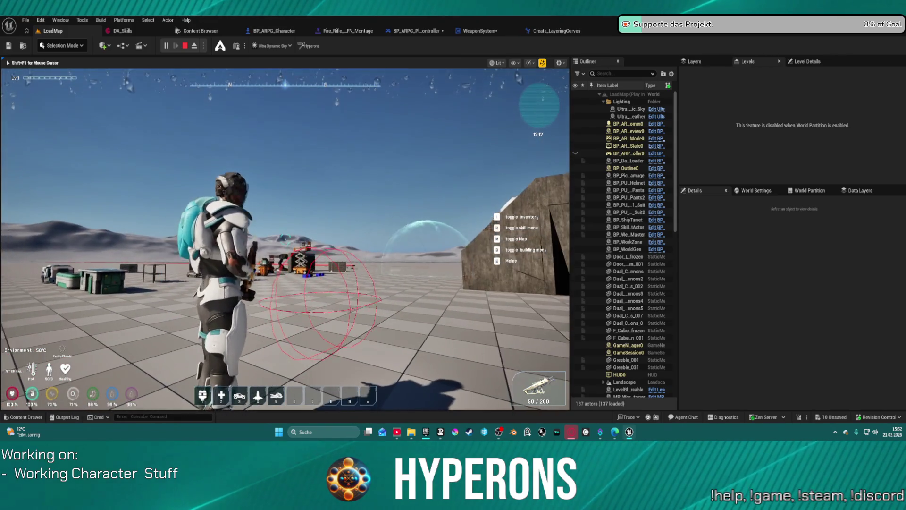
pyautogui.press('super')
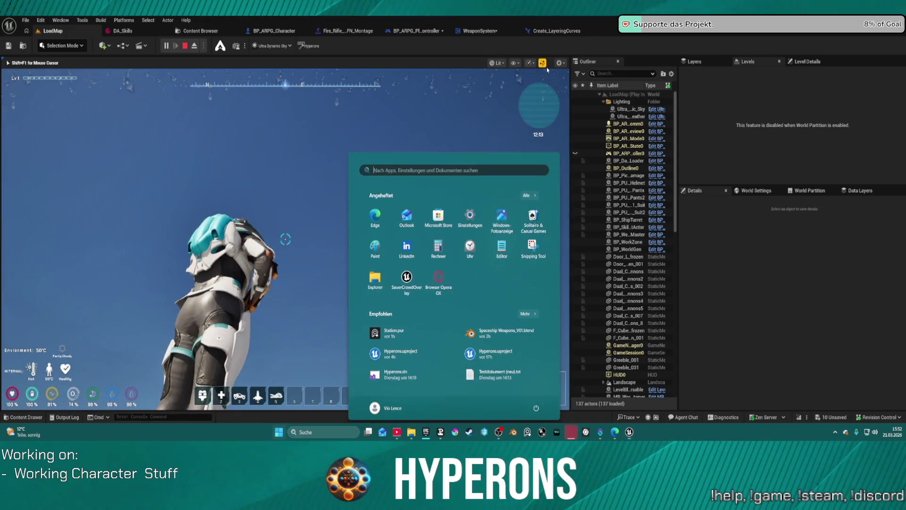
pyautogui.click(432, 46)
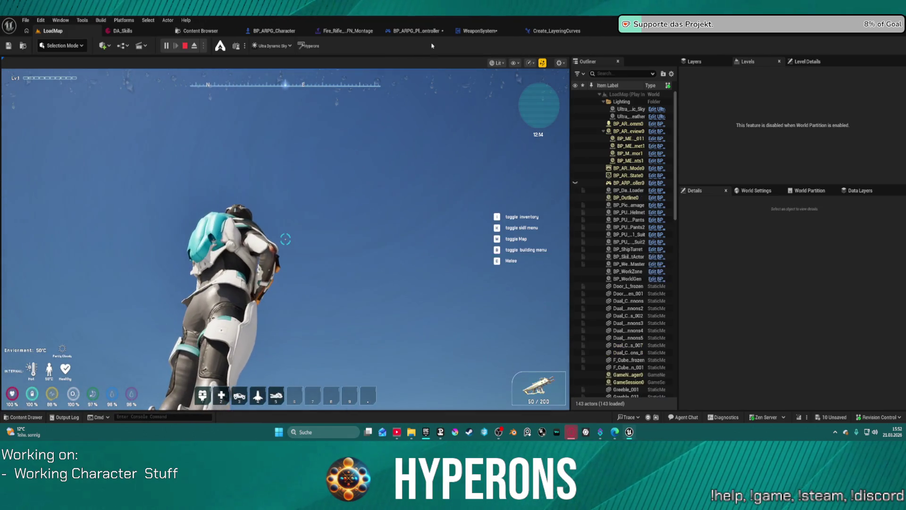
pyautogui.click(344, 233)
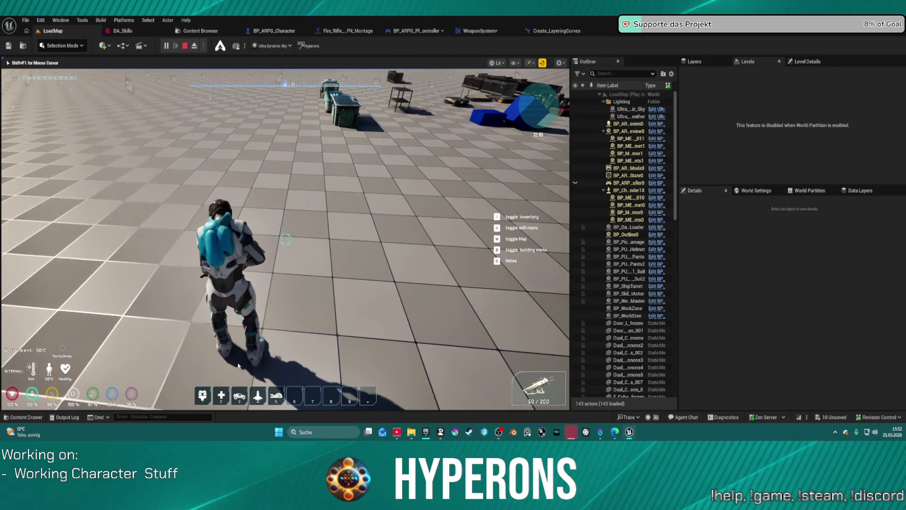
pyautogui.press('Escape')
pyautogui.click(13, 414)
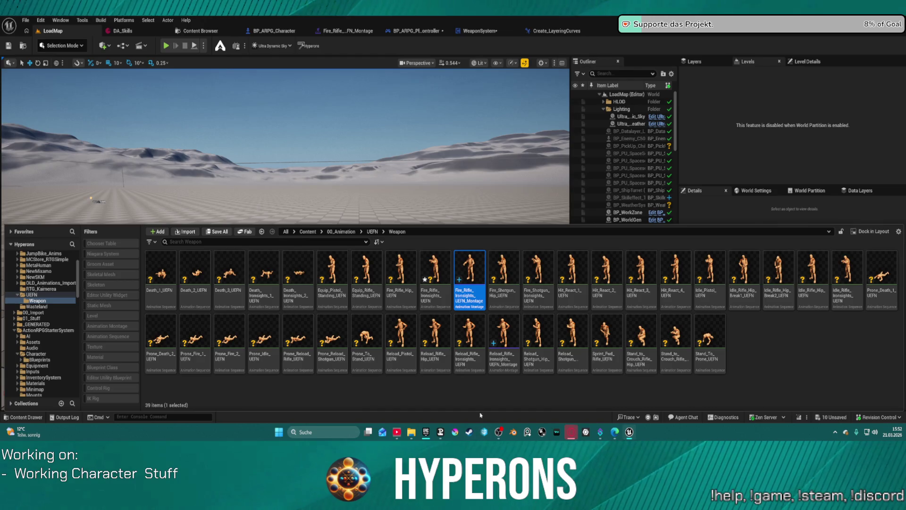
# Step: Inspect Reload_Rifle_Ironsights_UEFN_Montage and MM_Rifle_Melee_UEFN_Montage, then return to the LoadMap level
pyautogui.doubleClick(514, 338)
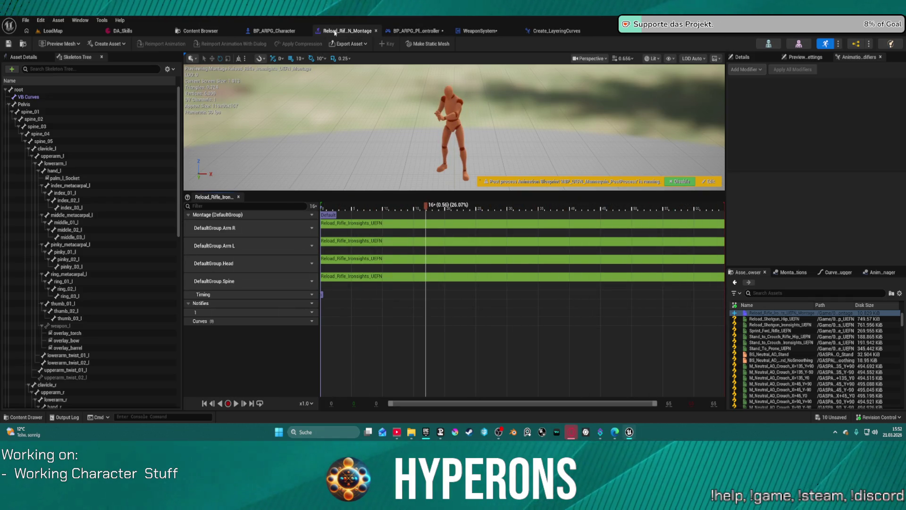
pyautogui.click(26, 417)
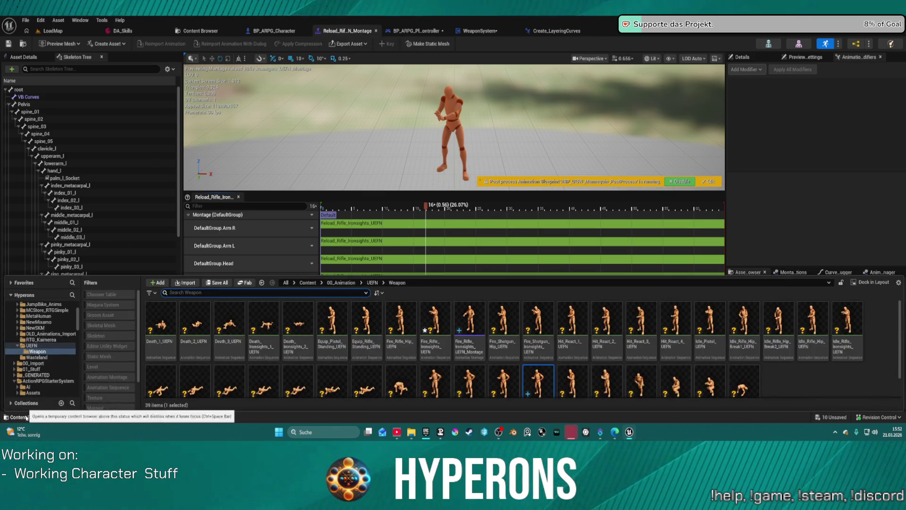
pyautogui.click(30, 346)
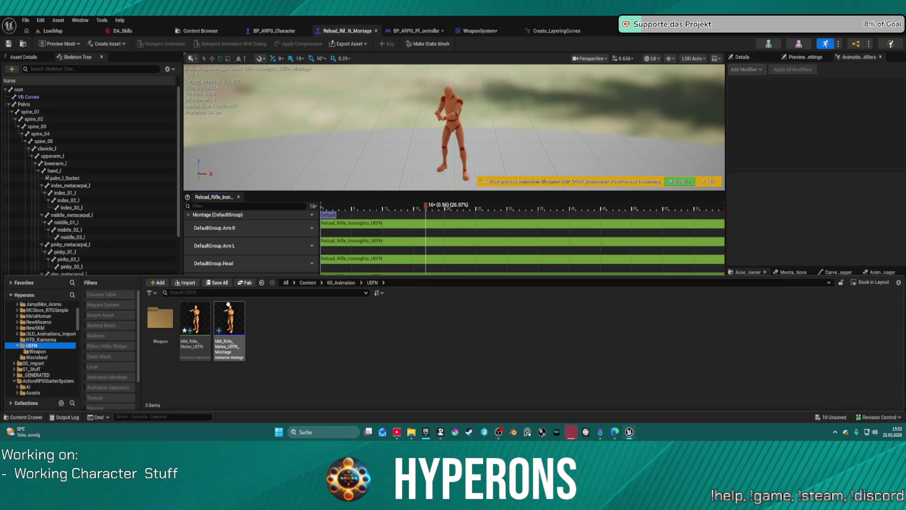
pyautogui.doubleClick(228, 324)
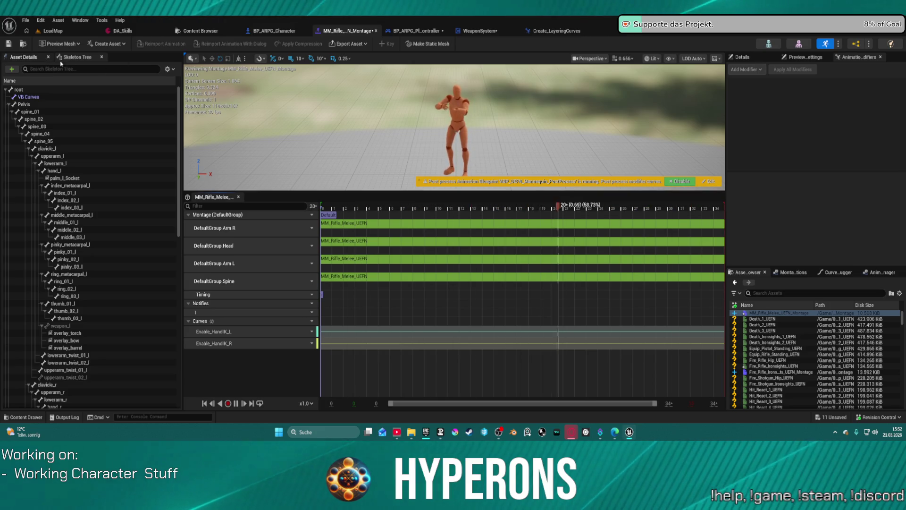
pyautogui.click(55, 30)
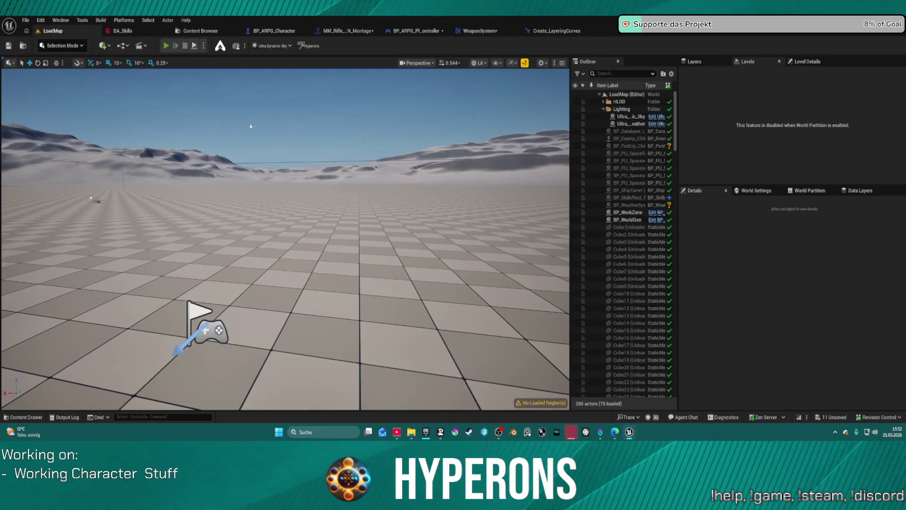
# Step: Start a play test and equip the MG 01 rifle from the inventory
pyautogui.hotkey('alt', 'p')
pyautogui.press('i')
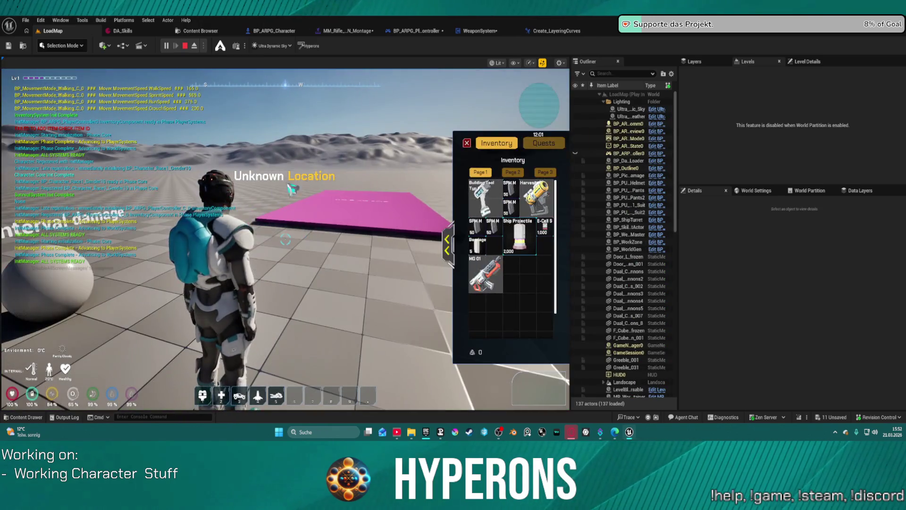
pyautogui.click(493, 275)
pyautogui.click(468, 143)
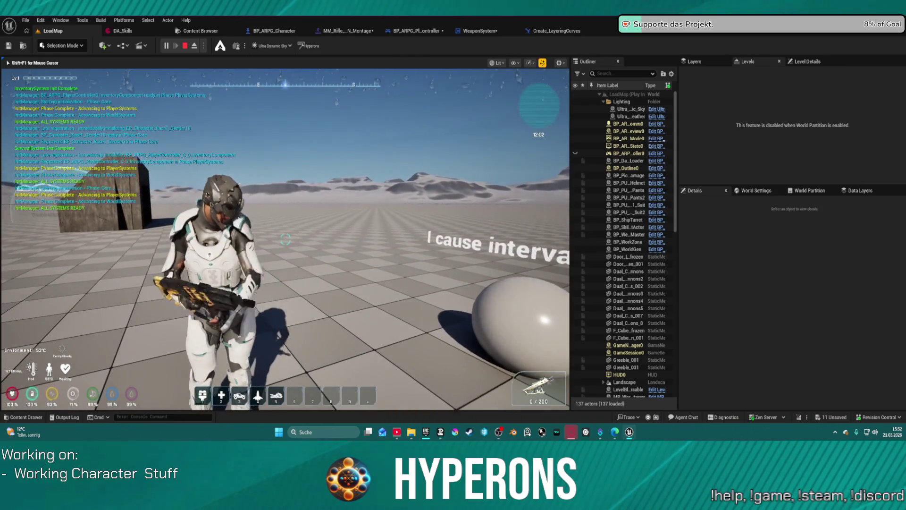
# Step: Run the character around the level, then stop the test and show the UEFN animation assets
pyautogui.press('space')
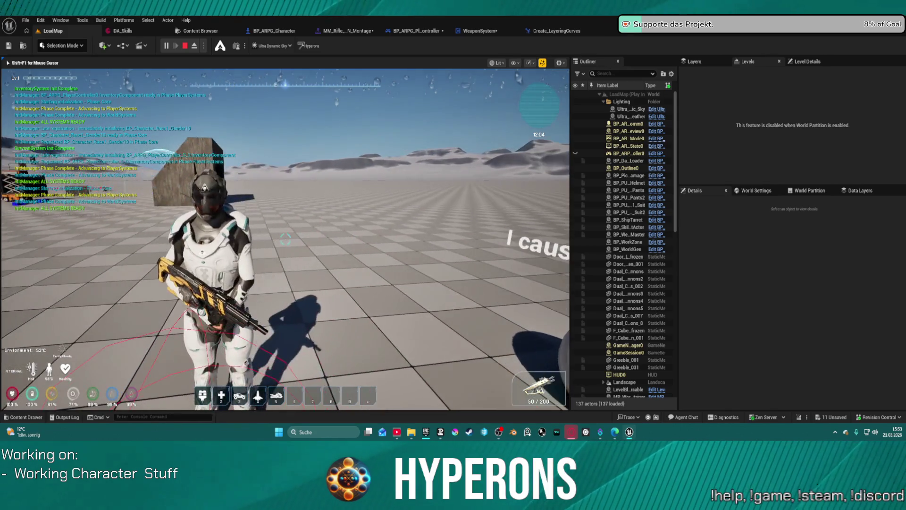
pyautogui.press('space')
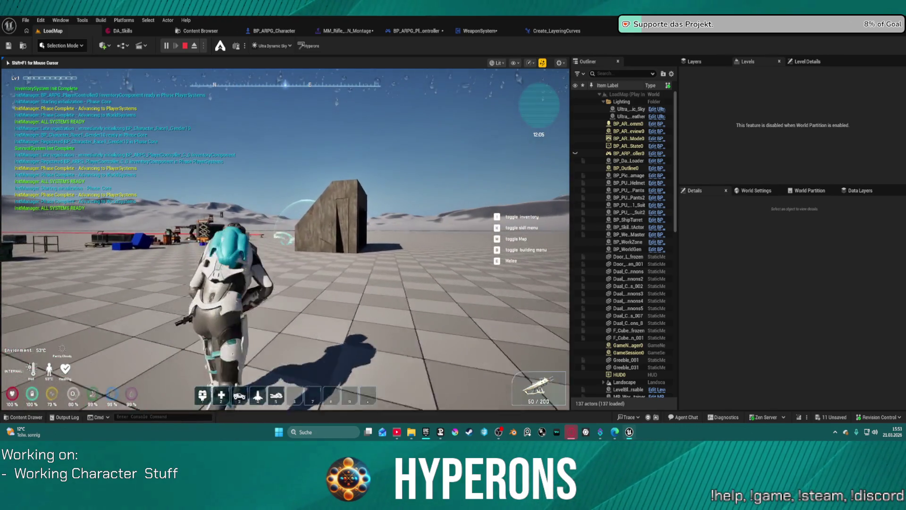
pyautogui.press('space')
pyautogui.press('w')
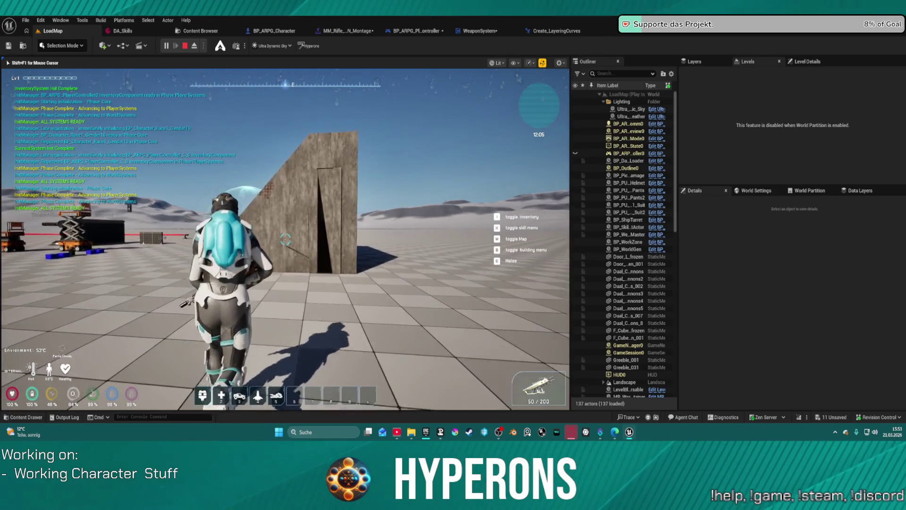
pyautogui.press('w')
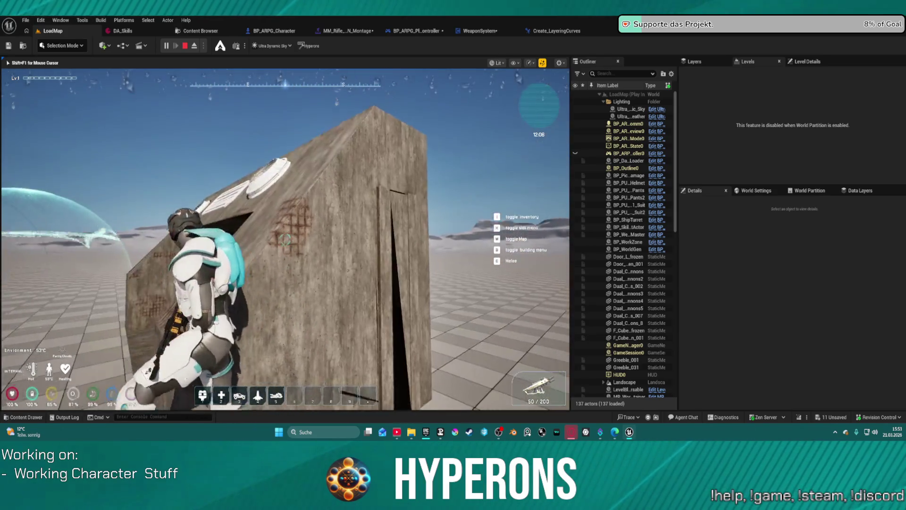
pyautogui.press('w')
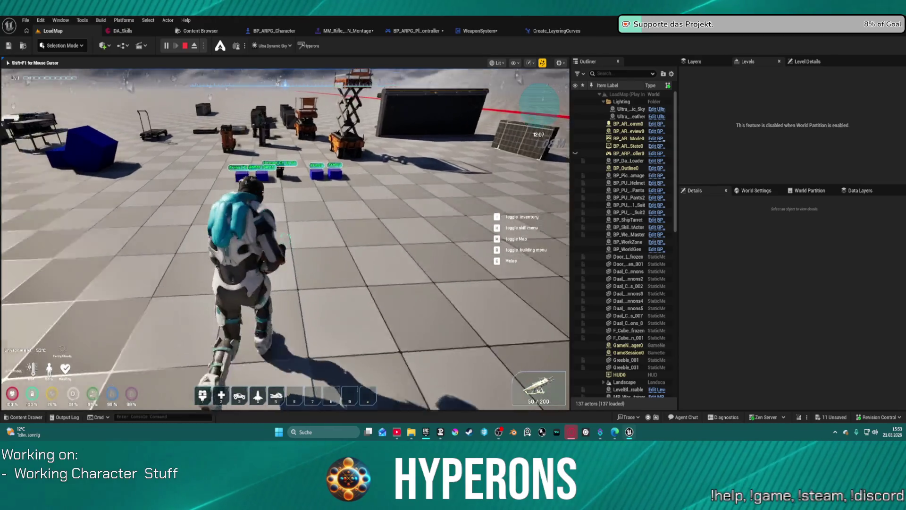
pyautogui.press('w')
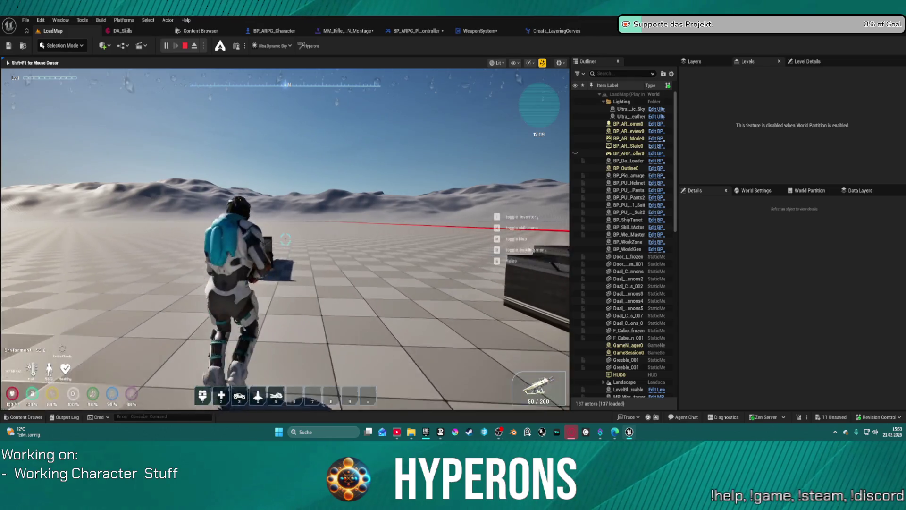
pyautogui.hotkey('shift', 's')
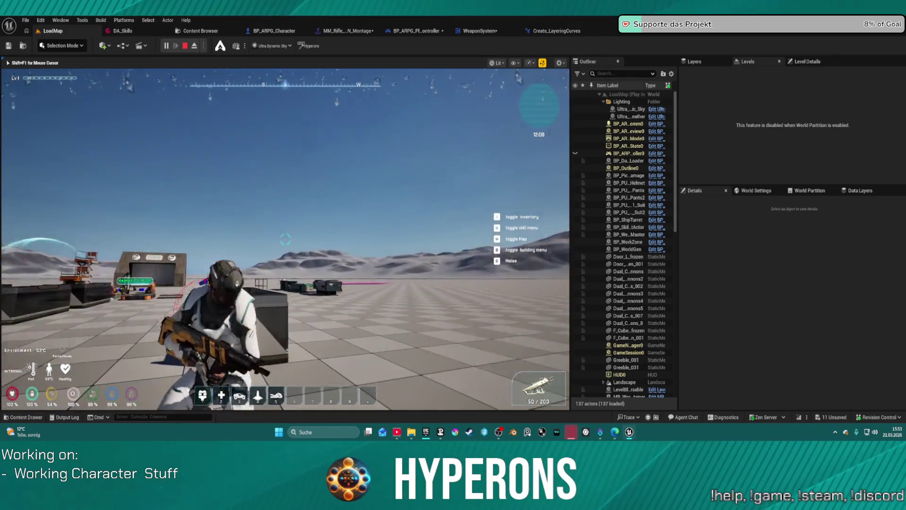
pyautogui.press('w')
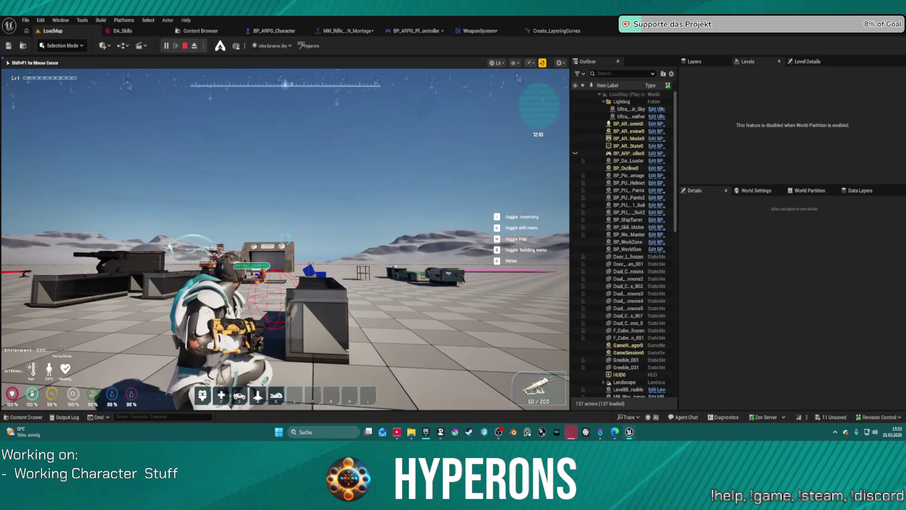
pyautogui.press('Escape')
pyautogui.hotkey('ctrl', 'space')
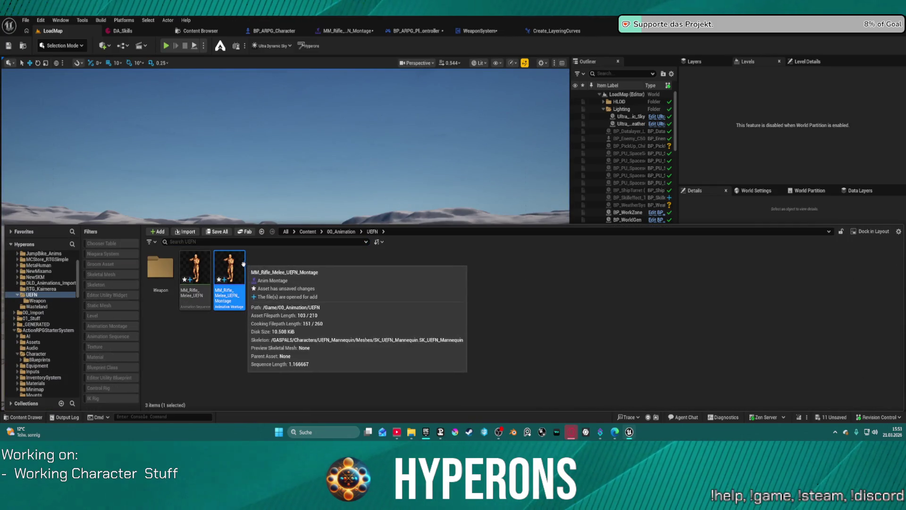
# Step: Open MM_Rifle_Melee_UEFN_Montage and load the Enable_HandIK_L and Enable_HandIK_R curves for key editing
pyautogui.doubleClick(230, 269)
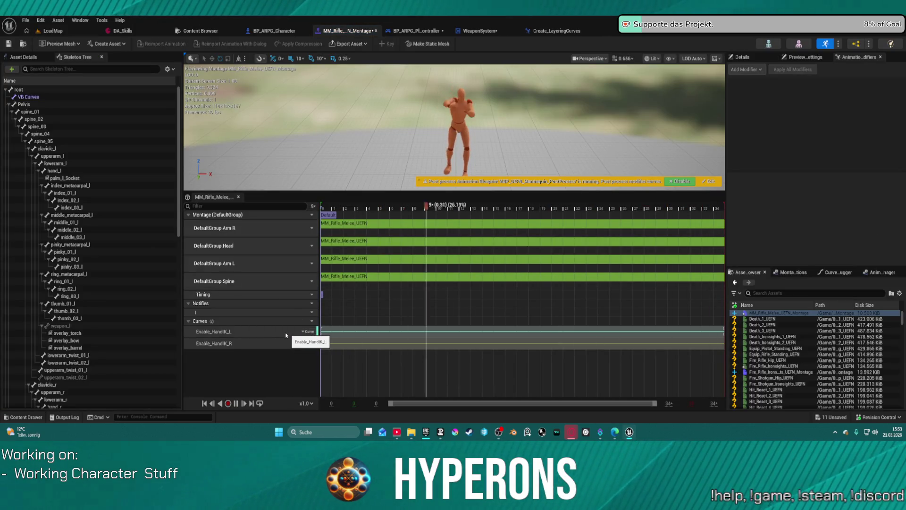
pyautogui.click(302, 335)
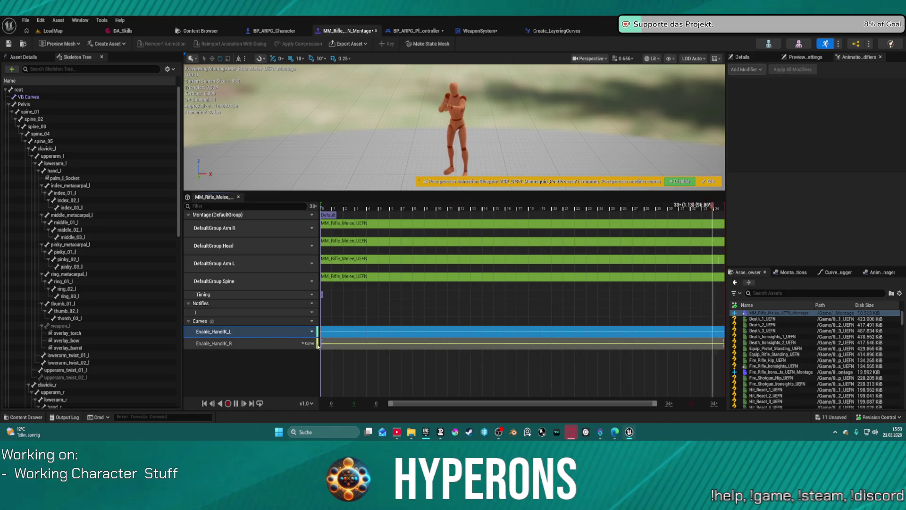
pyautogui.keyDown('ctrl'); pyautogui.click(302, 344); pyautogui.keyUp('ctrl')
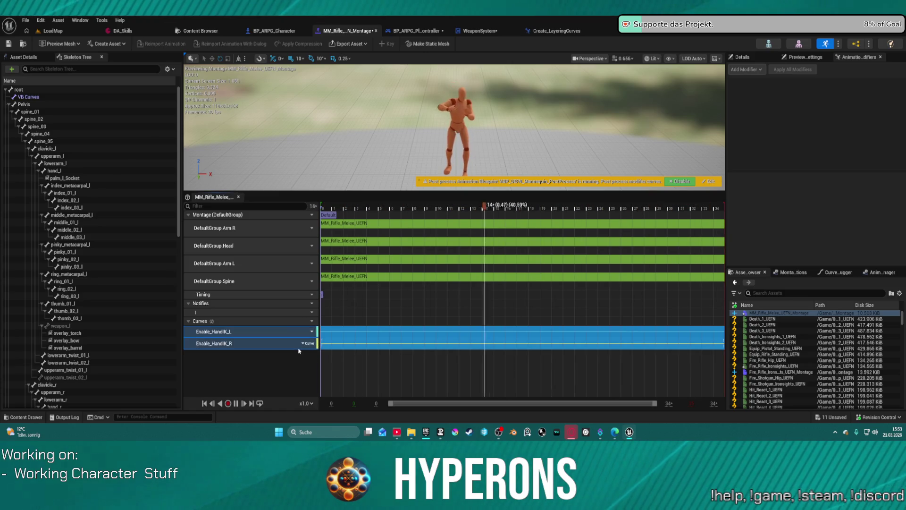
pyautogui.rightClick(351, 333)
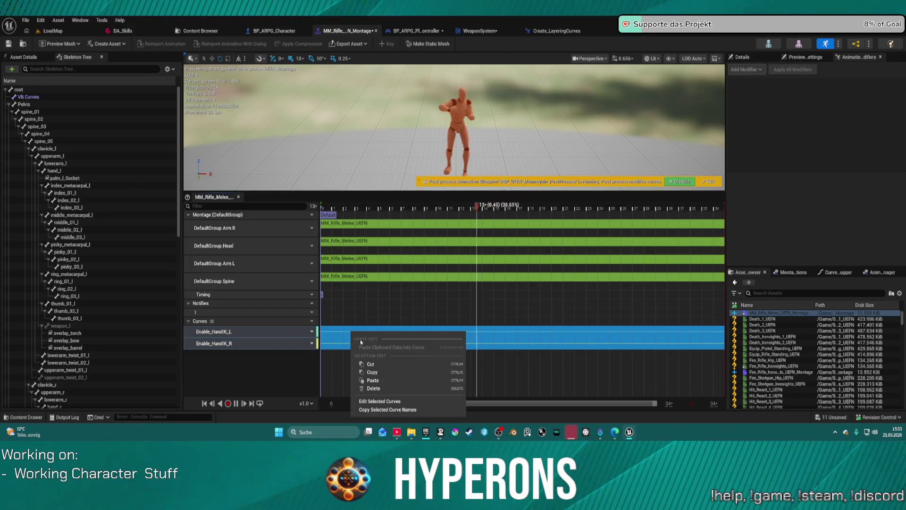
pyautogui.click(383, 401)
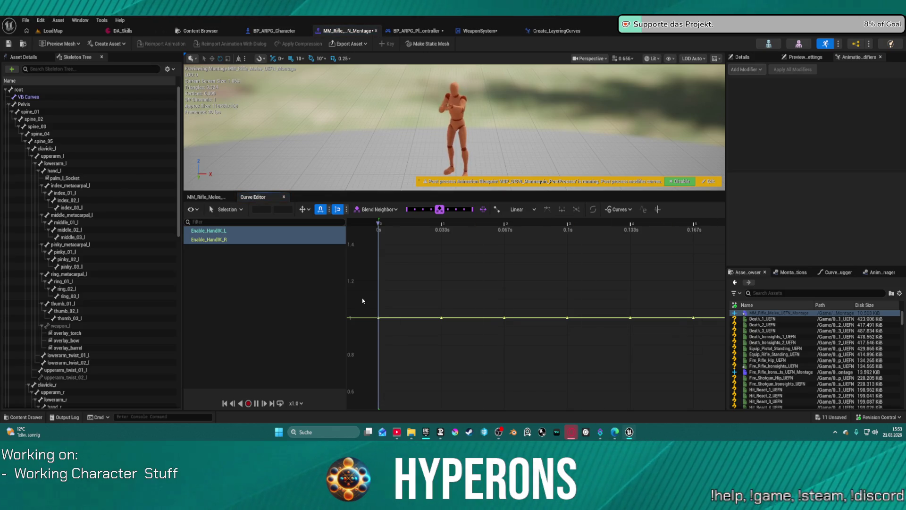
# Step: Select all keys on both HandIK curves and set their value to 0
pyautogui.moveTo(365, 303)
pyautogui.mouseDown()
pyautogui.moveTo(384, 324)
pyautogui.moveTo(751, 330)
pyautogui.mouseUp()
pyautogui.press('f')
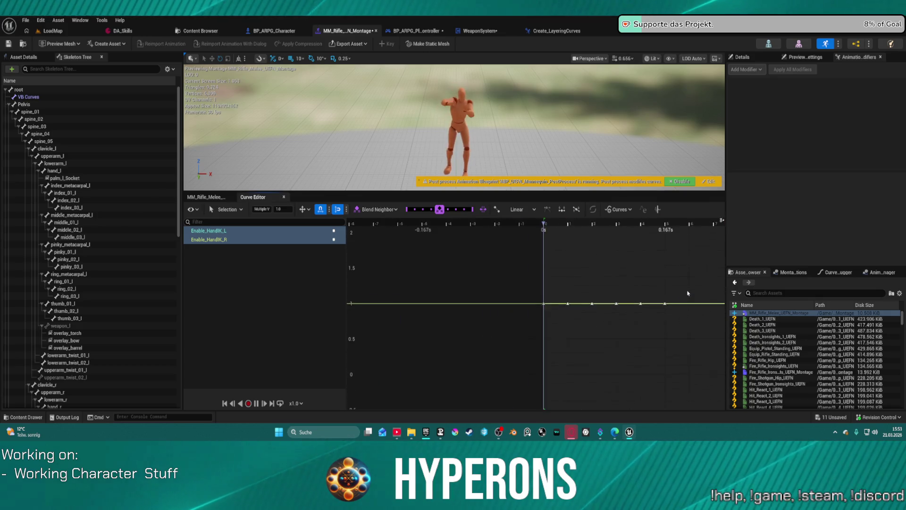
pyautogui.scroll(-5, 465, 289)
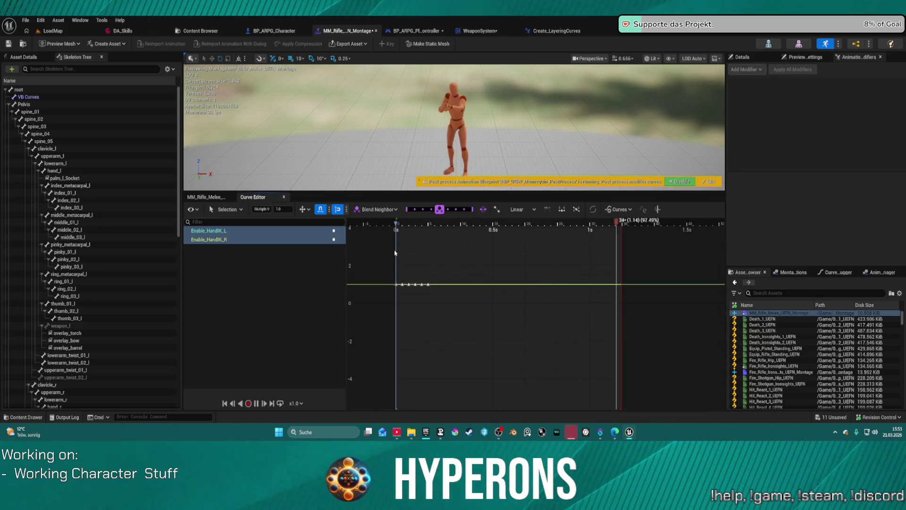
pyautogui.moveTo(377, 257)
pyautogui.mouseDown()
pyautogui.moveTo(536, 307)
pyautogui.moveTo(642, 302)
pyautogui.mouseUp()
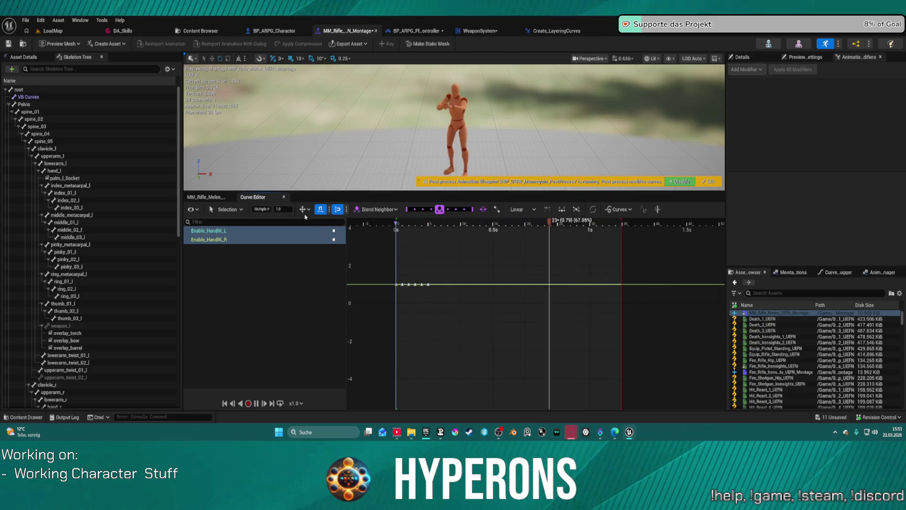
pyautogui.write('0')
pyautogui.press('Return')
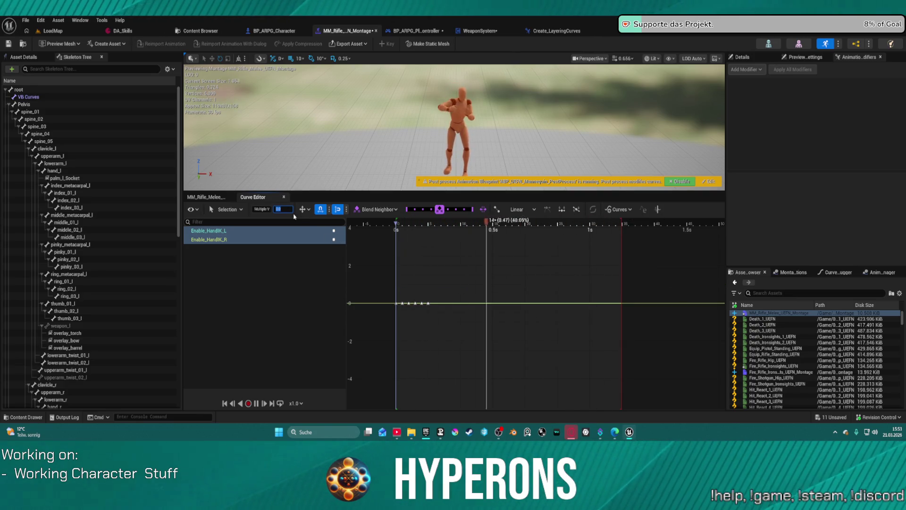
pyautogui.click(59, 31)
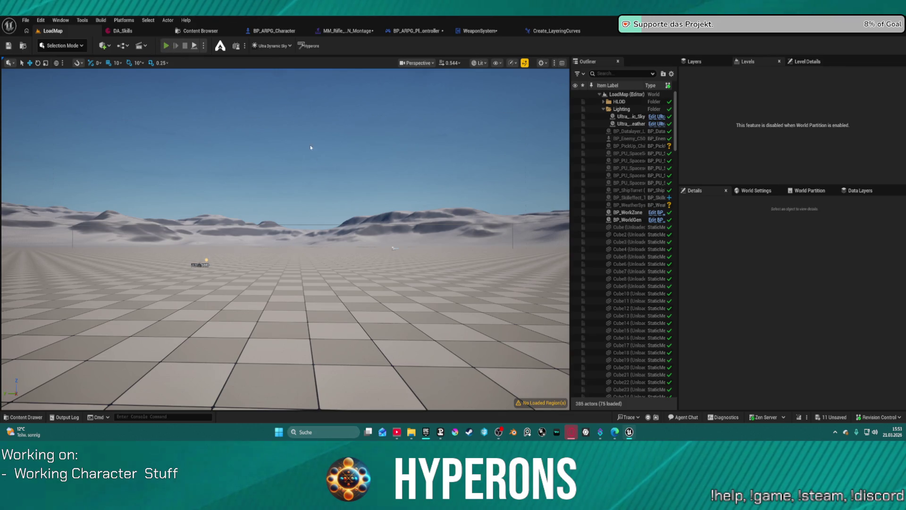
pyautogui.hotkey('alt', 'p')
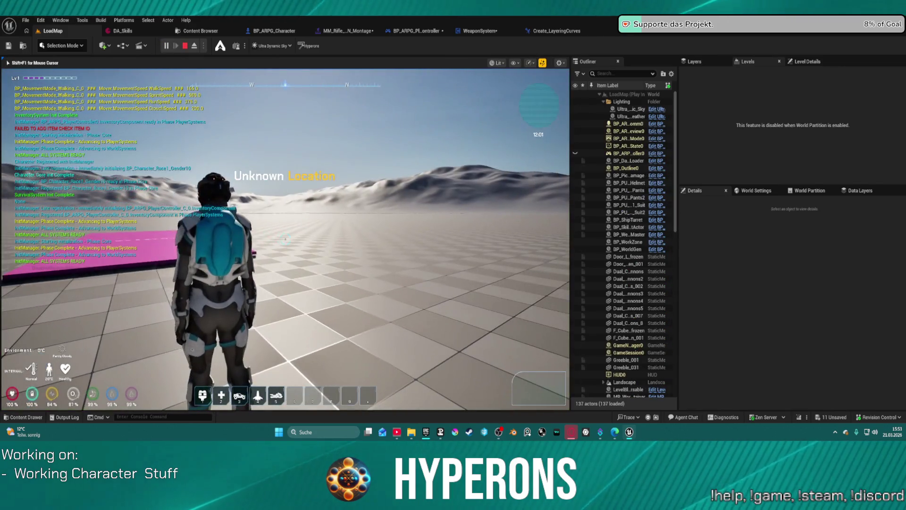
pyautogui.press('a')
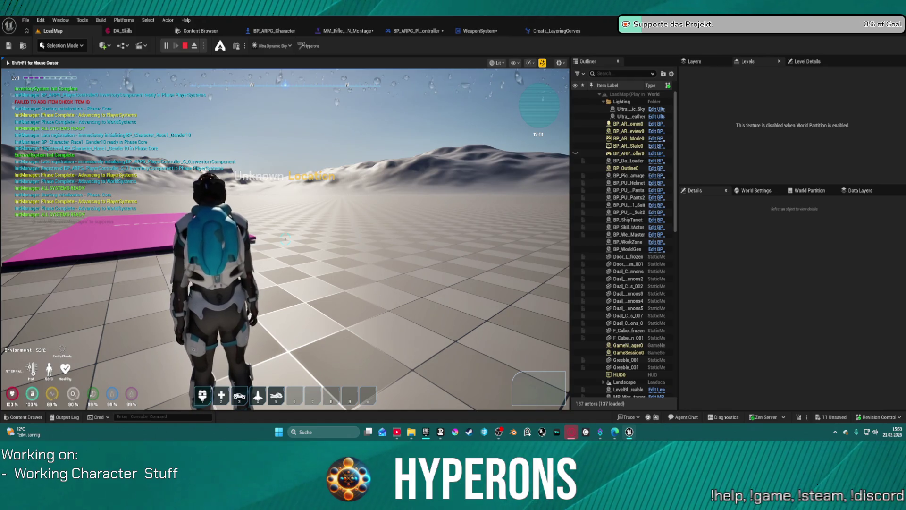
pyautogui.press('i')
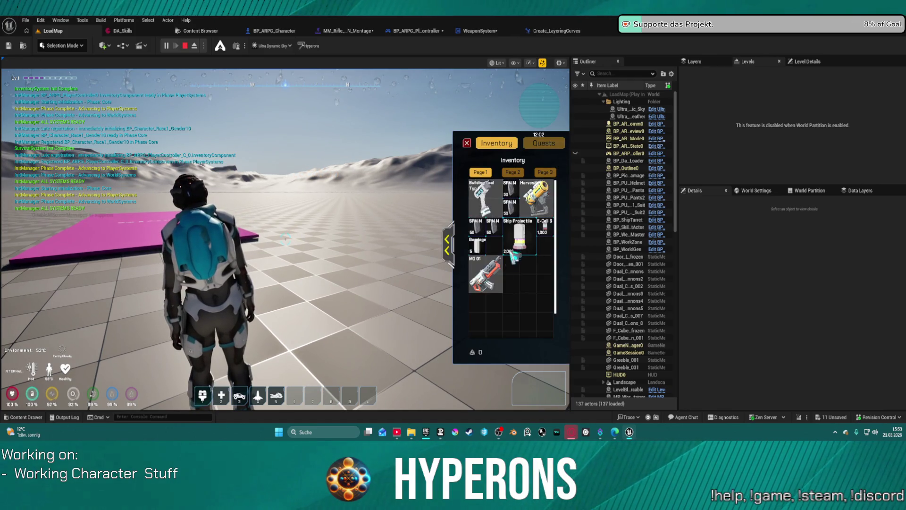
pyautogui.doubleClick(499, 287)
pyautogui.press('i')
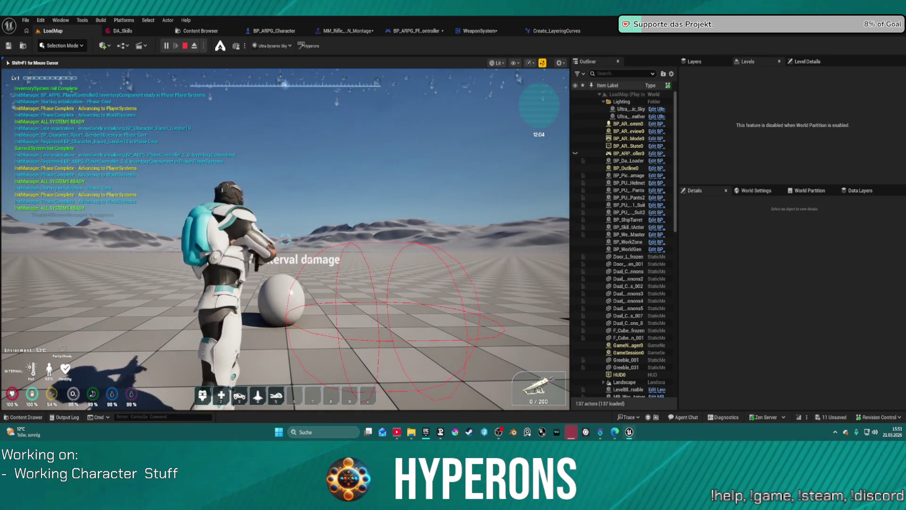
pyautogui.hotkey('shift', 'w')
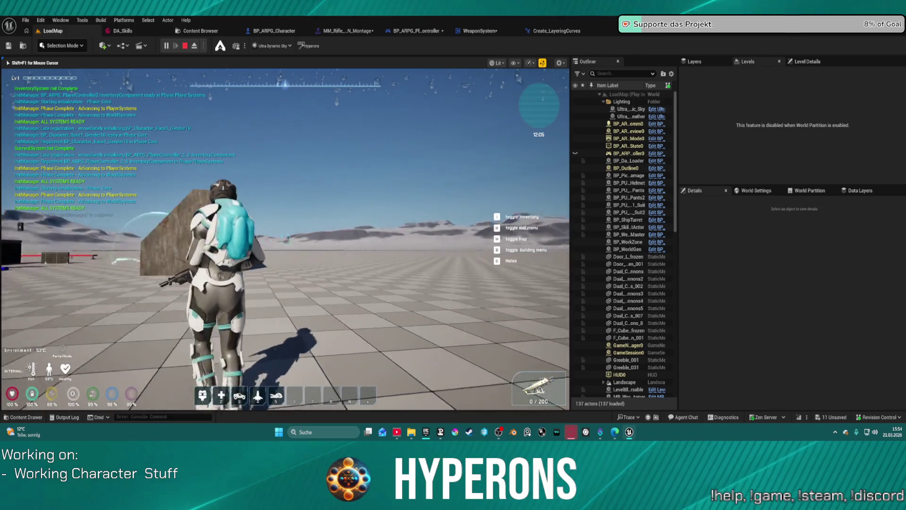
pyautogui.press('w')
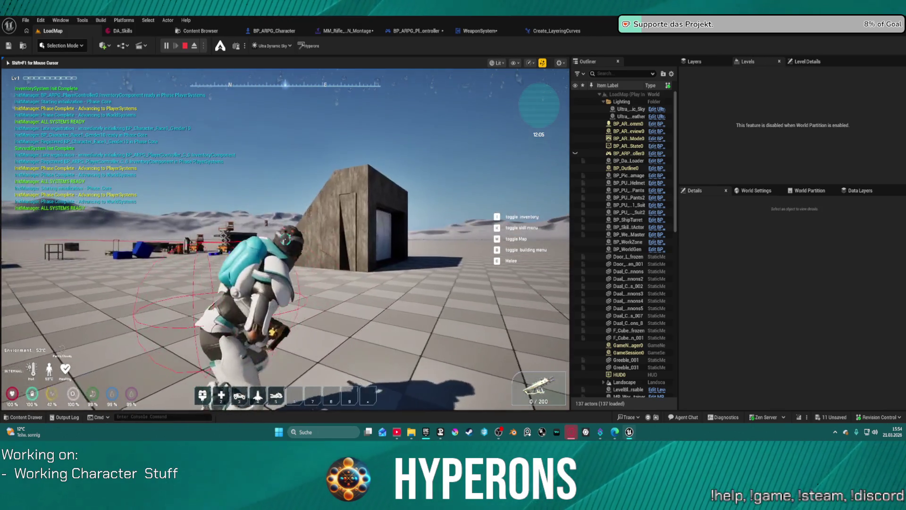
pyautogui.press('w')
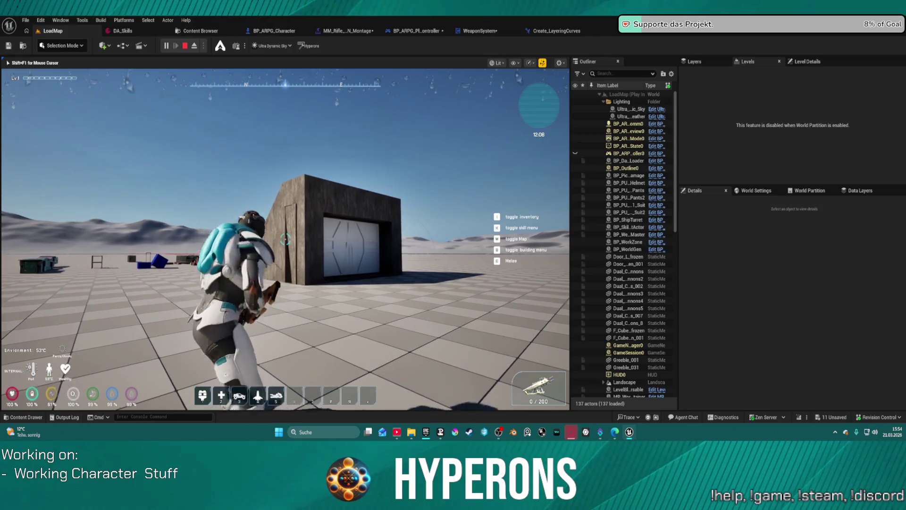
pyautogui.press('w')
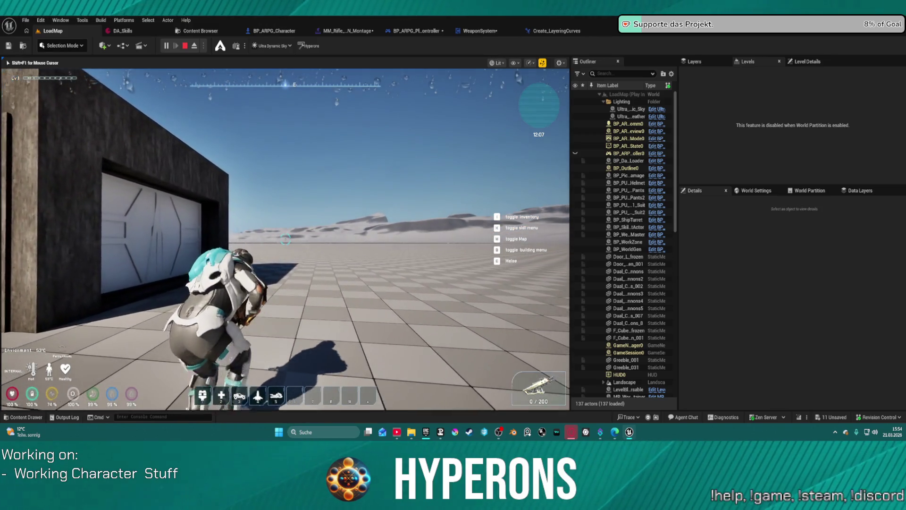
pyautogui.press('e')
pyautogui.press('s')
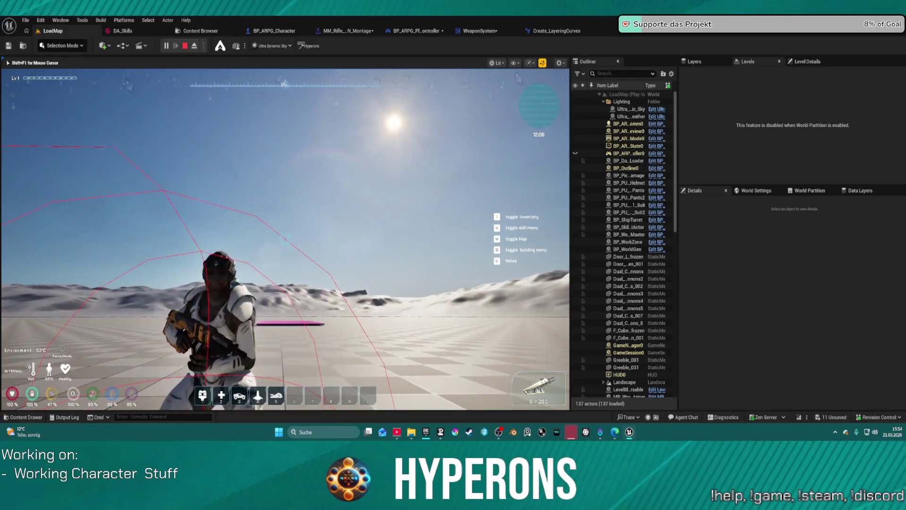
pyautogui.press('e')
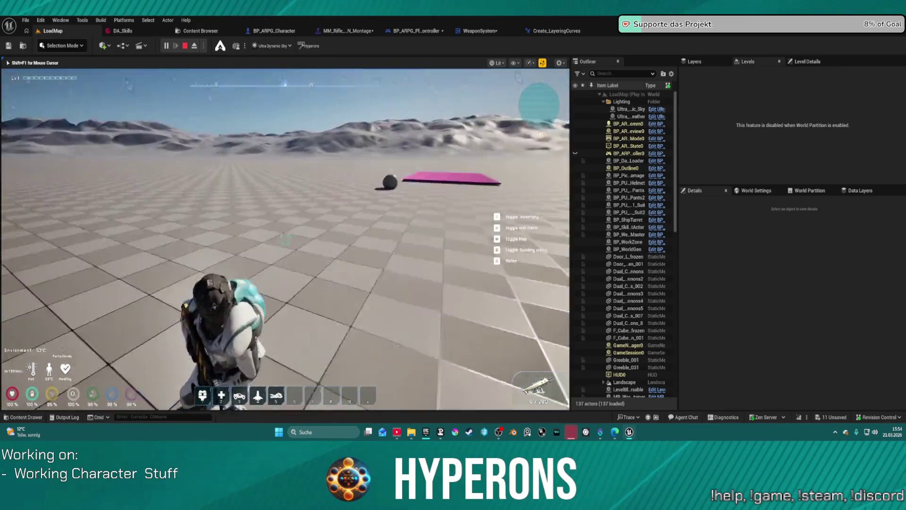
pyautogui.press('Tab')
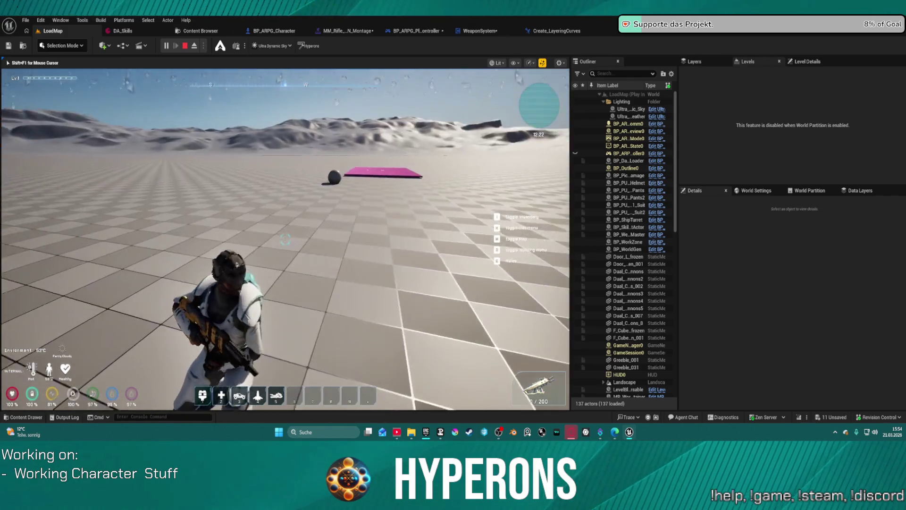
pyautogui.rightClick(285, 239)
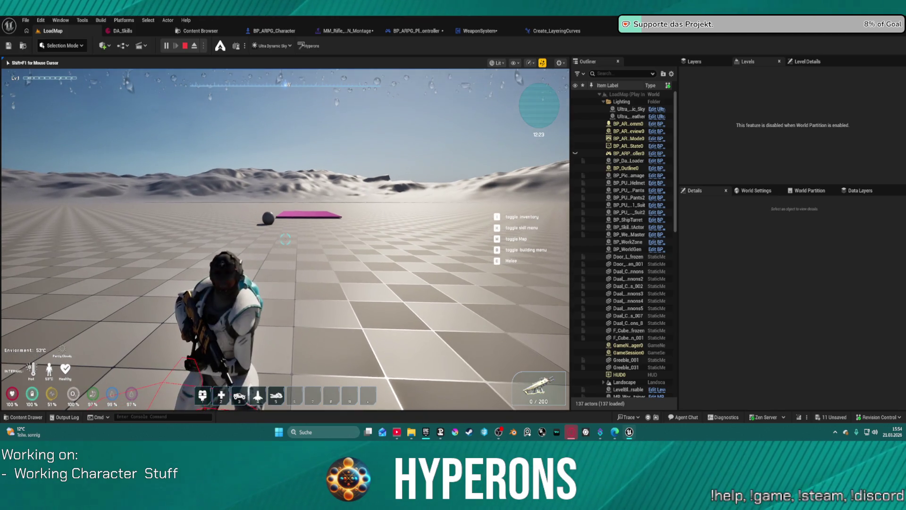
pyautogui.rightClick(286, 240)
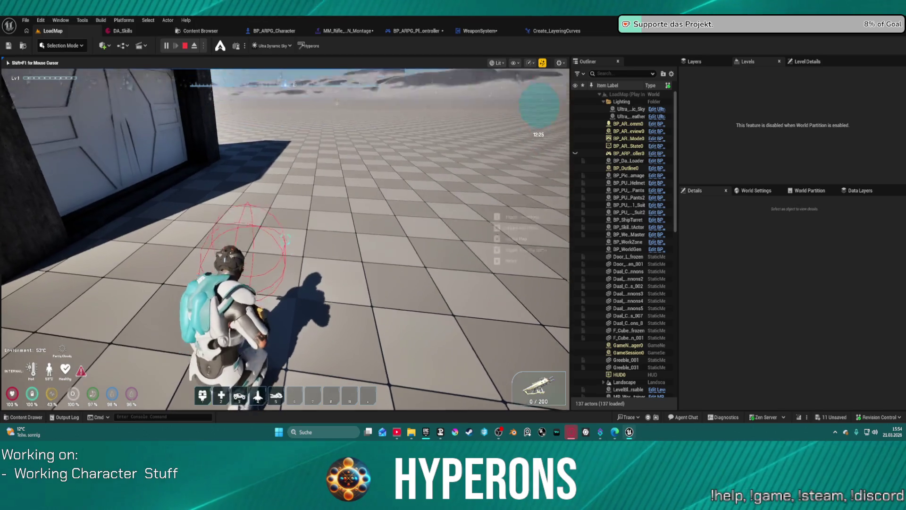
pyautogui.press('w')
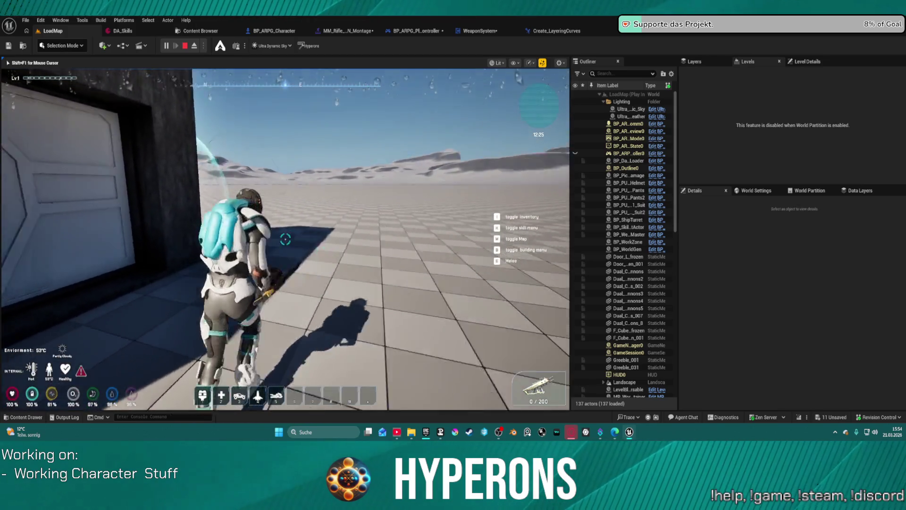
pyautogui.press('c')
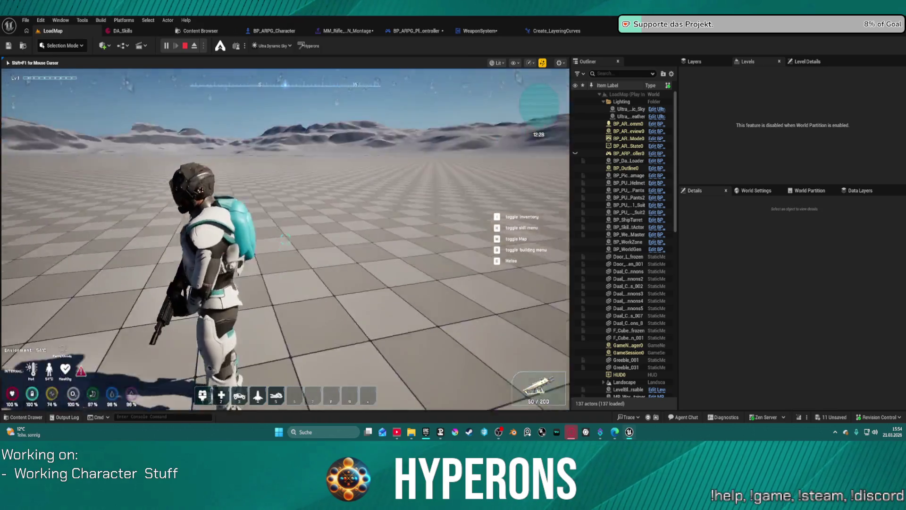
pyautogui.press('Escape')
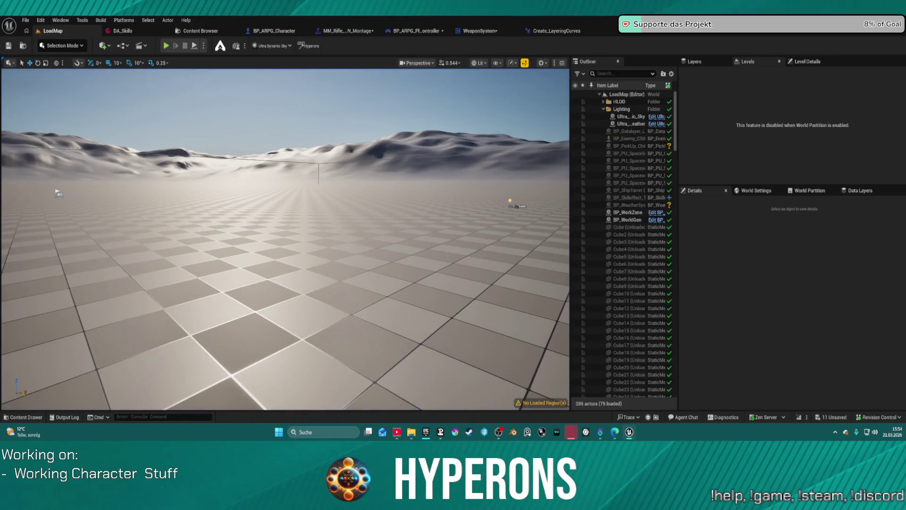
# Step: Open Reload_Rifle_Ironsights_UEFN_Montage and paste the Enable_HandIK_L and Enable_HandIK_R curves into it
pyautogui.click(346, 33)
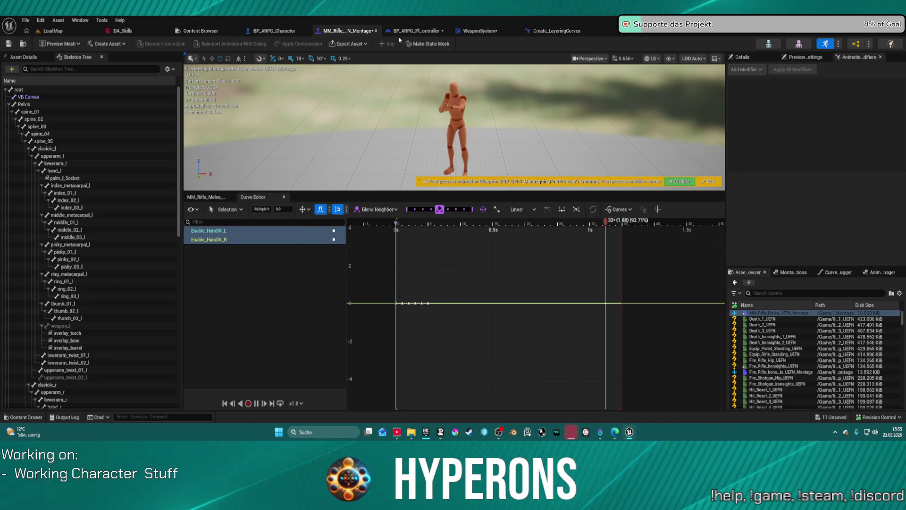
pyautogui.doubleClick(767, 373)
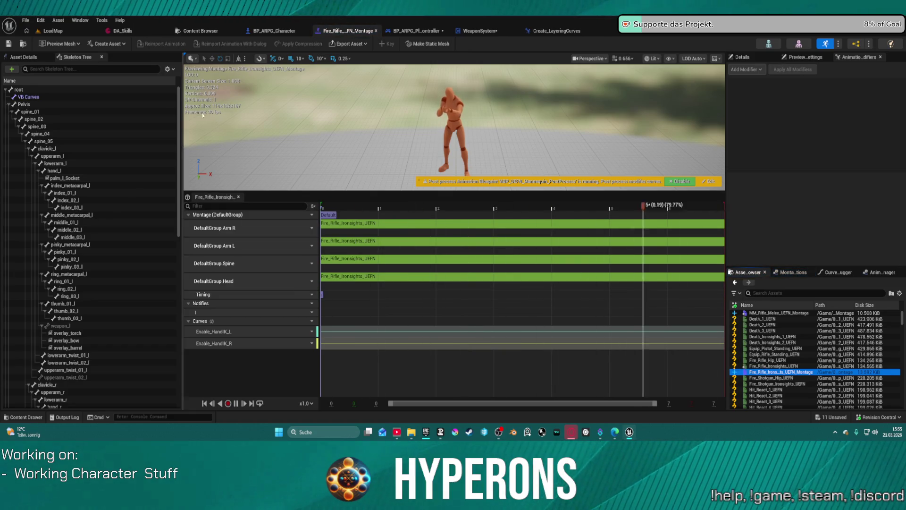
pyautogui.hotkey('ctrl', 'space')
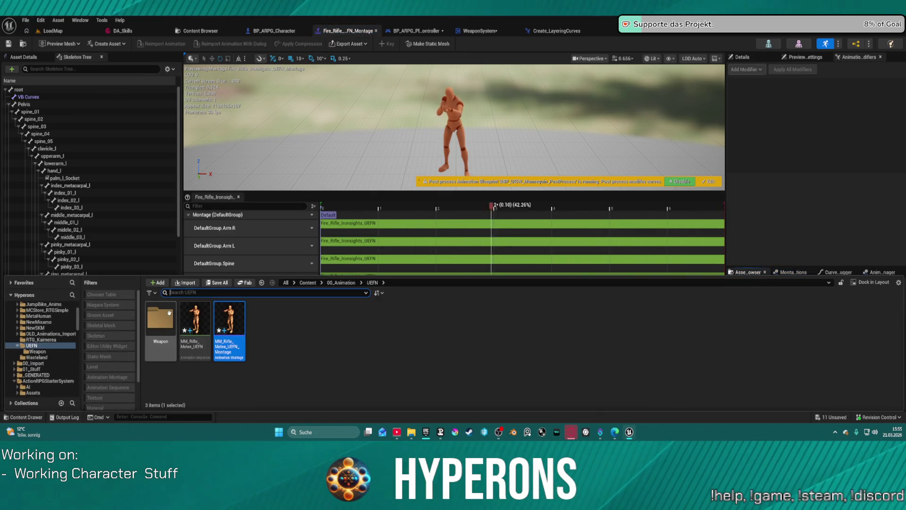
pyautogui.doubleClick(160, 320)
pyautogui.doubleClick(539, 354)
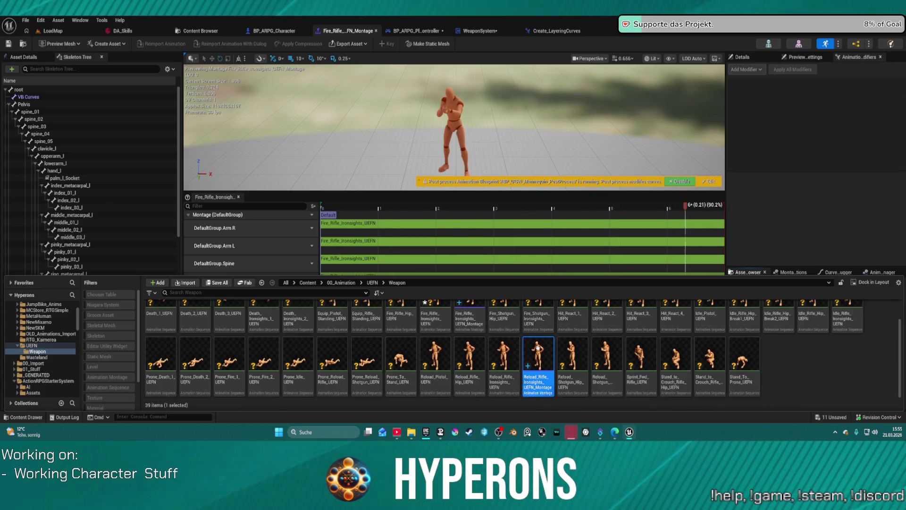
pyautogui.click(274, 182)
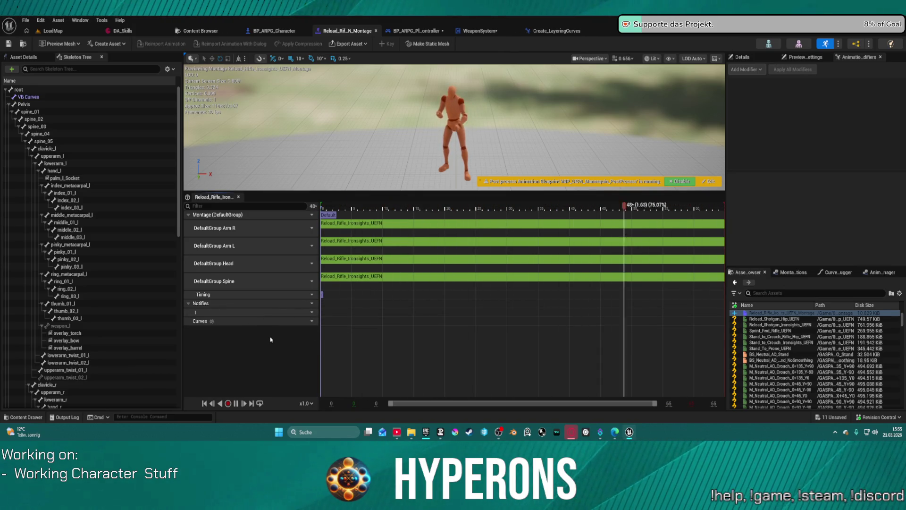
pyautogui.hotkey('ctrl', 'v')
# Step: Set all Enable_HandIK_L keys to 0 and save the reload montage
pyautogui.click(305, 333)
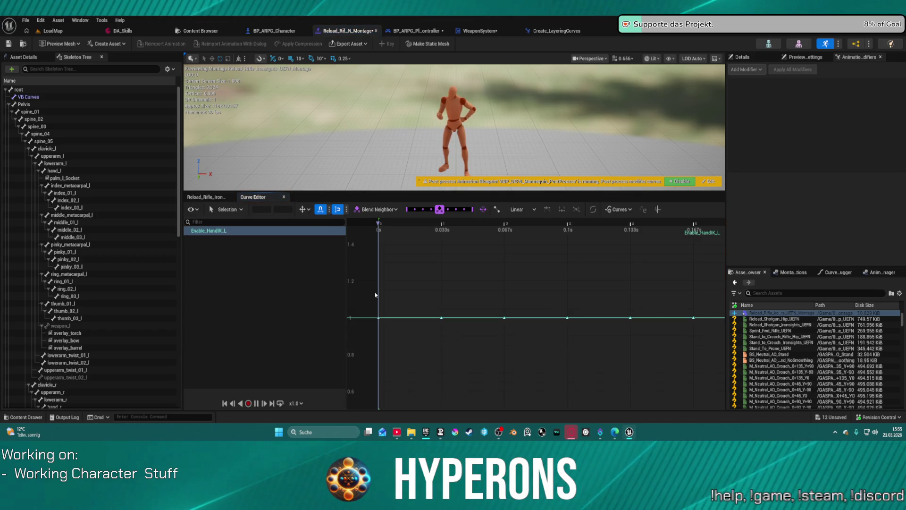
pyautogui.scroll(-3, 411, 271)
pyautogui.moveTo(380, 269); pyautogui.dragTo(592, 312)
pyautogui.scroll(-2, 633, 293)
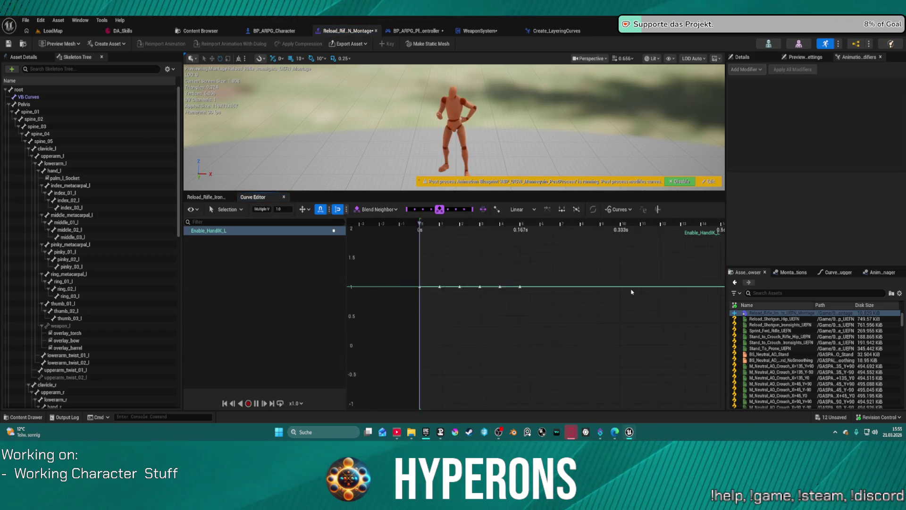
pyautogui.click(285, 209)
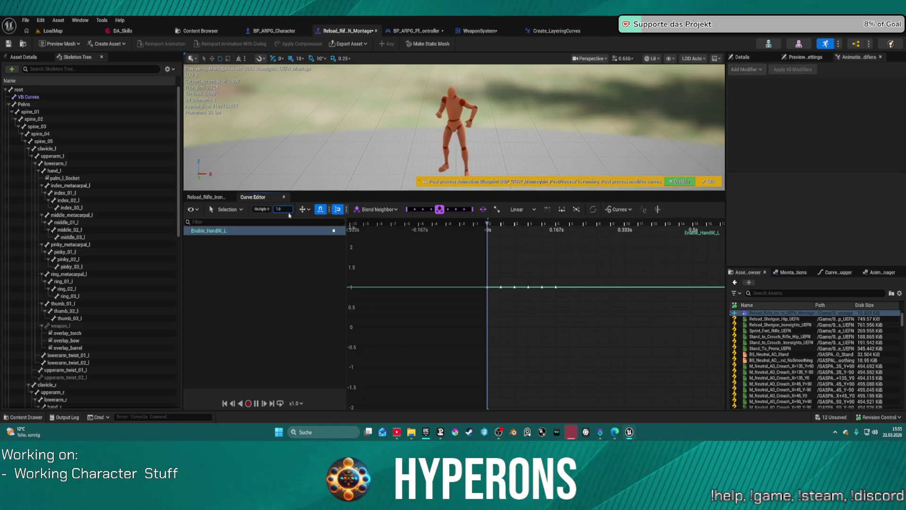
pyautogui.write('0')
pyautogui.press('Return')
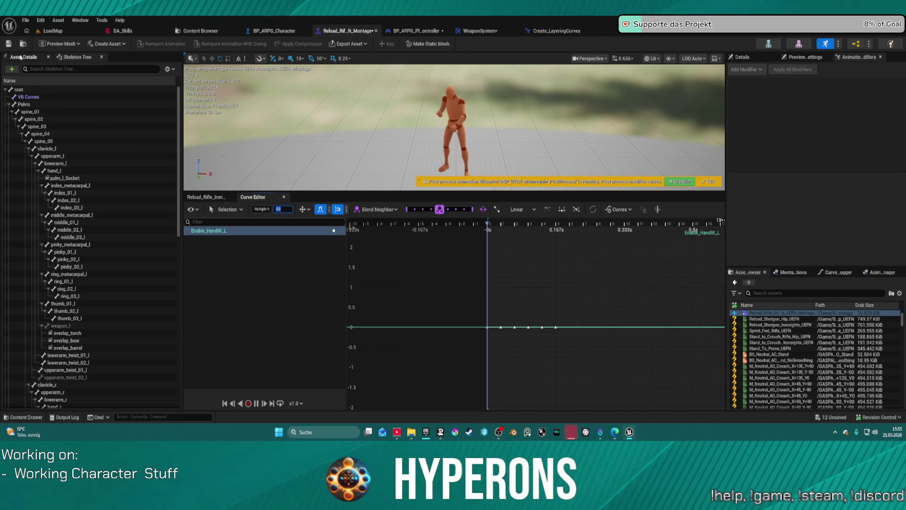
pyautogui.hotkey('ctrl', 's')
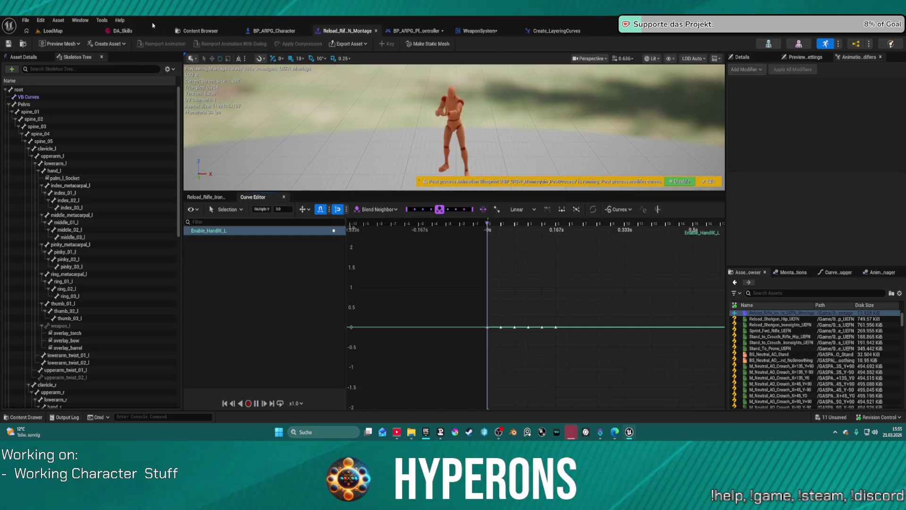
pyautogui.click(53, 31)
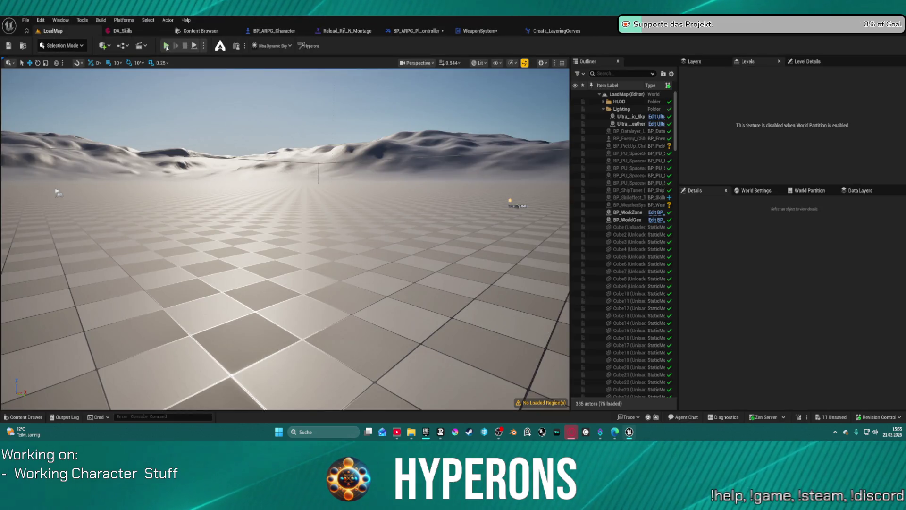
# Step: Play-test with the MG 01 rifle equipped and reload it to check the montage
pyautogui.hotkey('alt', 'p')
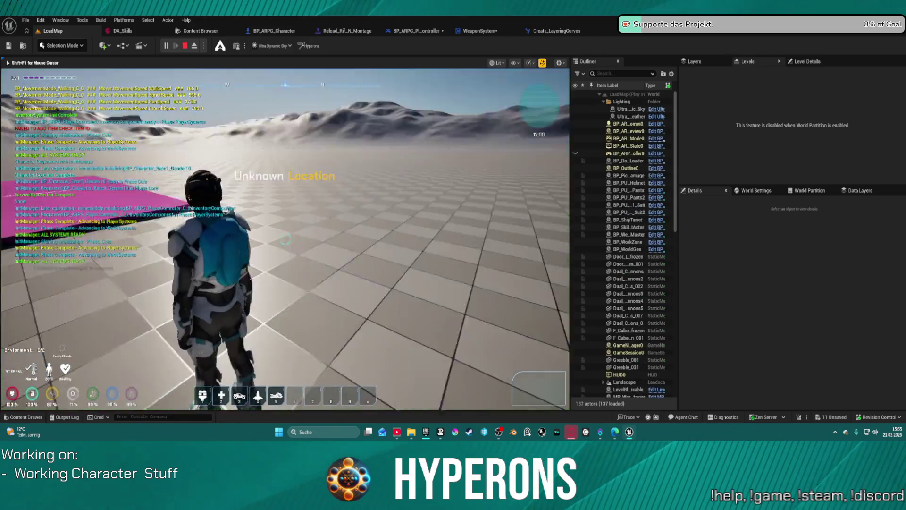
pyautogui.press('i')
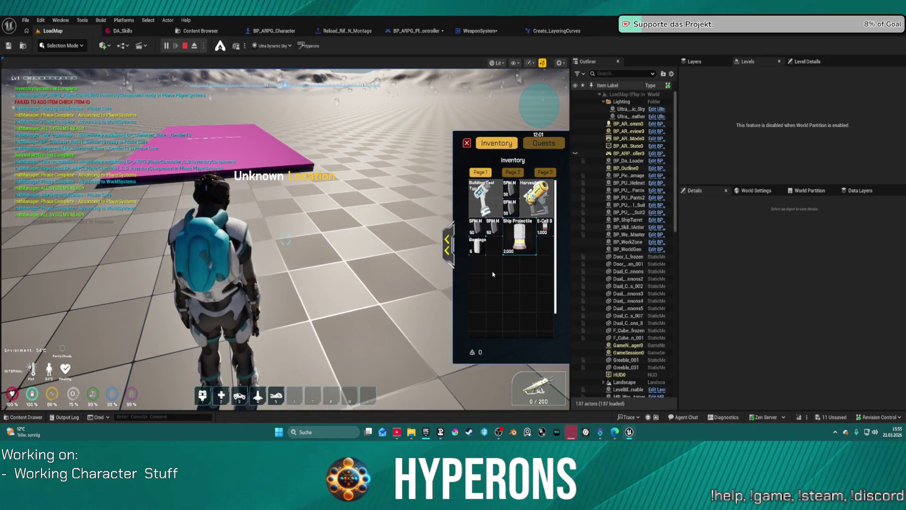
pyautogui.rightClick(494, 285)
pyautogui.press('i')
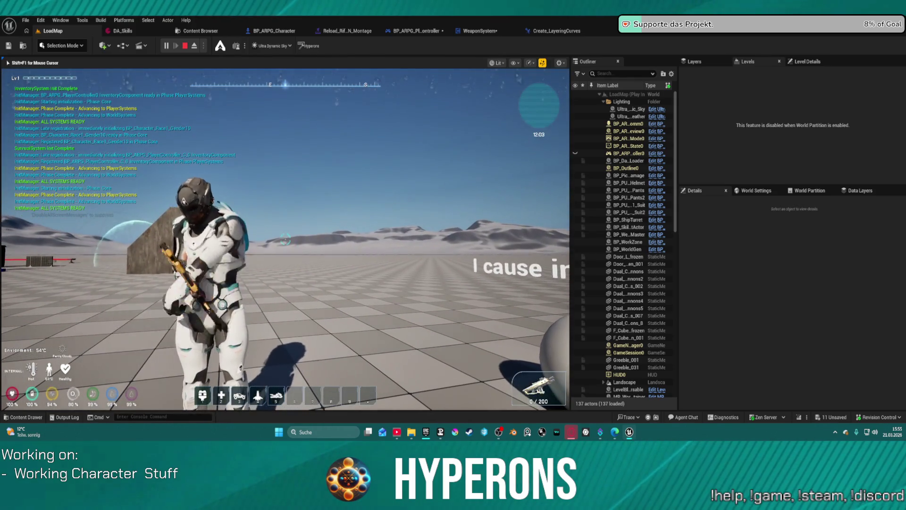
pyautogui.press('r')
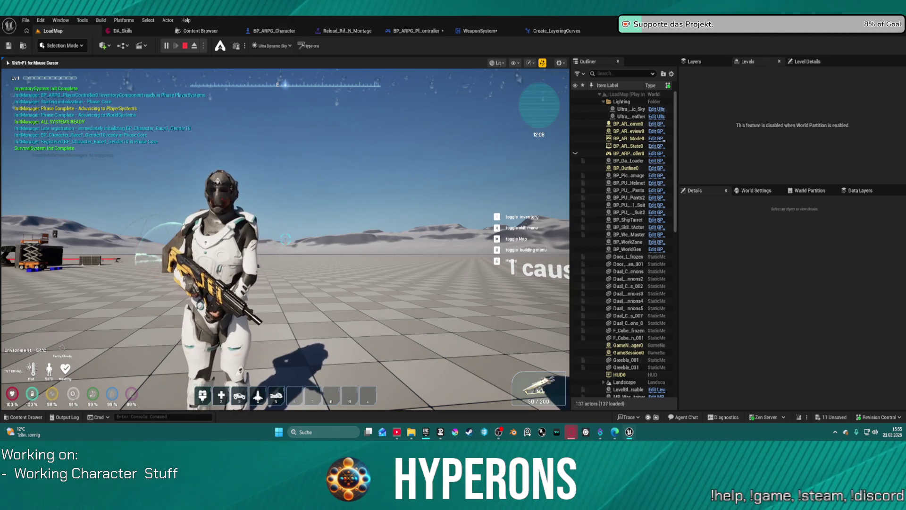
pyautogui.press('Escape')
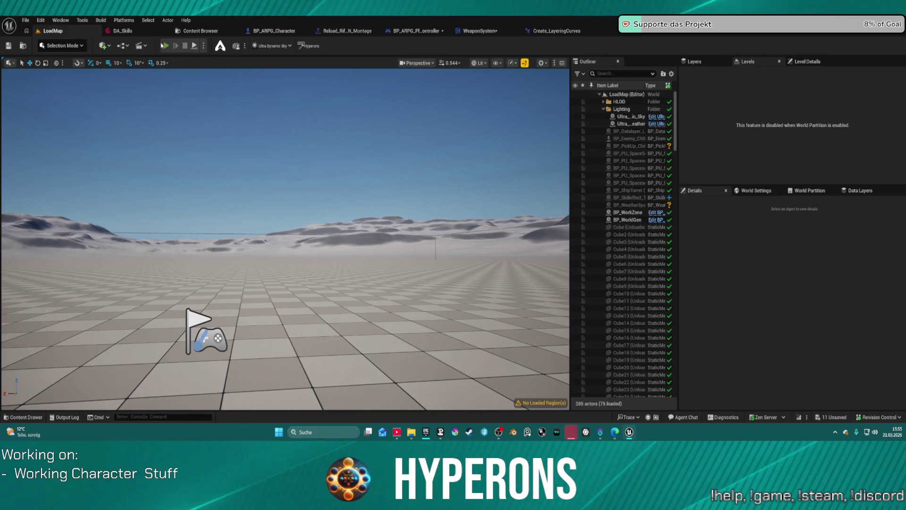
# Step: Run two more play sessions, moving the character toward the structure, then stop
pyautogui.click(162, 46)
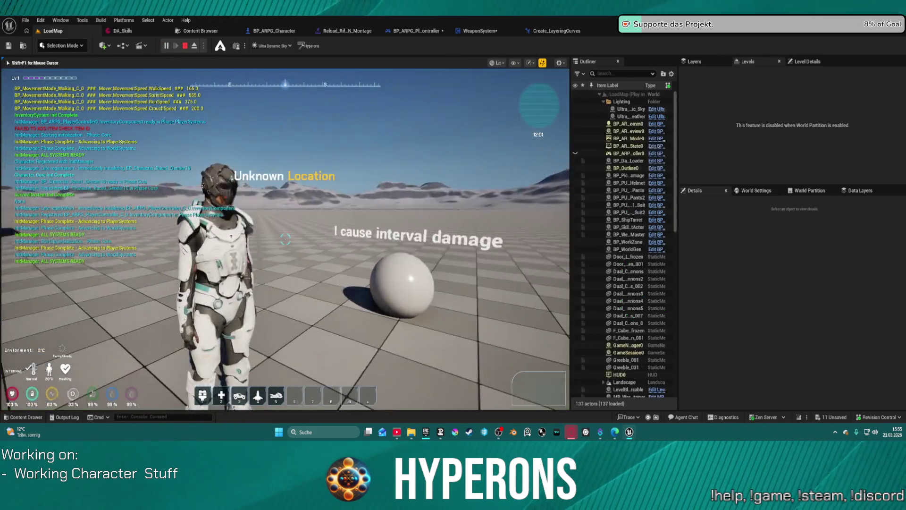
pyautogui.press('i')
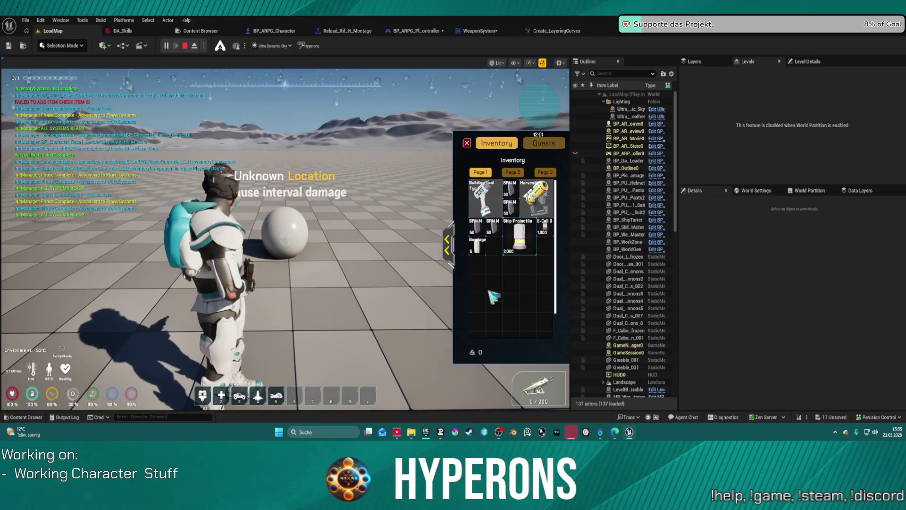
pyautogui.press('i')
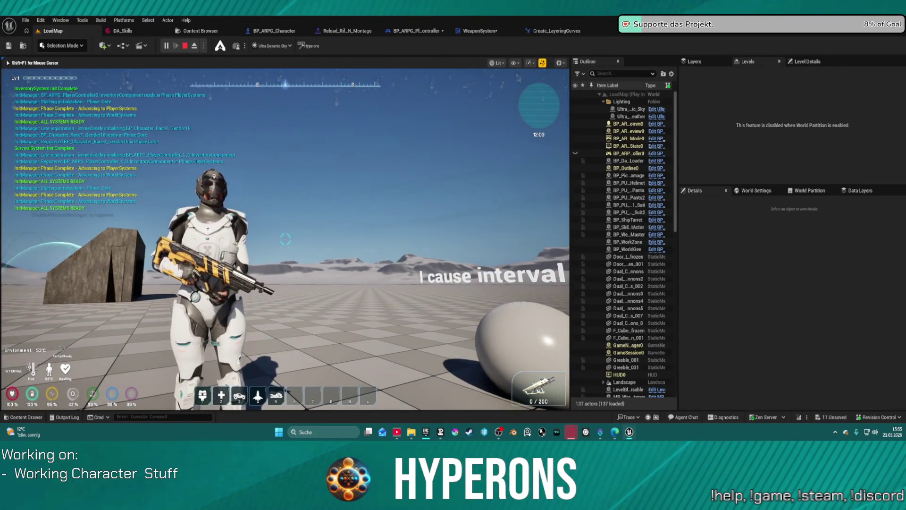
pyautogui.press('w')
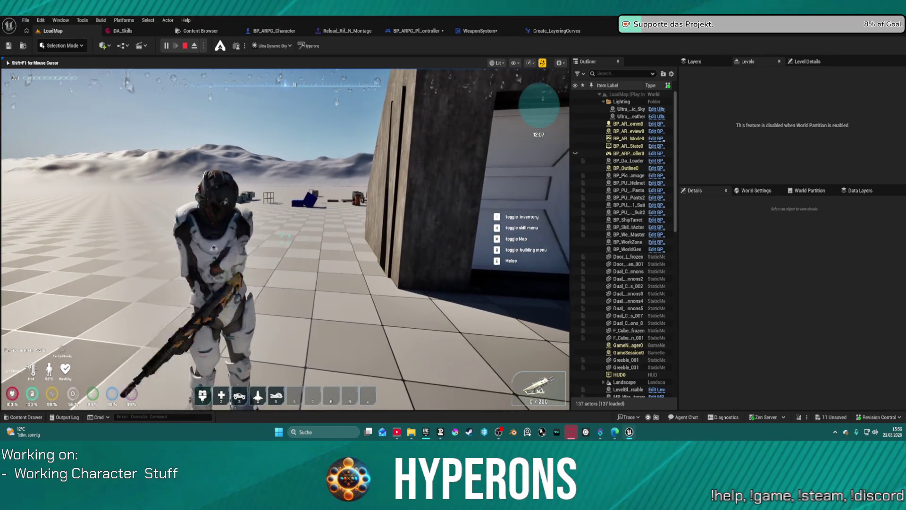
pyautogui.press('w')
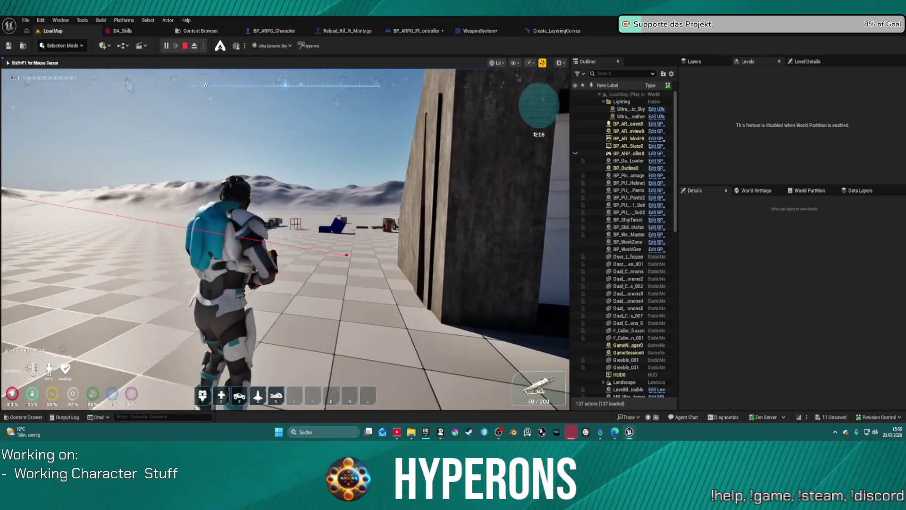
pyautogui.press('Escape')
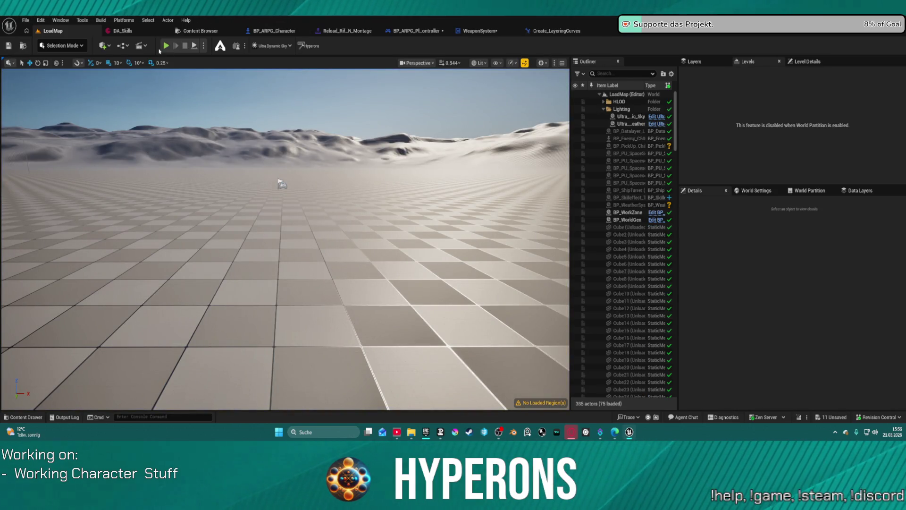
pyautogui.hotkey('alt', 'p')
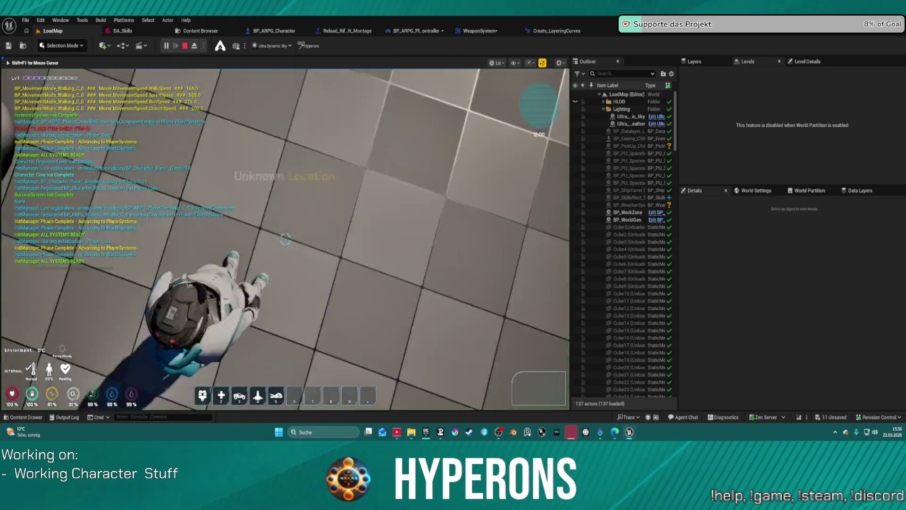
pyautogui.press('i')
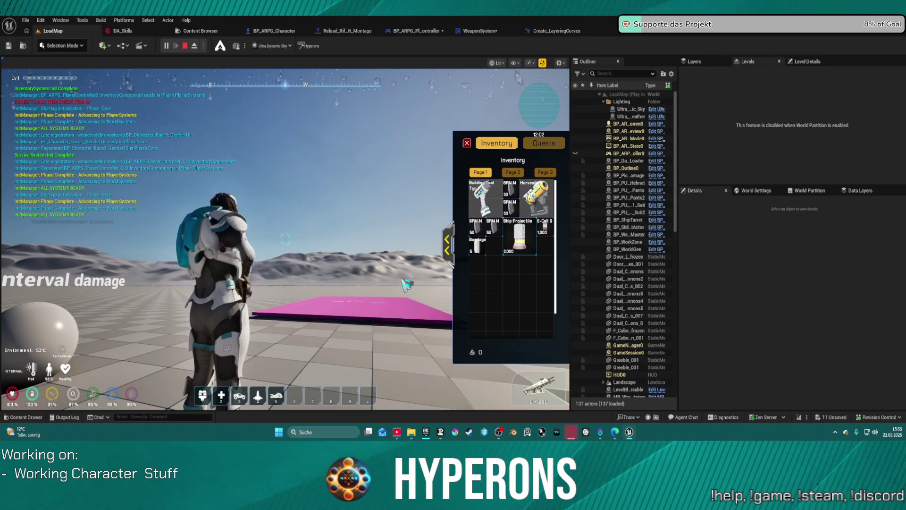
pyautogui.press('Escape')
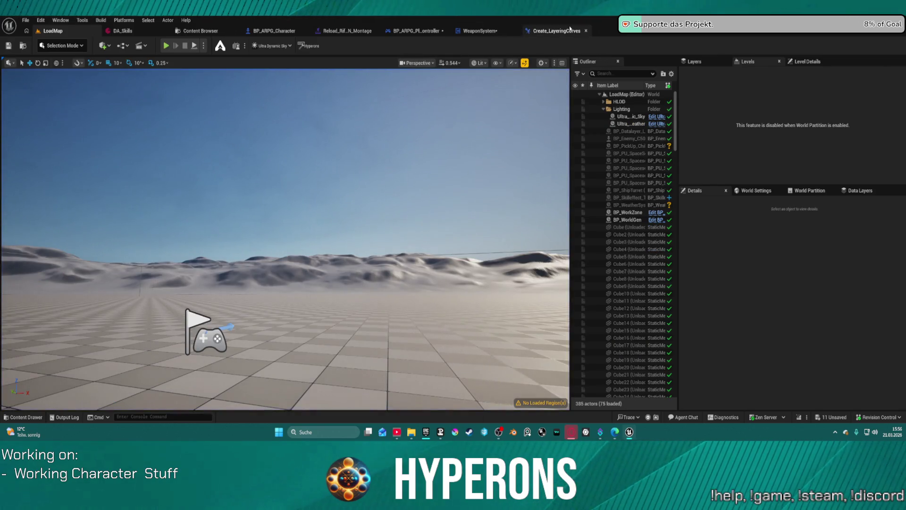
# Step: Switch to the reload montage and frame the Enable_HandIK_L curve around its zero line
pyautogui.click(571, 29)
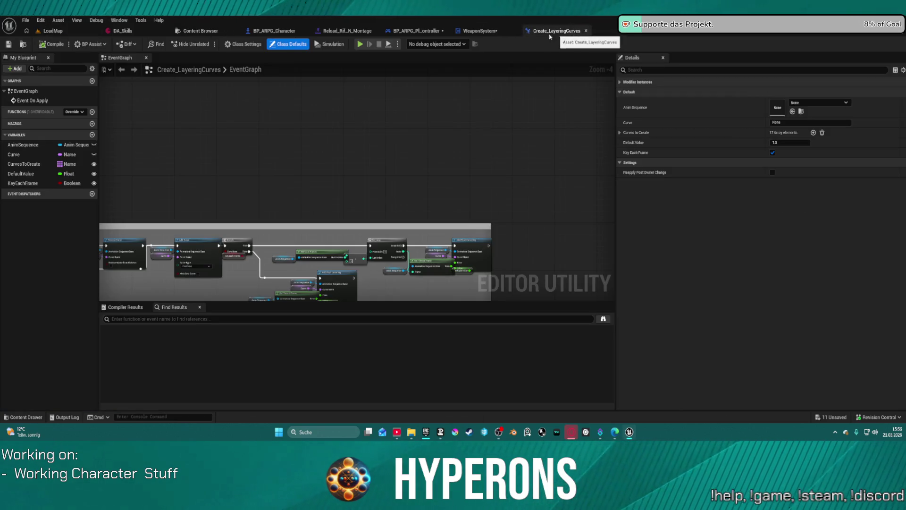
pyautogui.click(348, 32)
pyautogui.press('f')
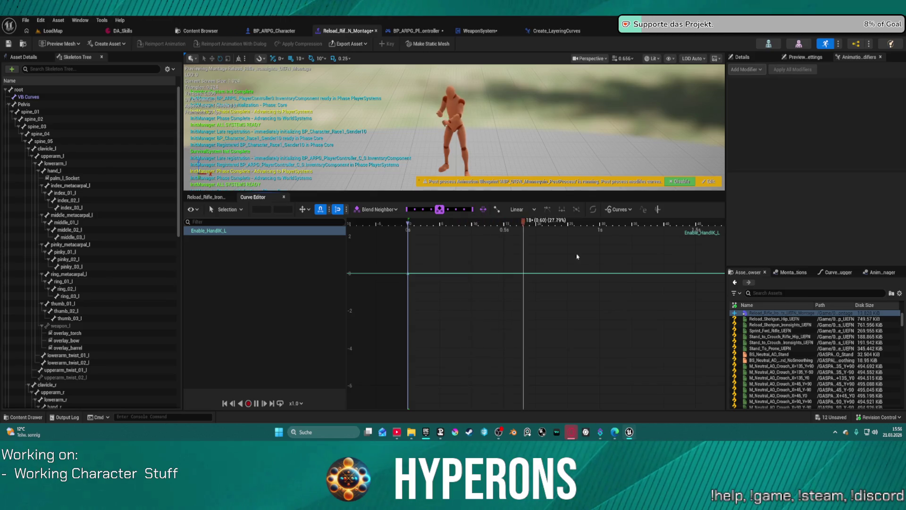
pyautogui.scroll(-4, 477, 245)
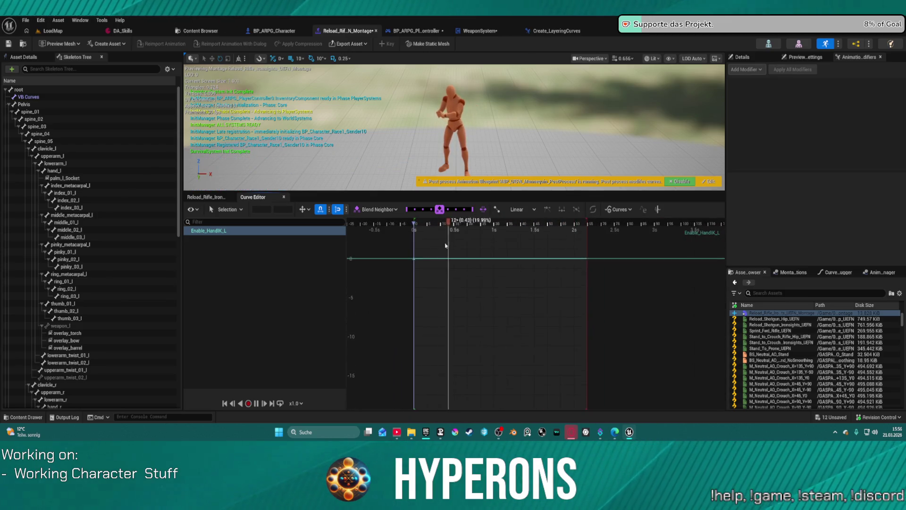
pyautogui.moveTo(445, 244); pyautogui.dragTo(431, 346)
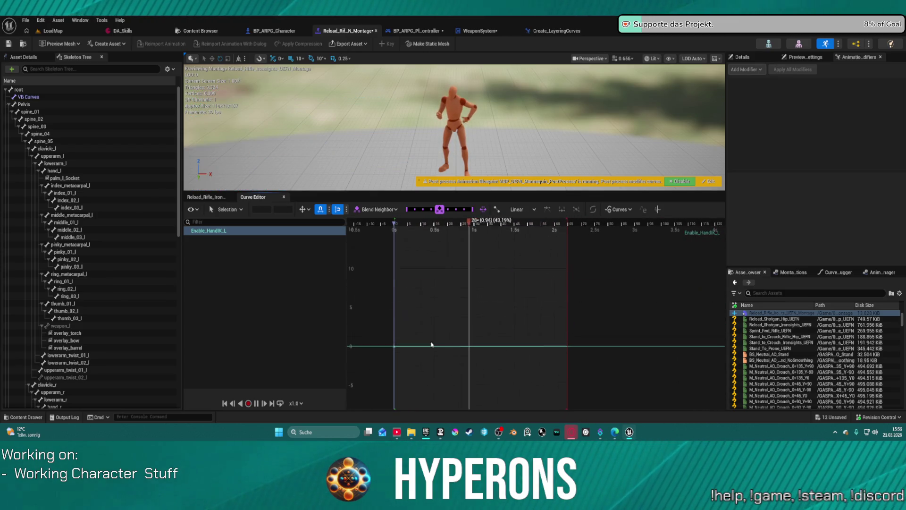
# Step: Add an Enable_HandIK_L key at time 0.966667 with value 1
pyautogui.rightClick(557, 348)
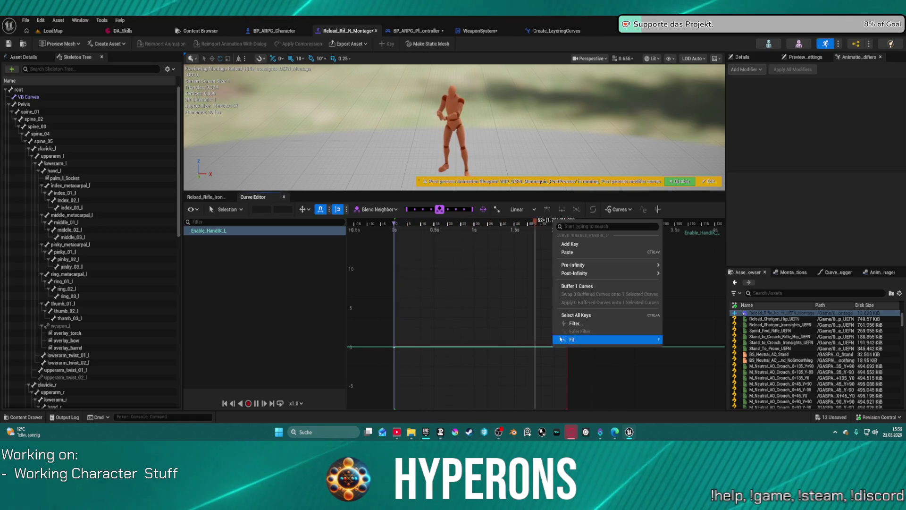
pyautogui.click(577, 247)
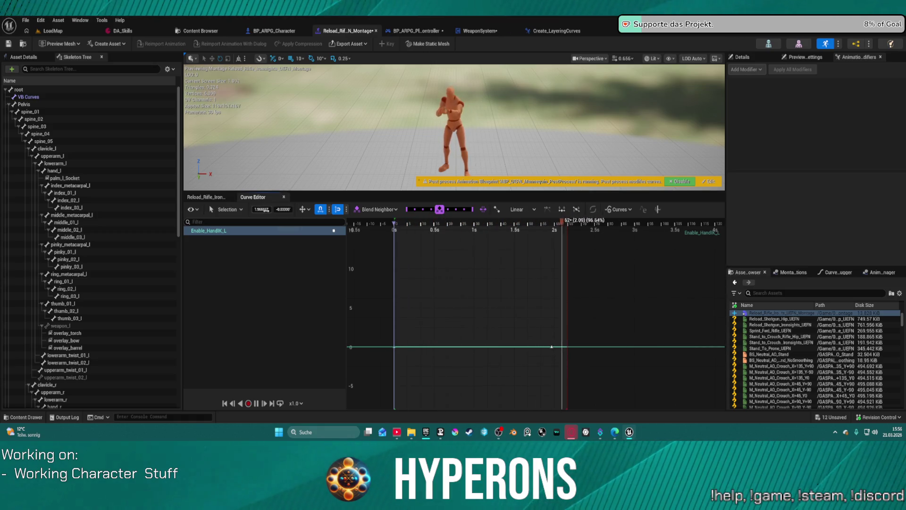
pyautogui.write('0.966667')
pyautogui.press('Tab')
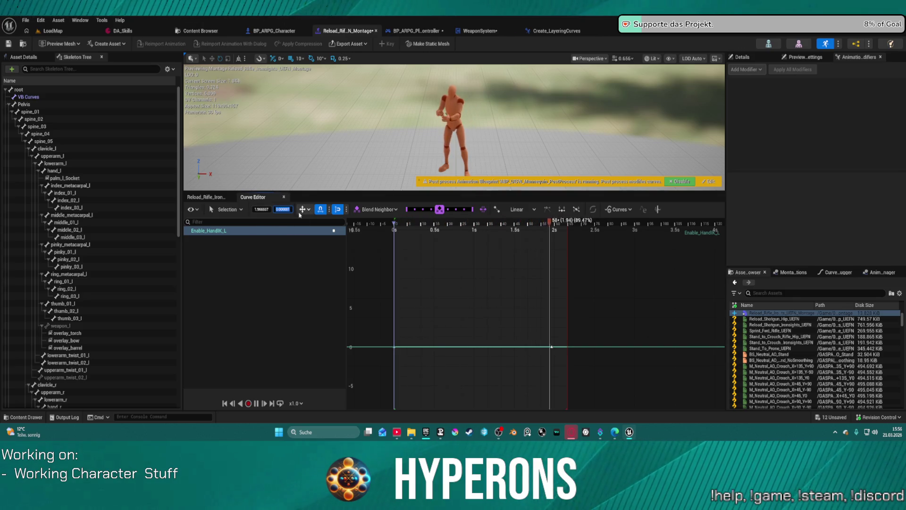
pyautogui.write('1')
pyautogui.press('Return')
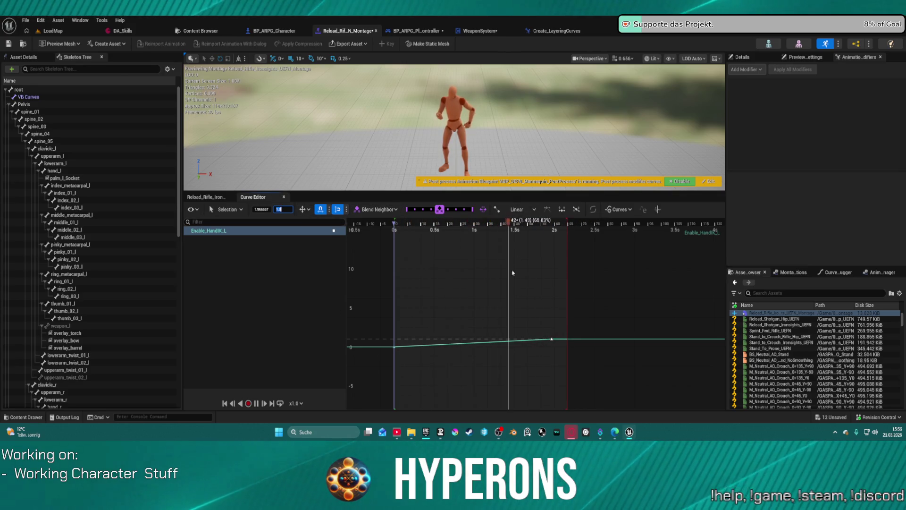
pyautogui.scroll(4, 424, 378)
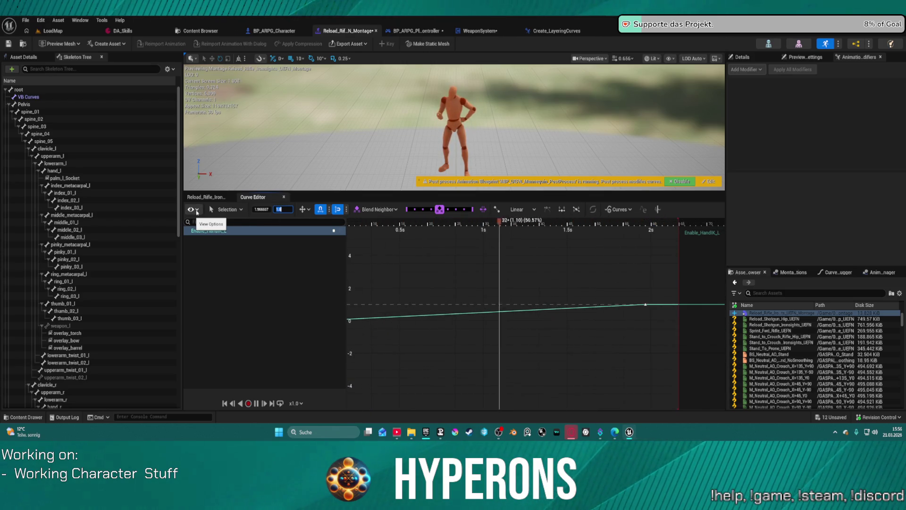
pyautogui.moveTo(508, 344); pyautogui.dragTo(597, 307)
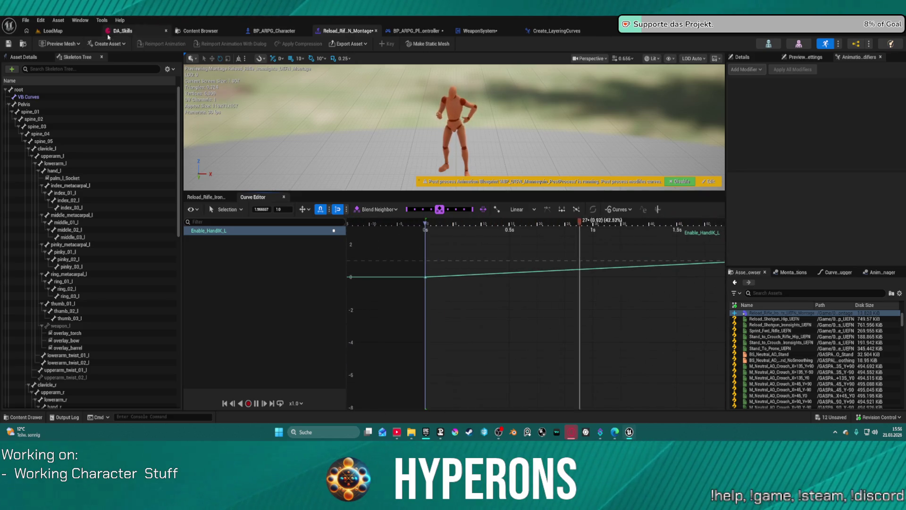
pyautogui.hotkey('ctrl', 'Tab')
# Step: Start a play test, equip MG 01 from the inventory, and run the character forward
pyautogui.hotkey('alt', 'p')
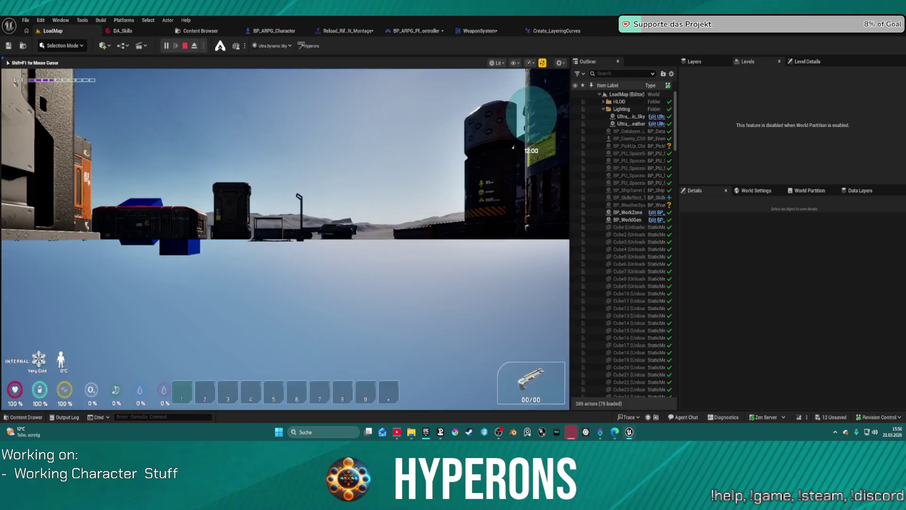
pyautogui.press('i')
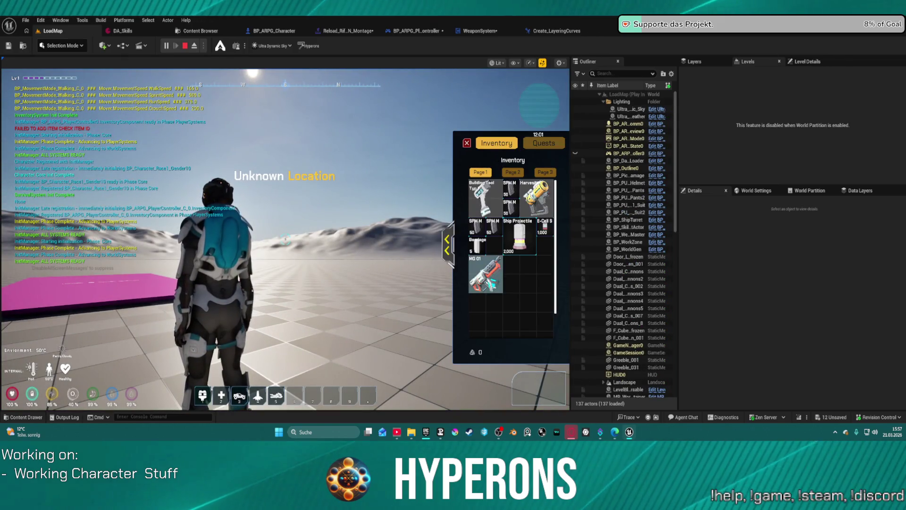
pyautogui.rightClick(493, 284)
pyautogui.press('a')
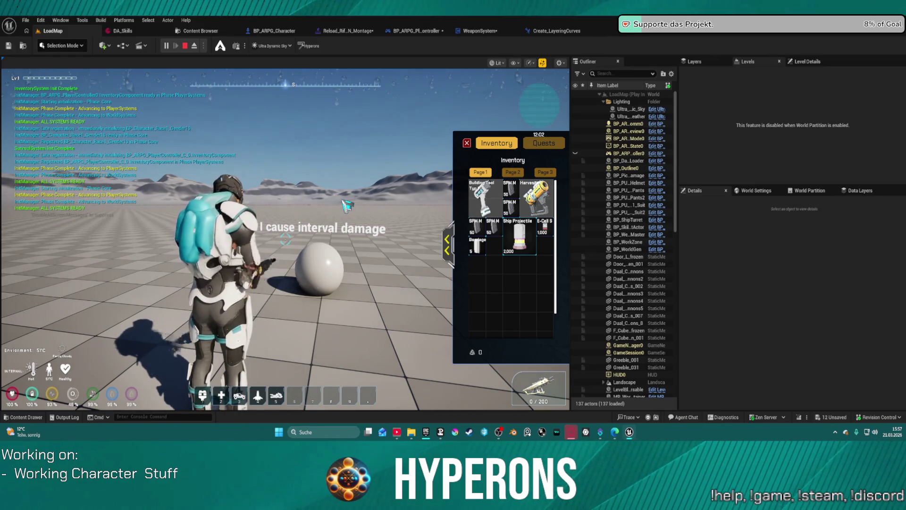
pyautogui.press('d')
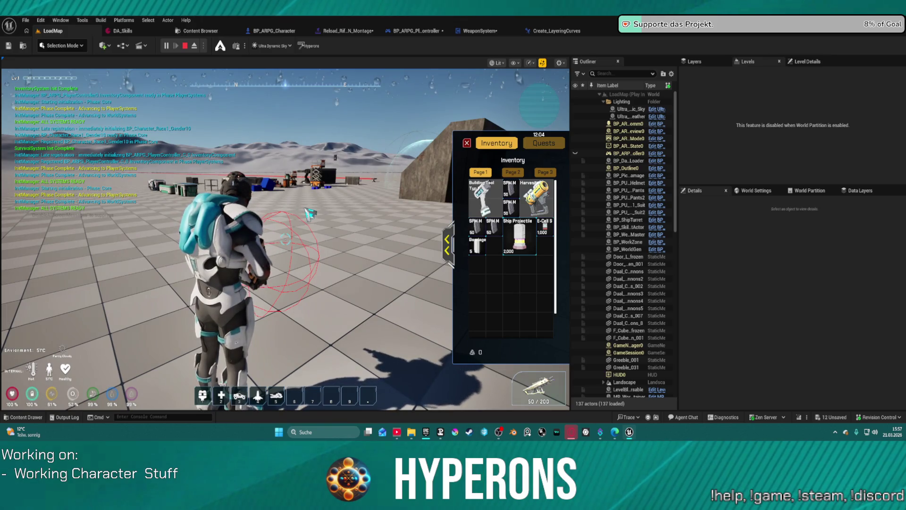
pyautogui.click(470, 142)
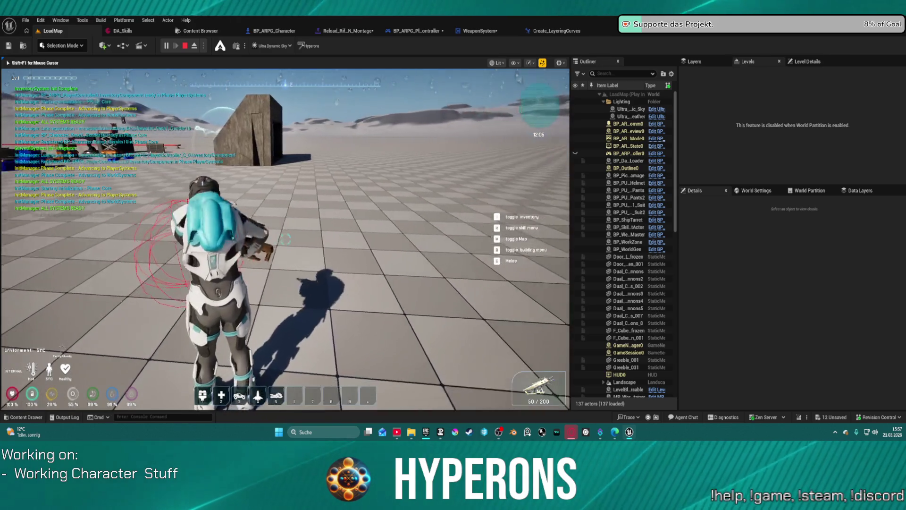
pyautogui.press('w')
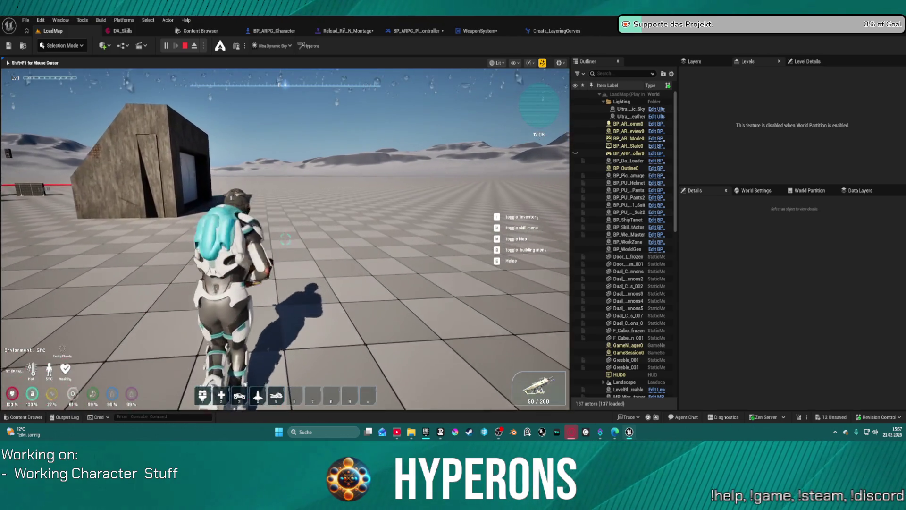
# Step: Crouch near the building, then run to the orange hover bike and mount it
pyautogui.press('c')
pyautogui.press('d')
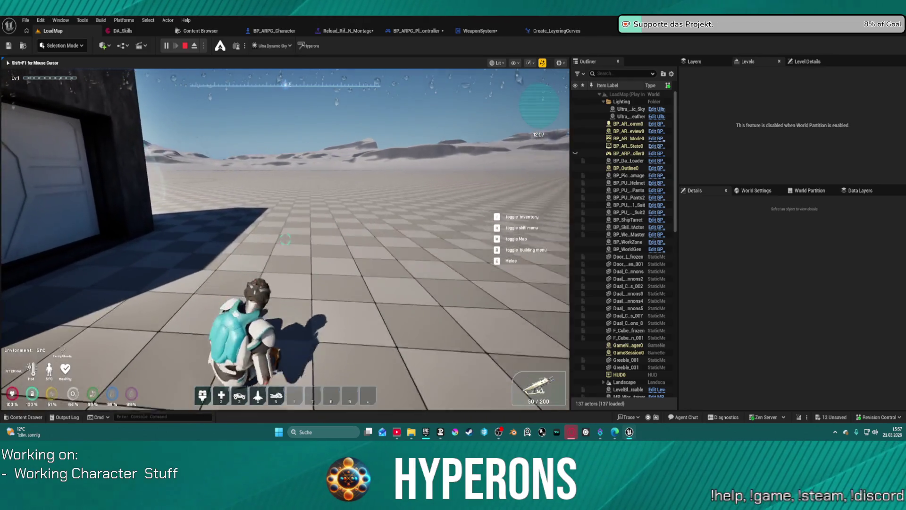
pyautogui.press('c')
pyautogui.press('w')
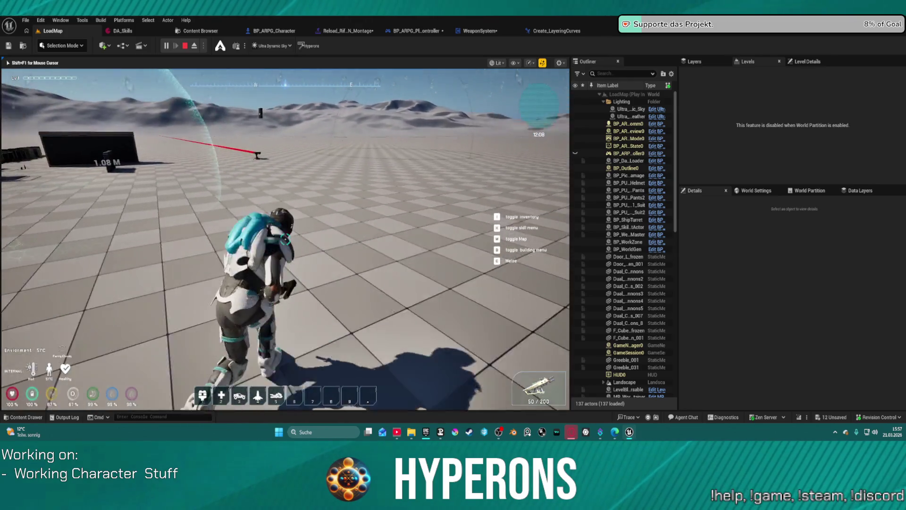
pyautogui.press('3')
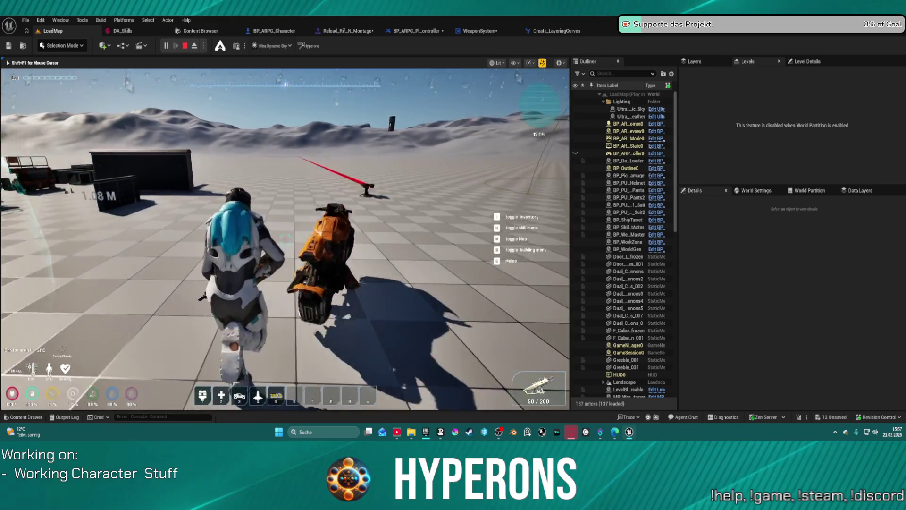
pyautogui.press('e')
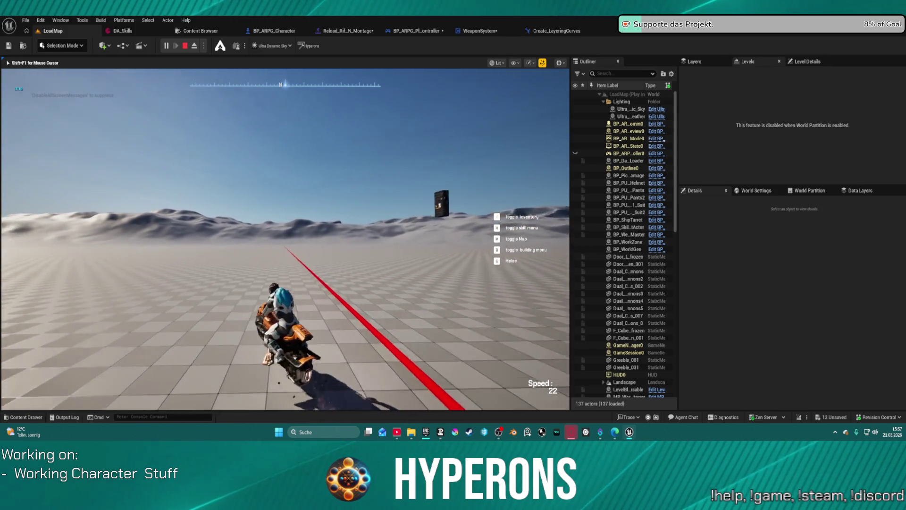
# Step: Steer the hover bike around the level and dismount beside the concrete building
pyautogui.press('a')
pyautogui.press('d')
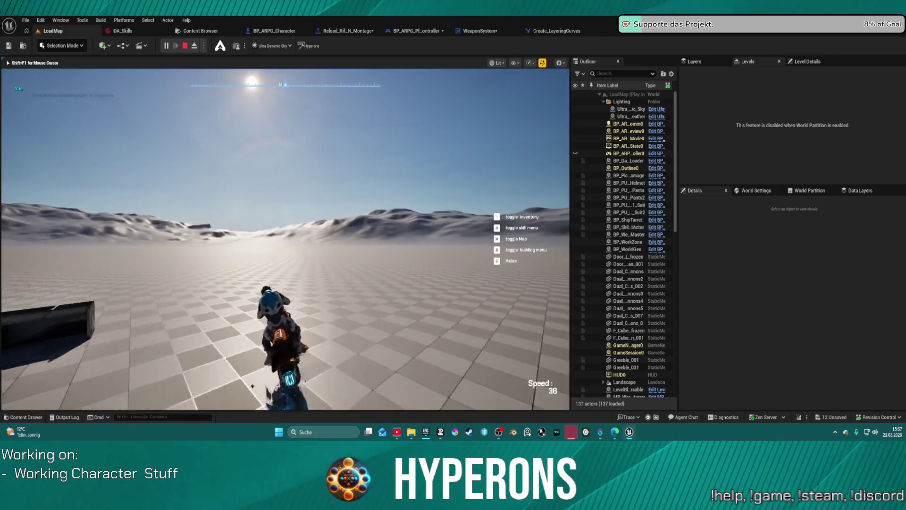
pyautogui.press('a')
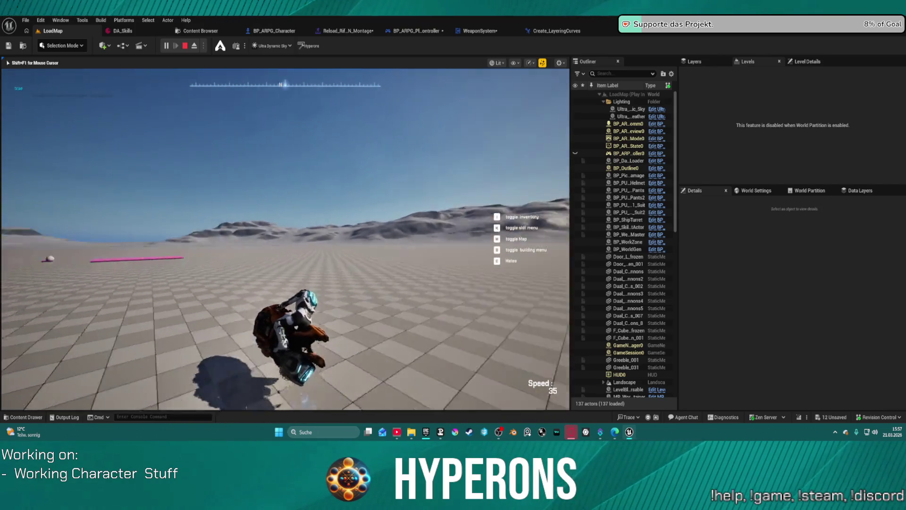
pyautogui.press('a')
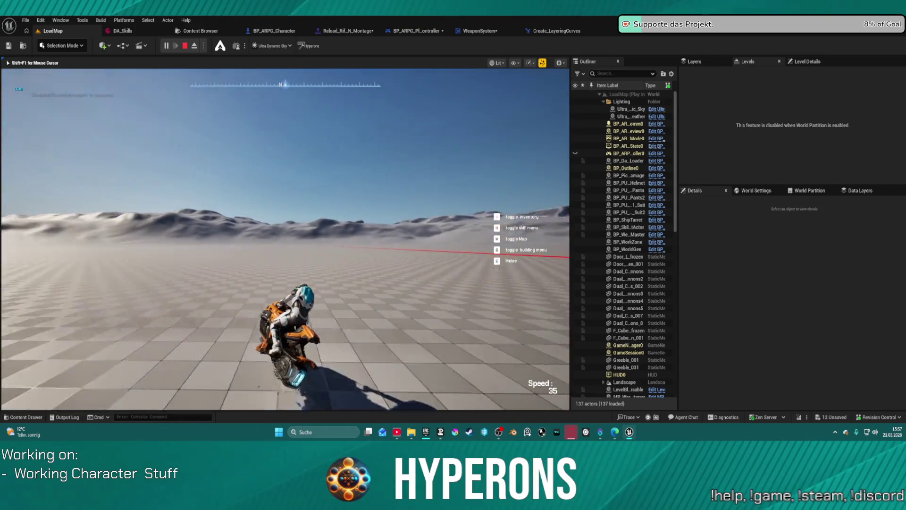
pyautogui.press('a')
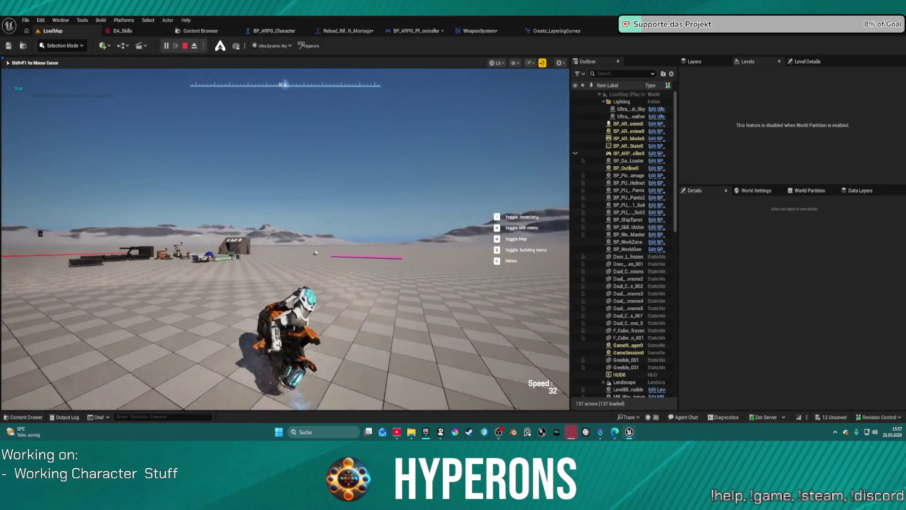
pyautogui.press('a')
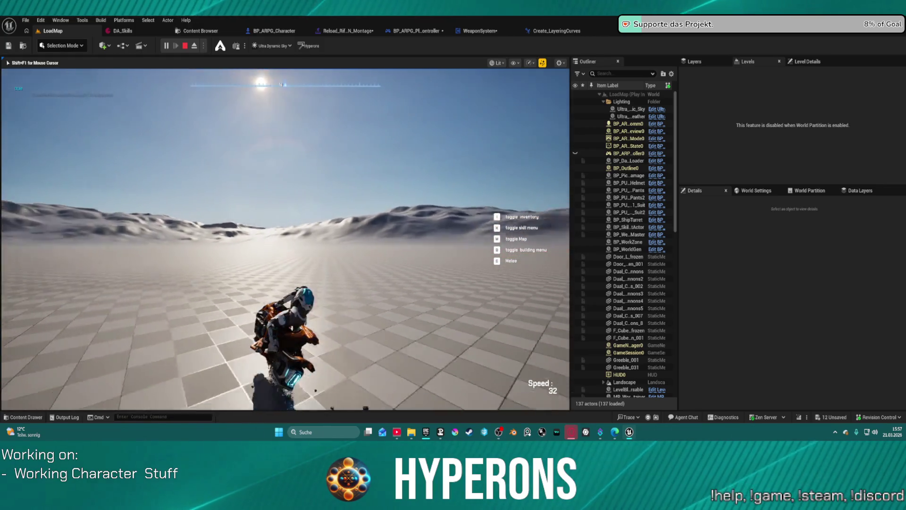
pyautogui.press('d')
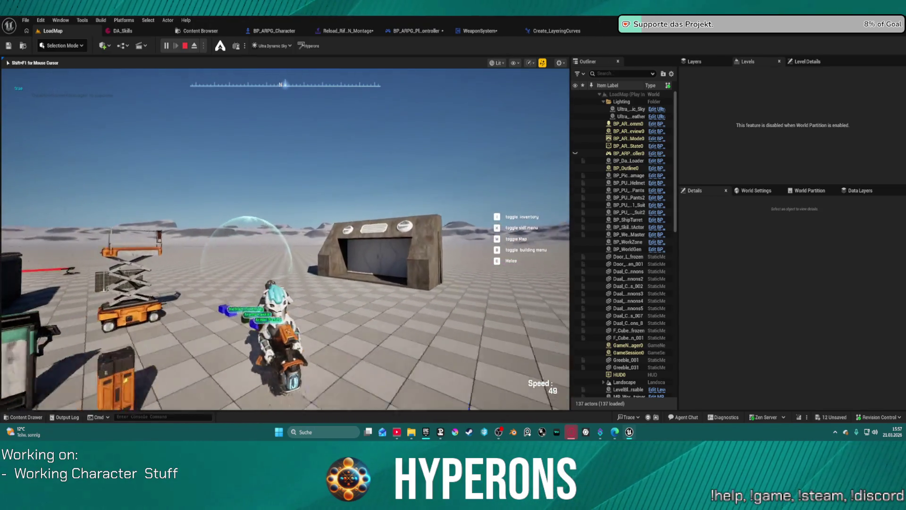
pyautogui.press('d')
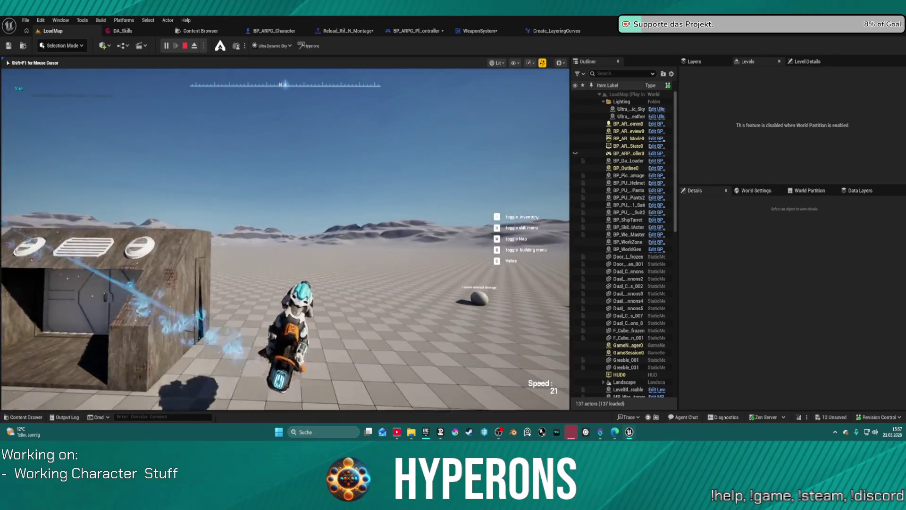
pyautogui.press('f')
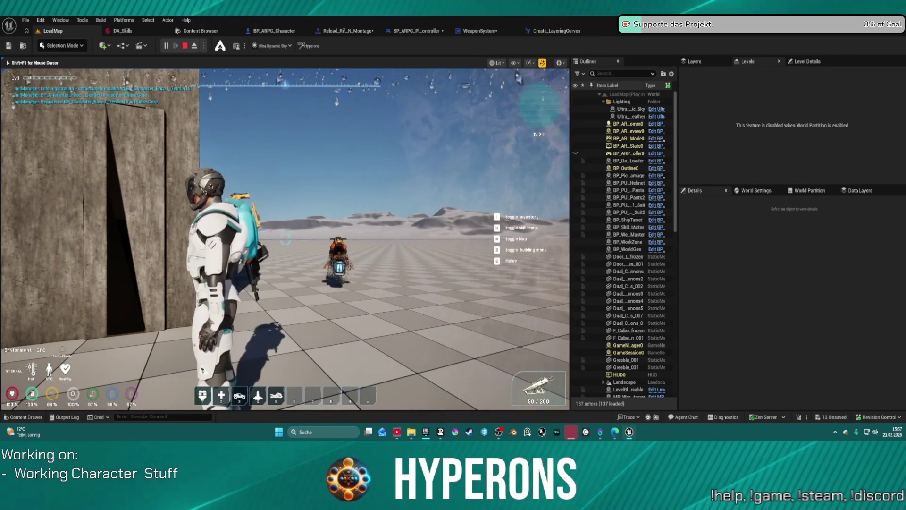
# Step: Walk beside the concrete wall, draw the rifle, holster it, and draw it again
pyautogui.press('d')
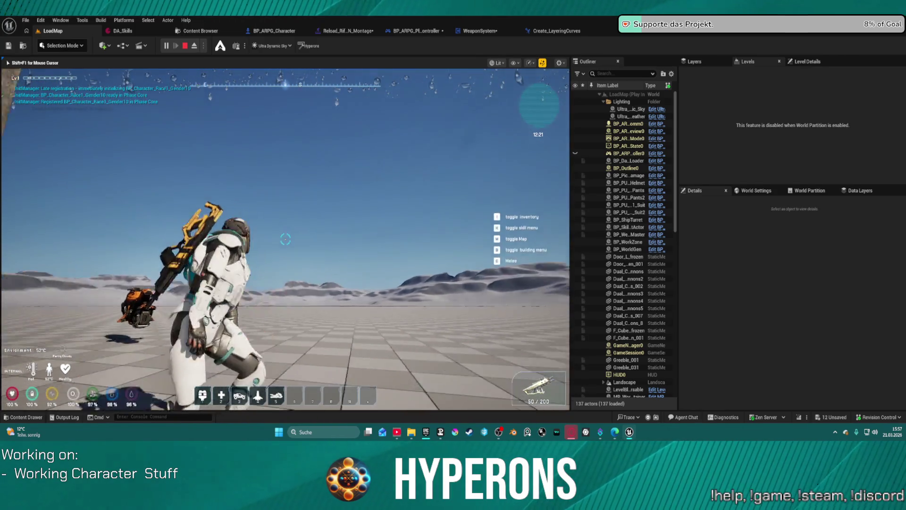
pyautogui.press('w')
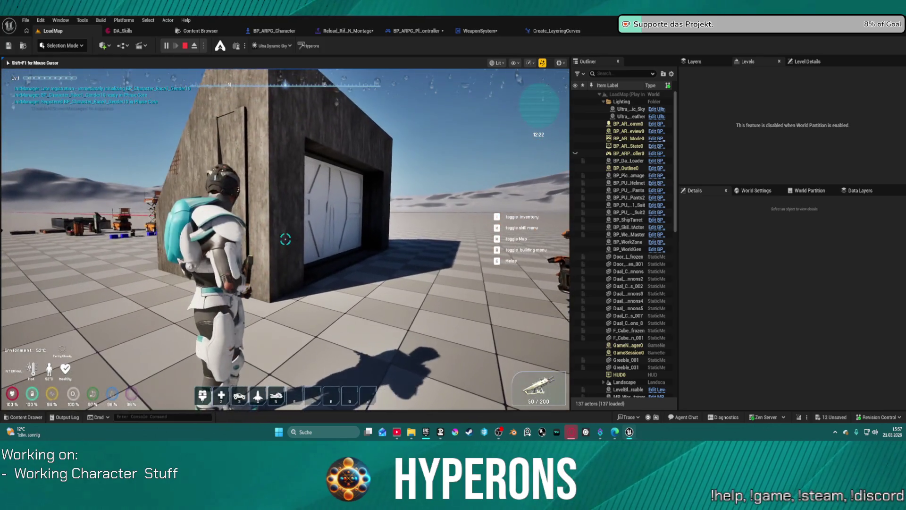
pyautogui.press('1')
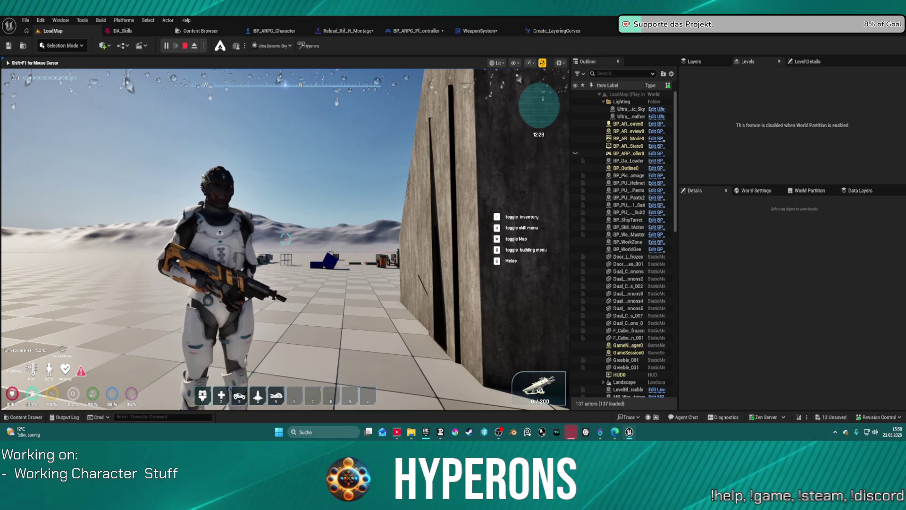
pyautogui.press('x')
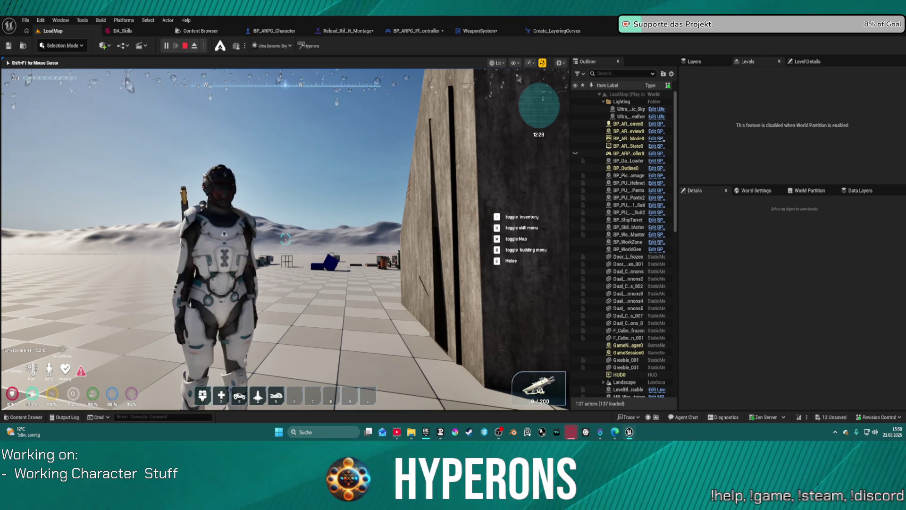
pyautogui.press('x')
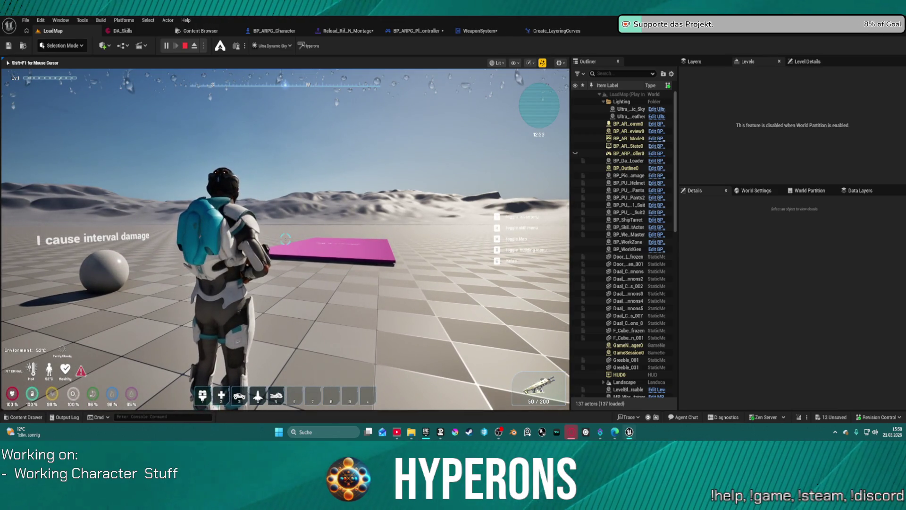
# Step: Toggle the in-game inventory, walk toward the wall, and reopen the inventory
pyautogui.press('i')
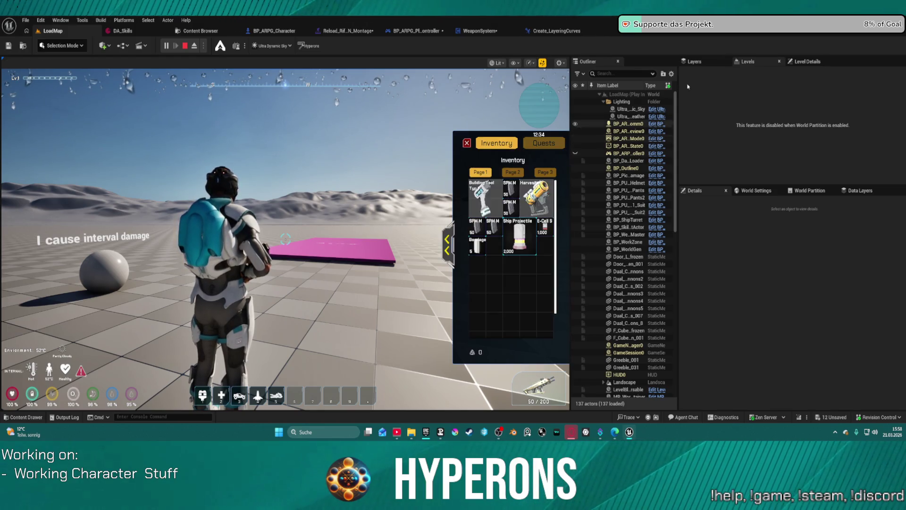
pyautogui.press('i')
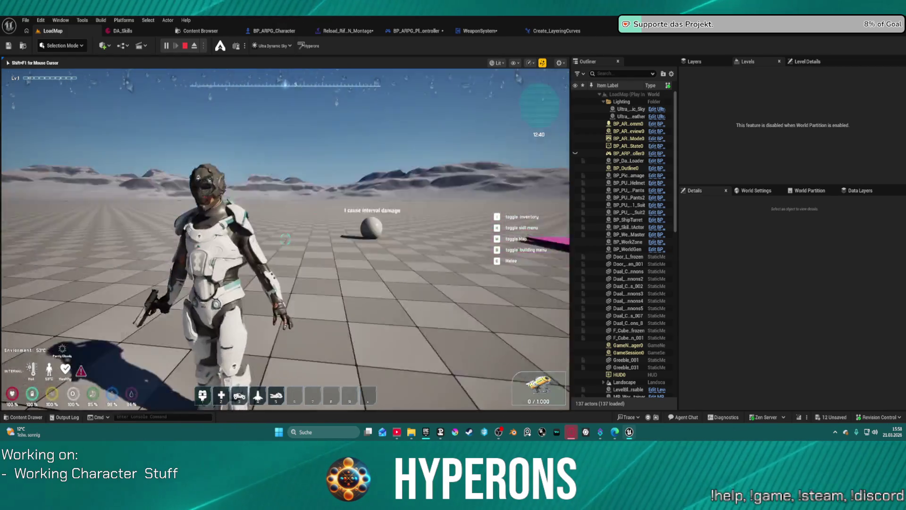
pyautogui.press('w')
pyautogui.press('i')
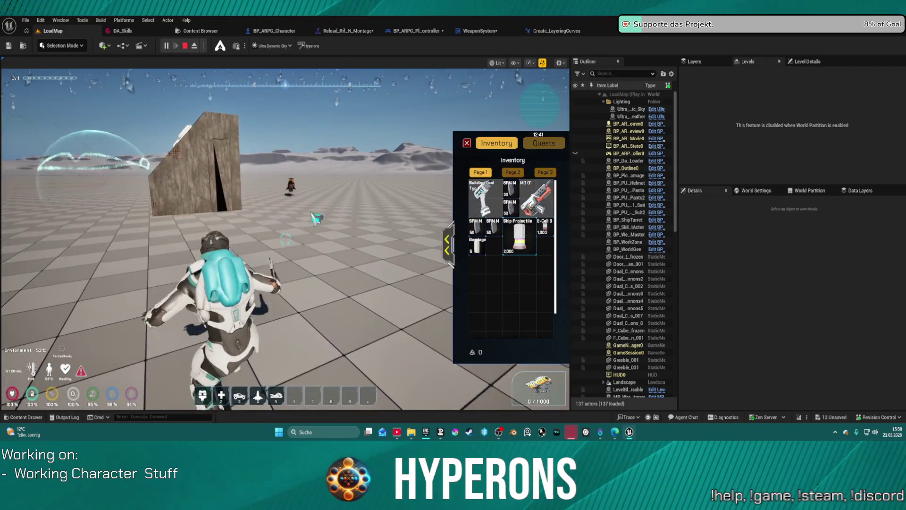
# Step: Swap from Harvester to MG 01, back to Harvester, re-equip MG 01, and run forward
pyautogui.moveTo(547, 200)
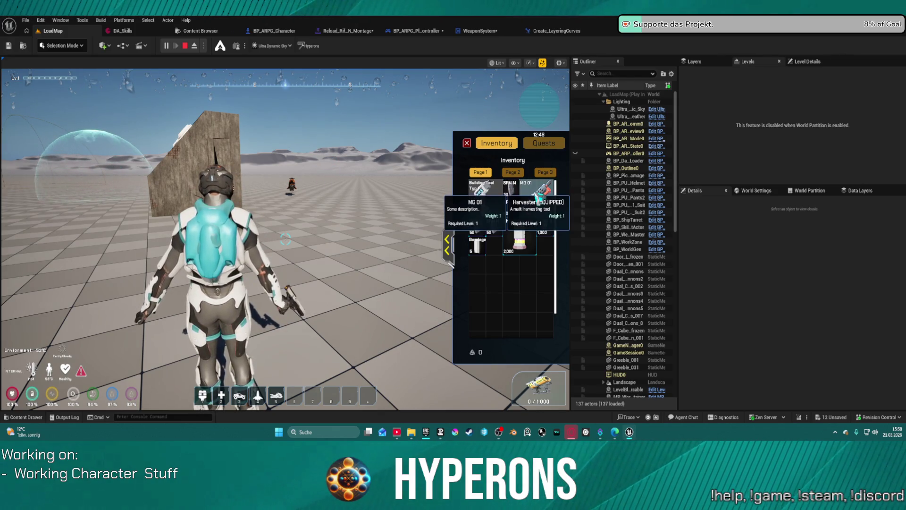
pyautogui.click(546, 200)
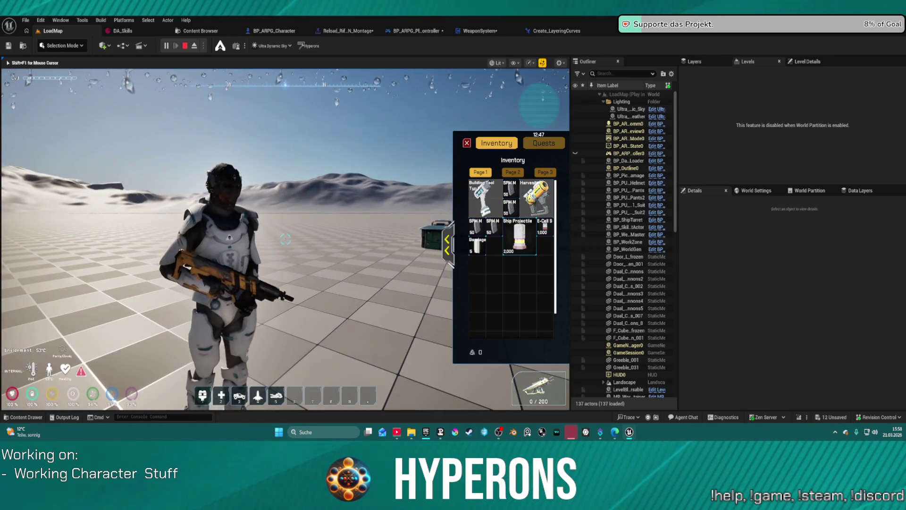
pyautogui.click(538, 198)
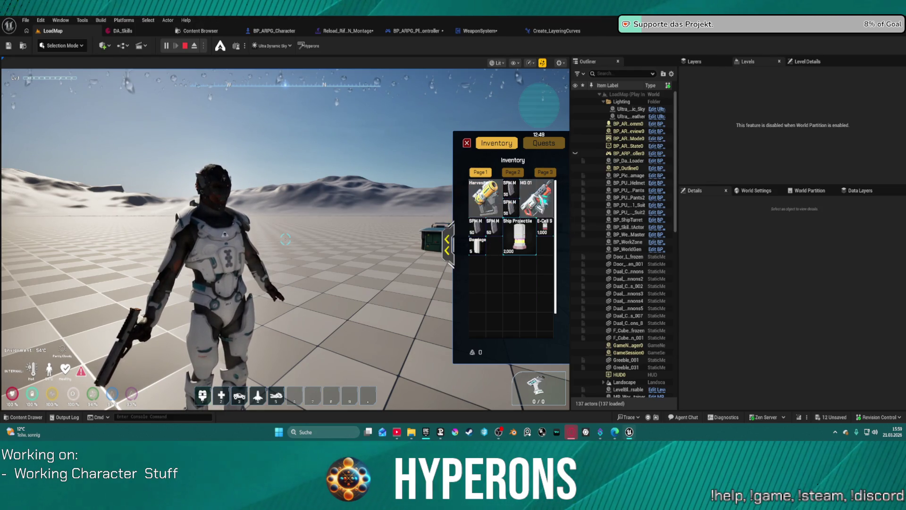
pyautogui.click(538, 193)
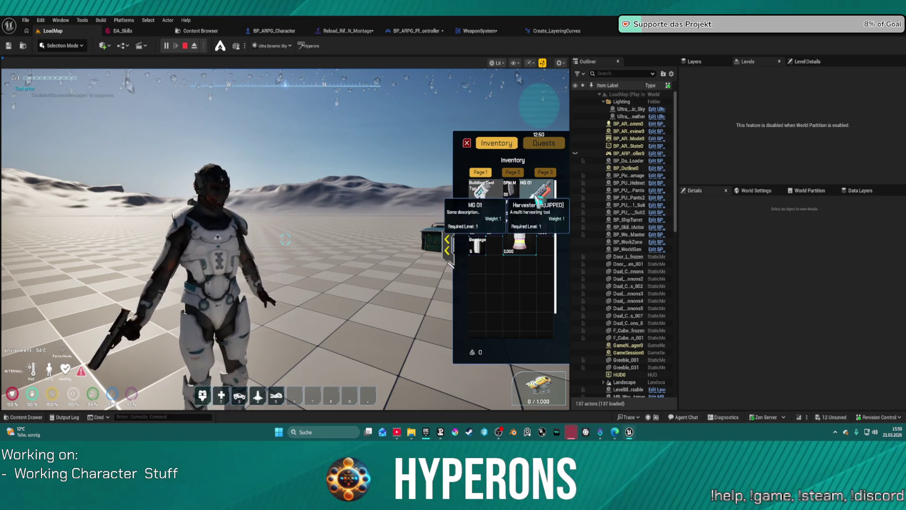
pyautogui.press('w')
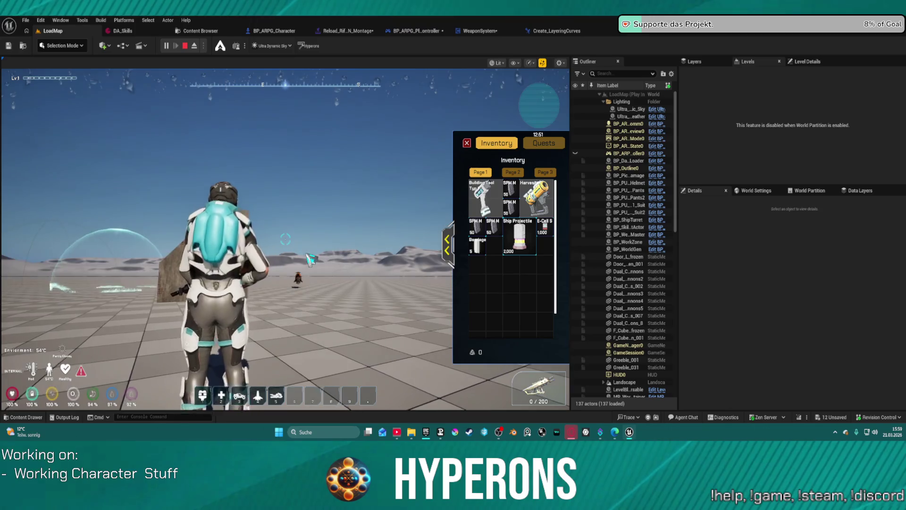
pyautogui.press('a')
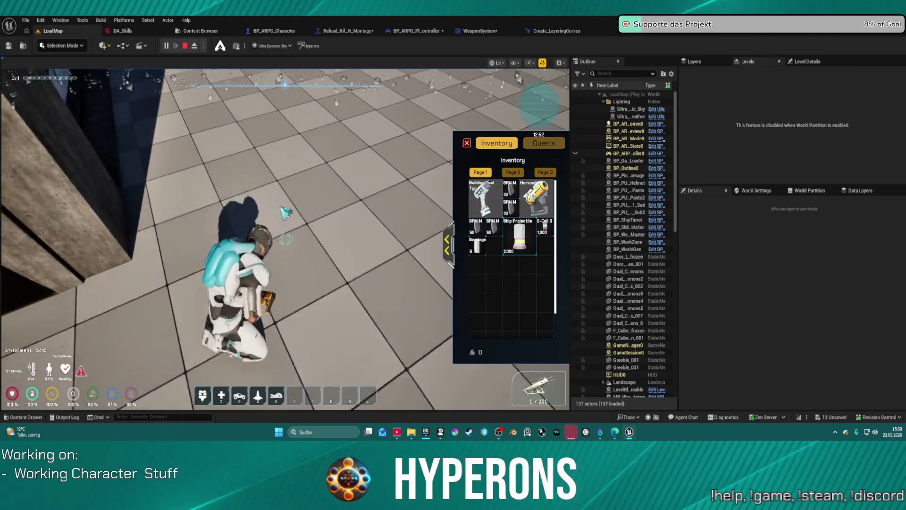
# Step: Drag the MG 01 rifle out of the inventory, drop it beside the character, and run on
pyautogui.click(447, 245)
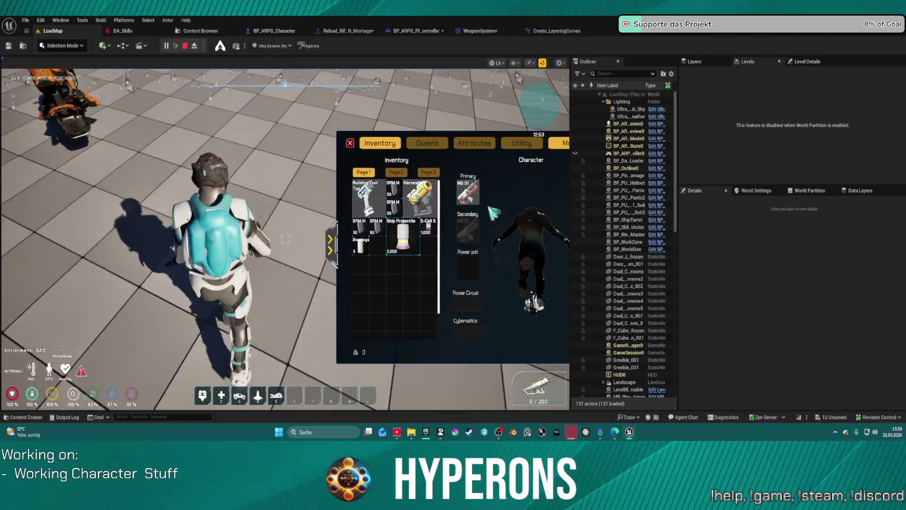
pyautogui.moveTo(404, 191); pyautogui.dragTo(212, 158)
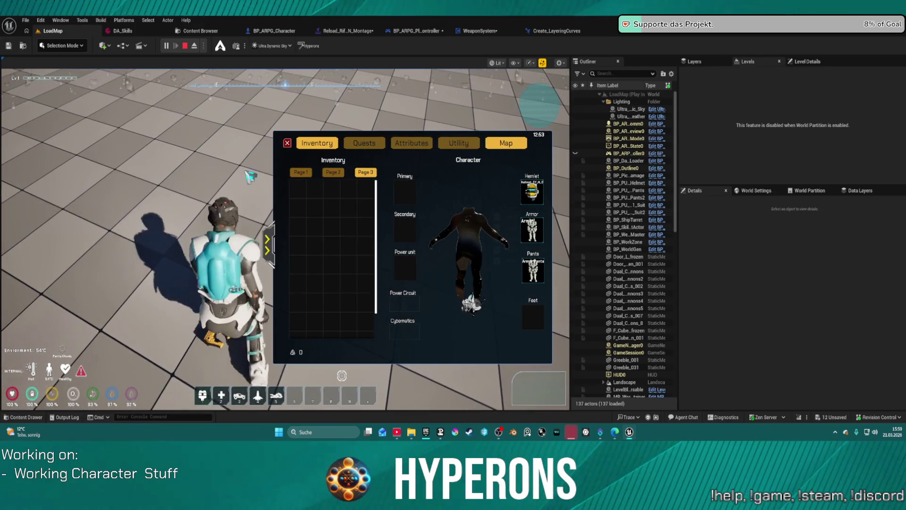
pyautogui.click(287, 142)
pyautogui.press('w')
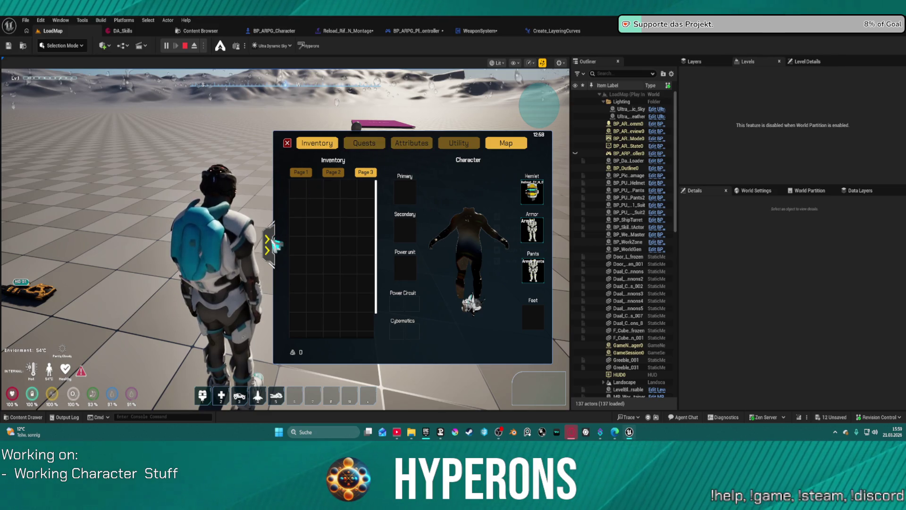
# Step: Show inventory Page 1, expand the full Character panel, then close it with I
pyautogui.click(485, 172)
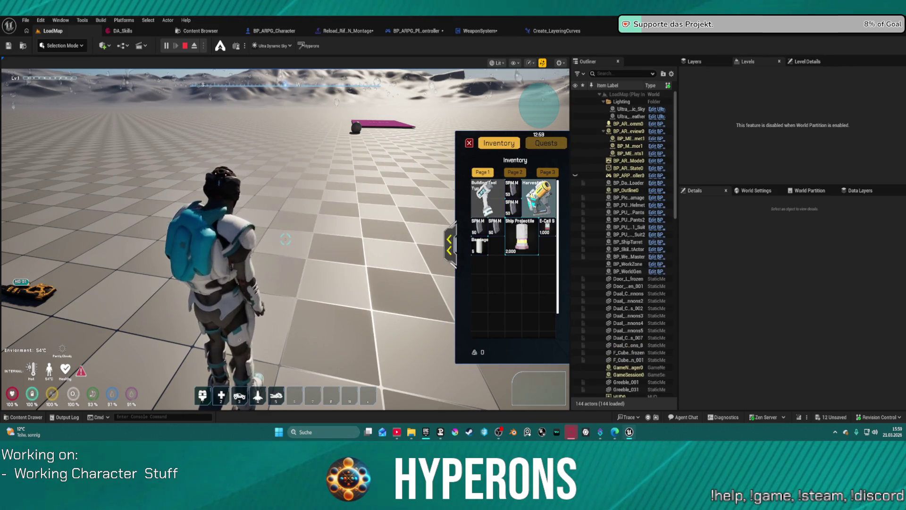
pyautogui.moveTo(531, 203)
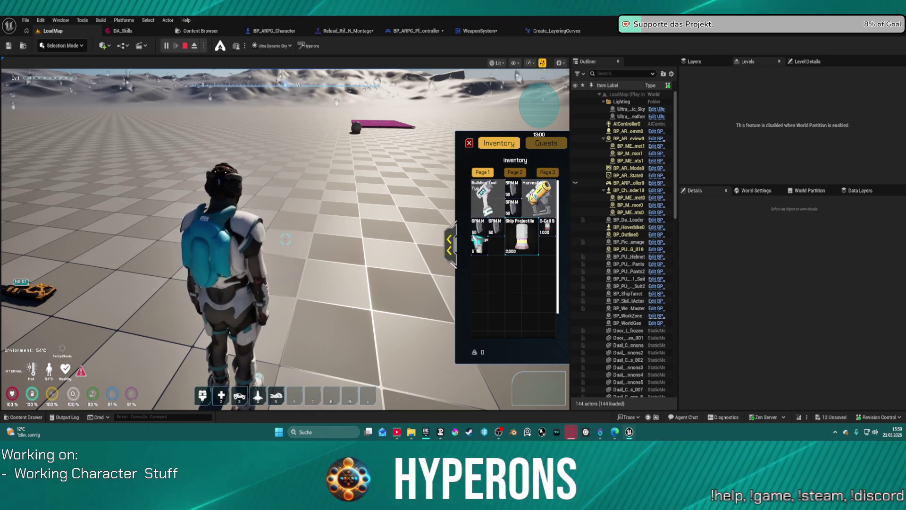
pyautogui.click(449, 244)
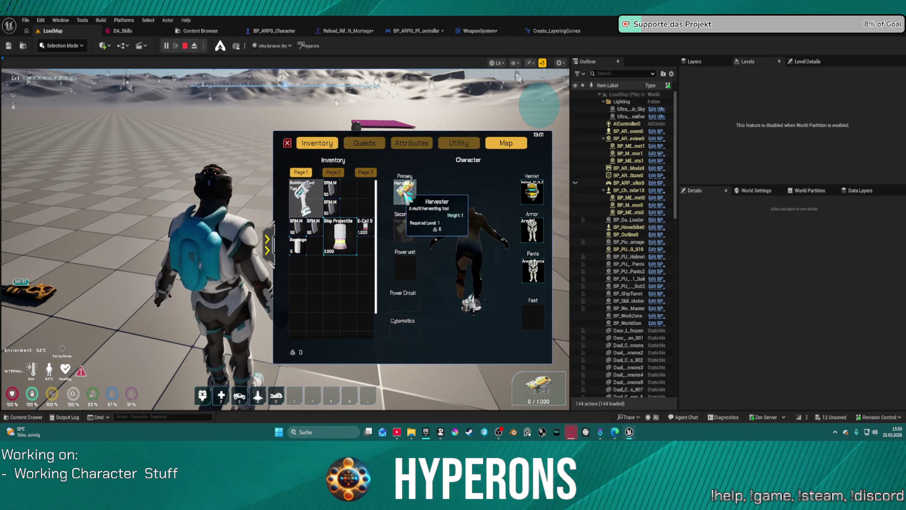
pyautogui.press('i')
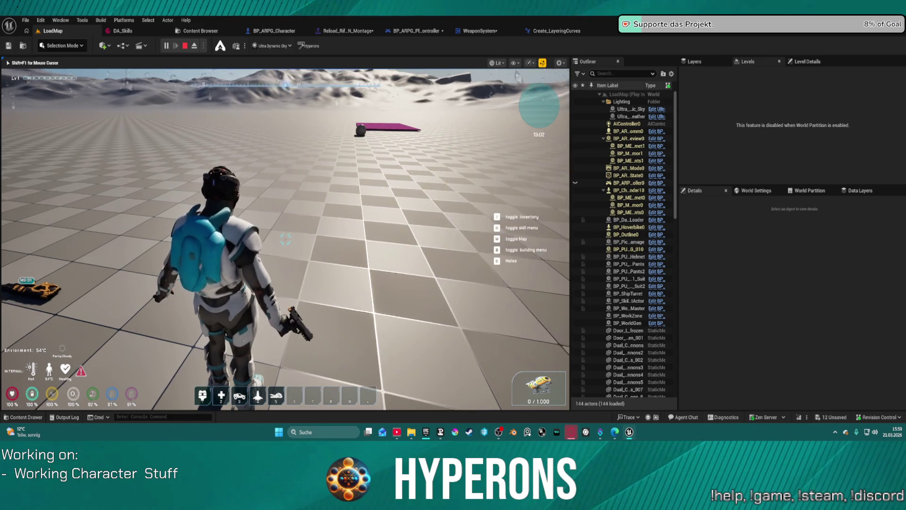
# Step: Run toward the open desert, then draw and holster the weapon with key 1
pyautogui.press('w')
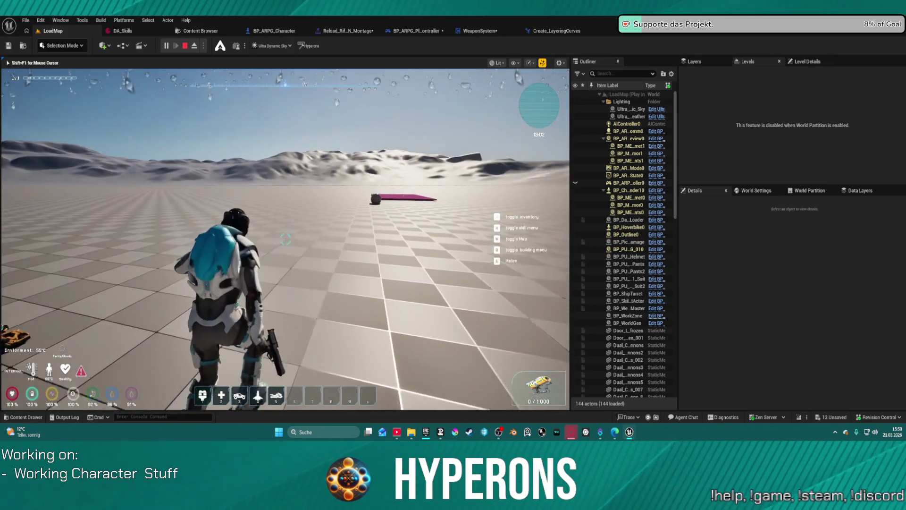
pyautogui.press('w')
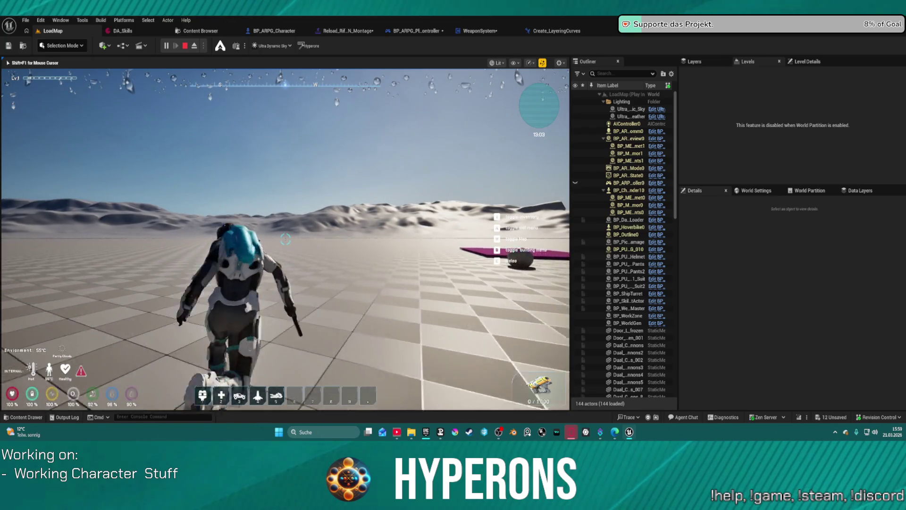
pyautogui.press('1')
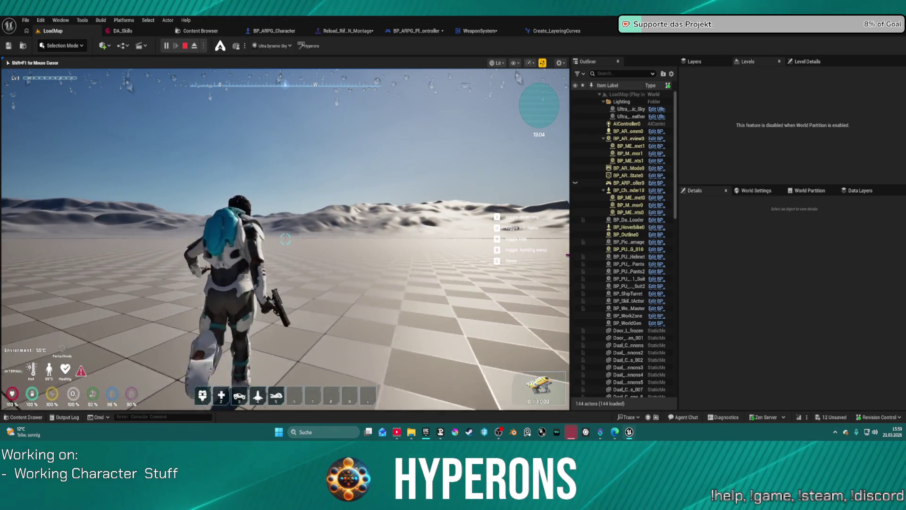
pyautogui.press('1')
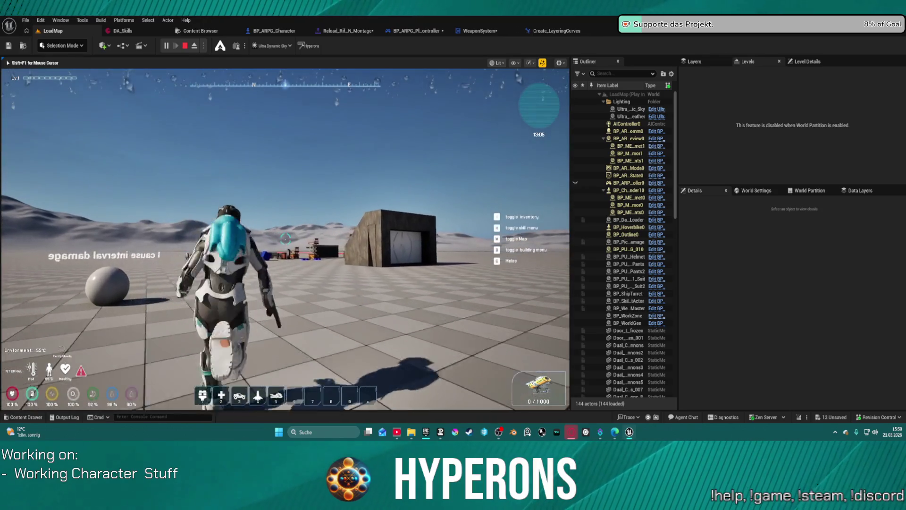
# Step: Move up to the building, end the play test, and open the BP_ARPG_Character Blueprint
pyautogui.press('w')
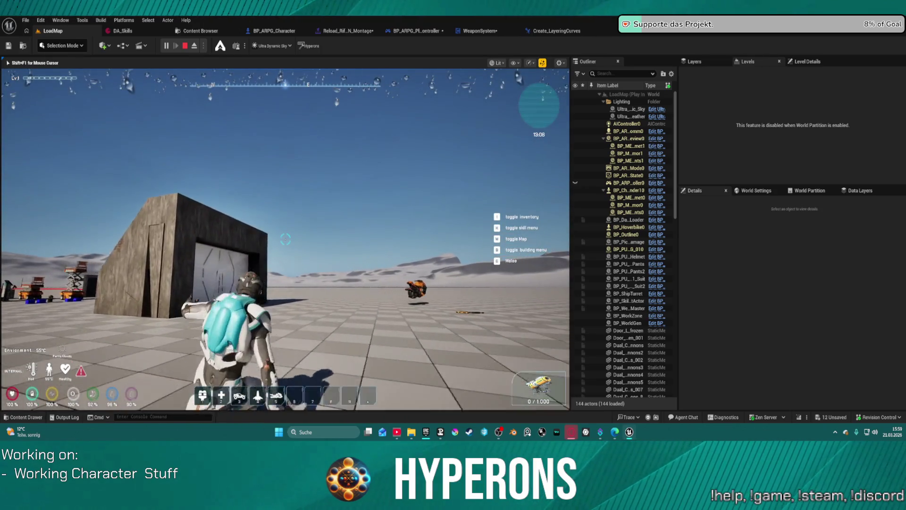
pyautogui.press('Escape')
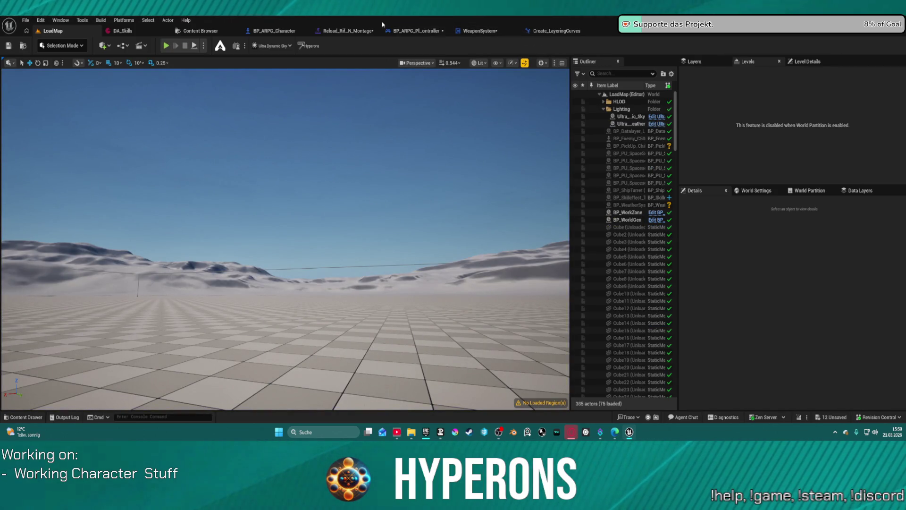
pyautogui.click(270, 32)
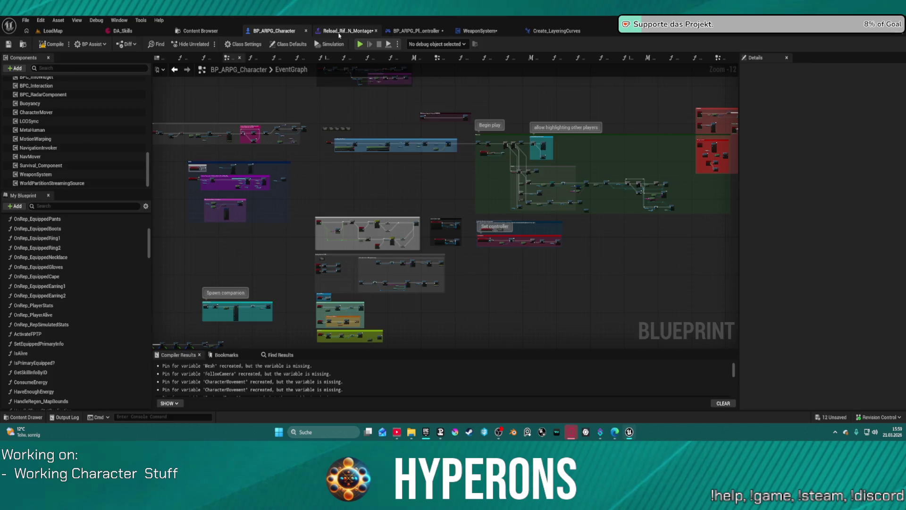
# Step: In the reload montage, open the Enable_HandIK_L curve and drag its ~2 s key down to 0
pyautogui.click(338, 31)
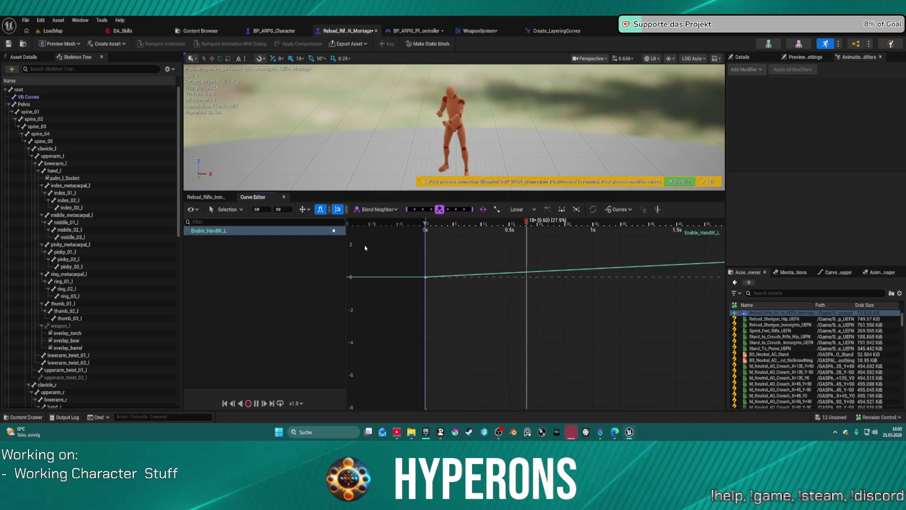
pyautogui.click(207, 197)
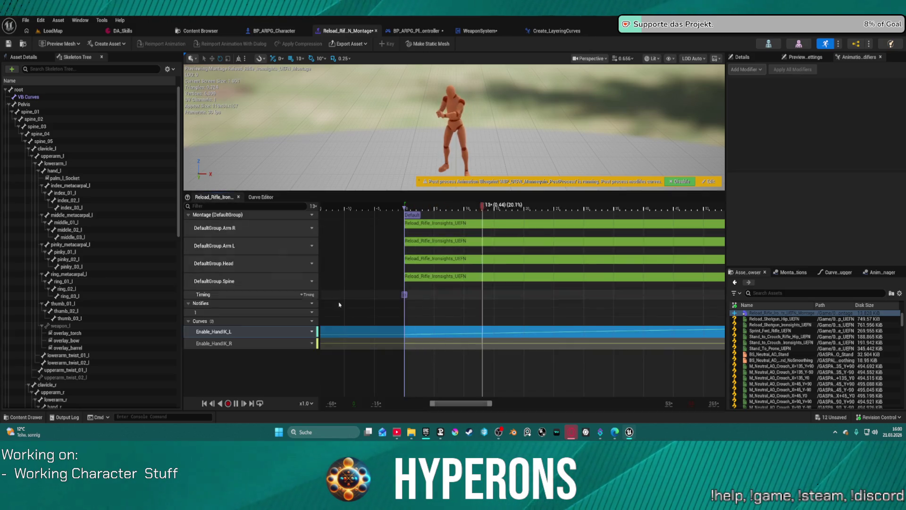
pyautogui.doubleClick(566, 333)
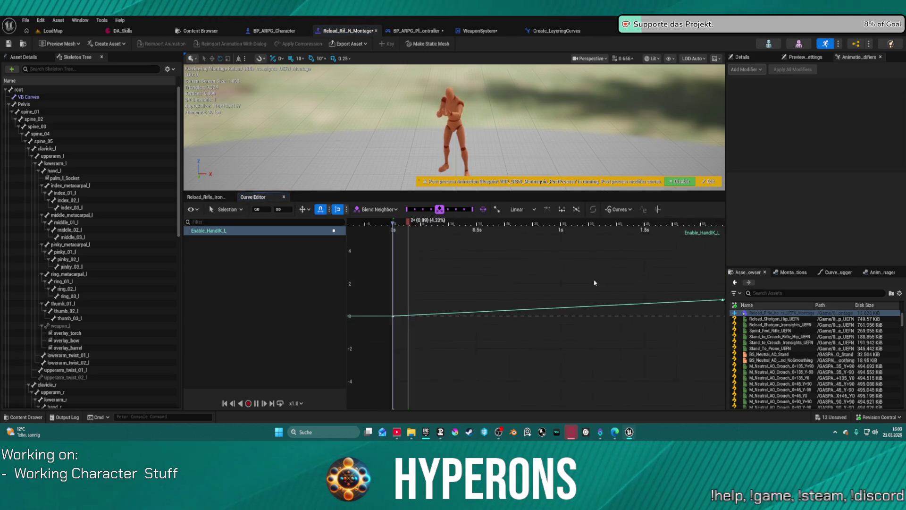
pyautogui.moveTo(481, 294); pyautogui.dragTo(485, 311)
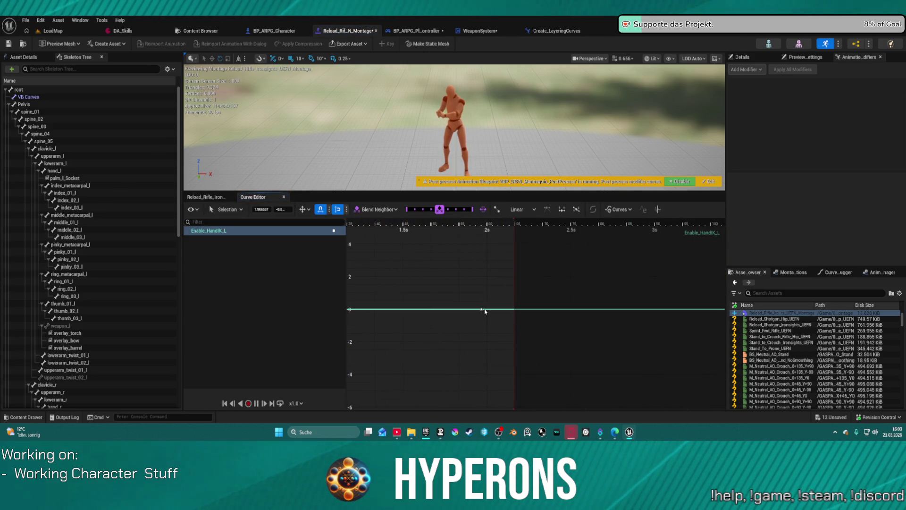
# Step: Bring up the key and curve context menus on Enable_HandIK_L to reach Add Key
pyautogui.rightClick(514, 277)
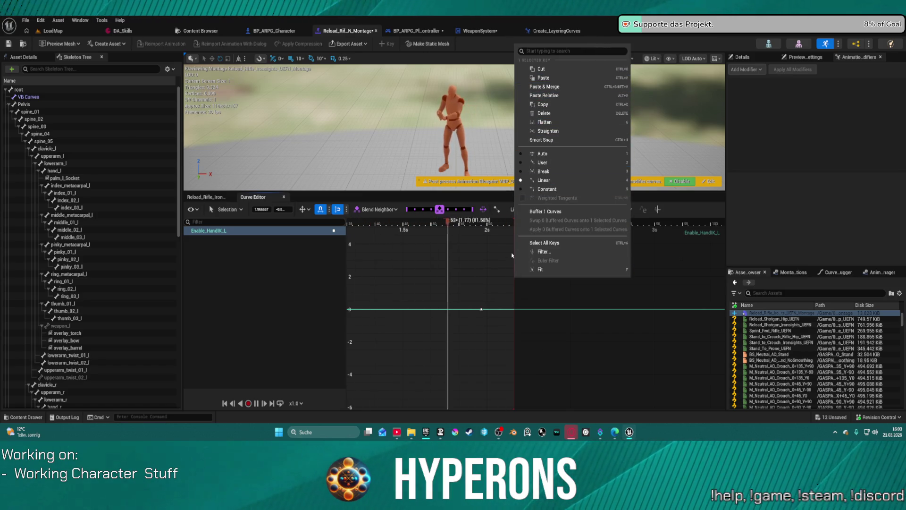
pyautogui.rightClick(503, 274)
pyautogui.rightClick(504, 285)
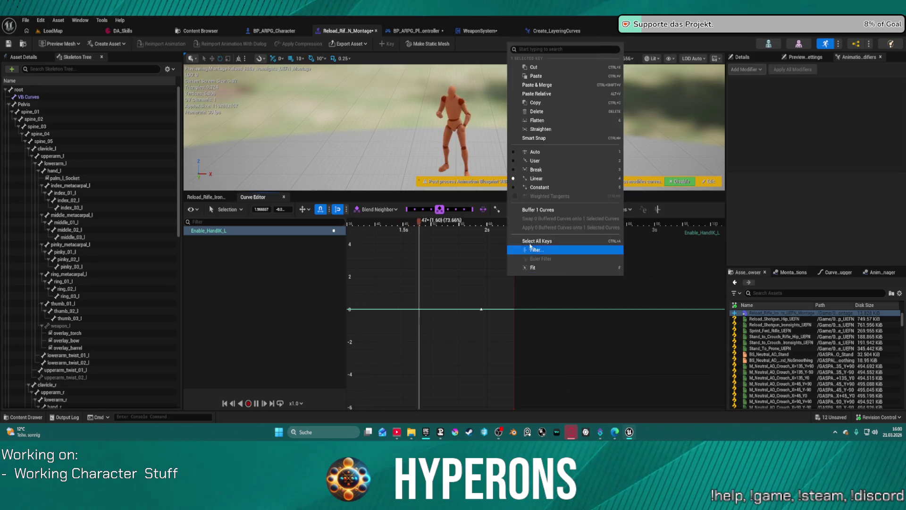
pyautogui.rightClick(505, 309)
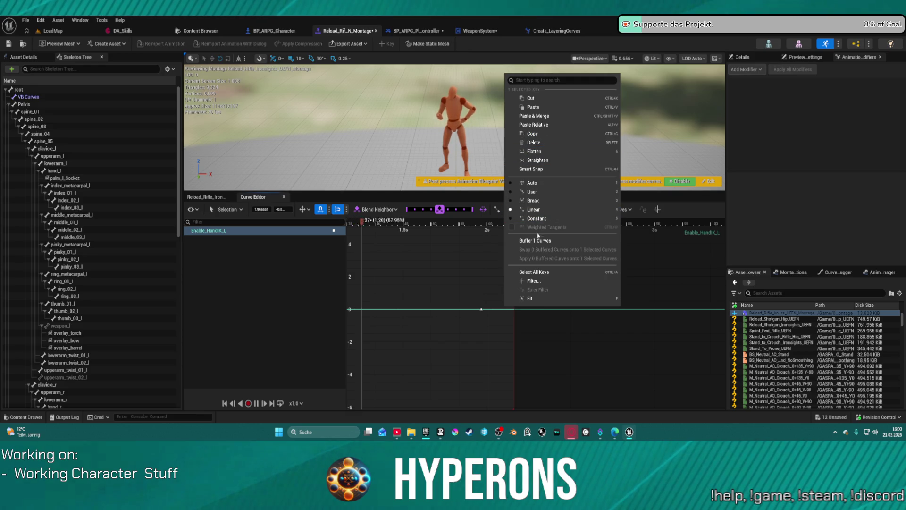
pyautogui.click(503, 310)
pyautogui.rightClick(501, 311)
# Step: Add a key to Enable_HandIK_L, lower it to about 0.6, and shift the flat key near 2 s
pyautogui.click(517, 207)
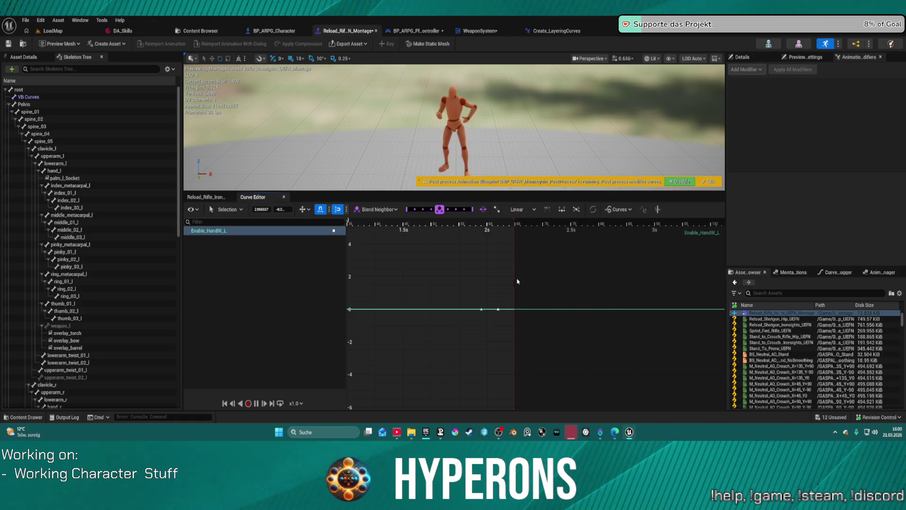
pyautogui.moveTo(506, 321); pyautogui.dragTo(501, 312)
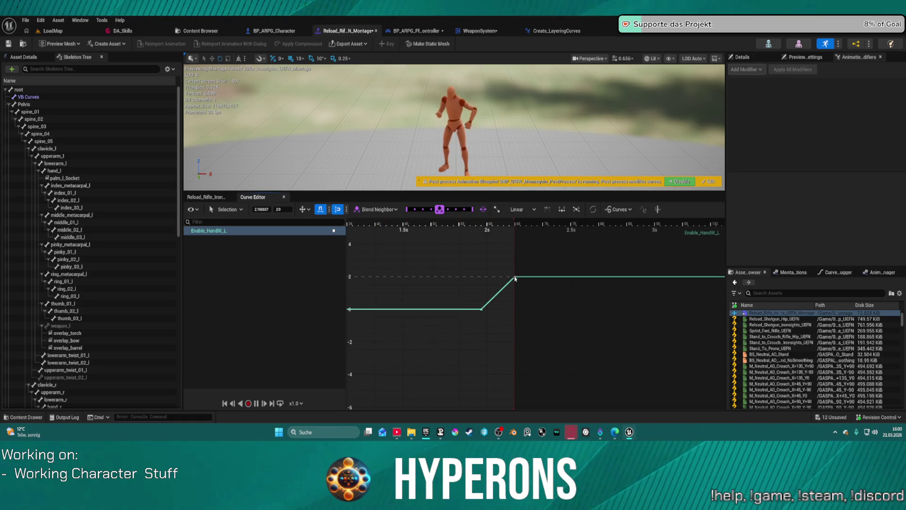
pyautogui.moveTo(514, 272); pyautogui.dragTo(516, 300)
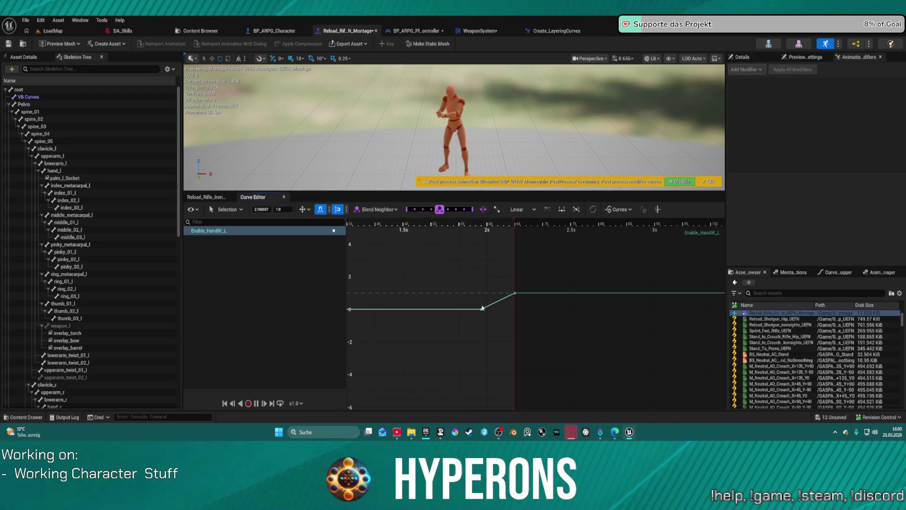
pyautogui.moveTo(481, 309); pyautogui.dragTo(490, 310)
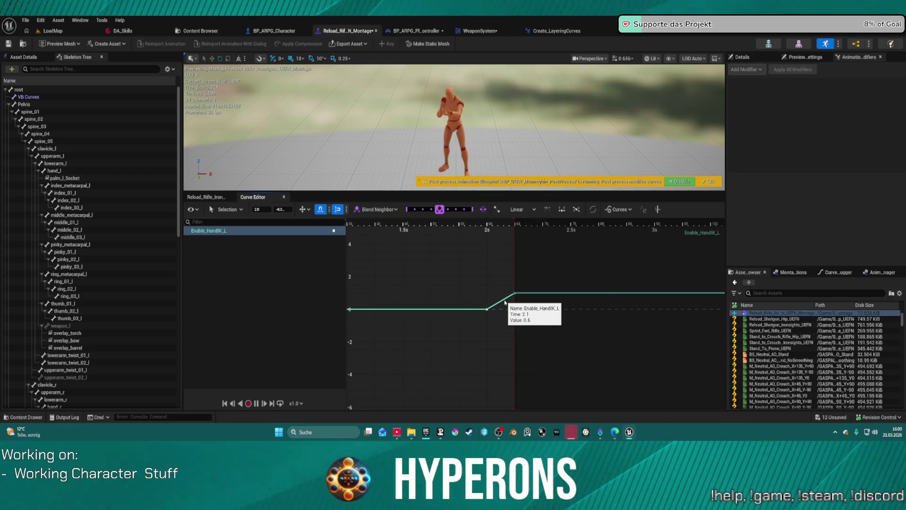
# Step: Set the curve's Post-Infinity to Linear, and the last and 2 s keys to Constant interpolation
pyautogui.rightClick(505, 303)
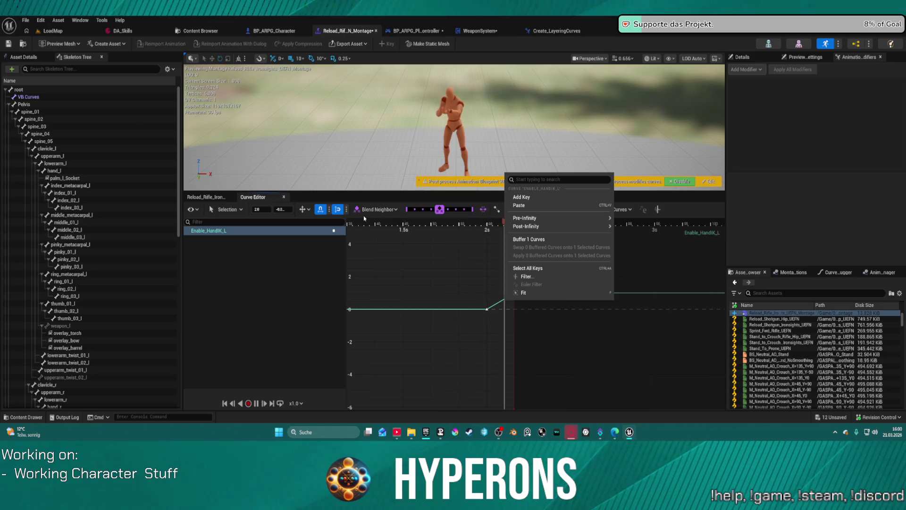
pyautogui.moveTo(543, 226)
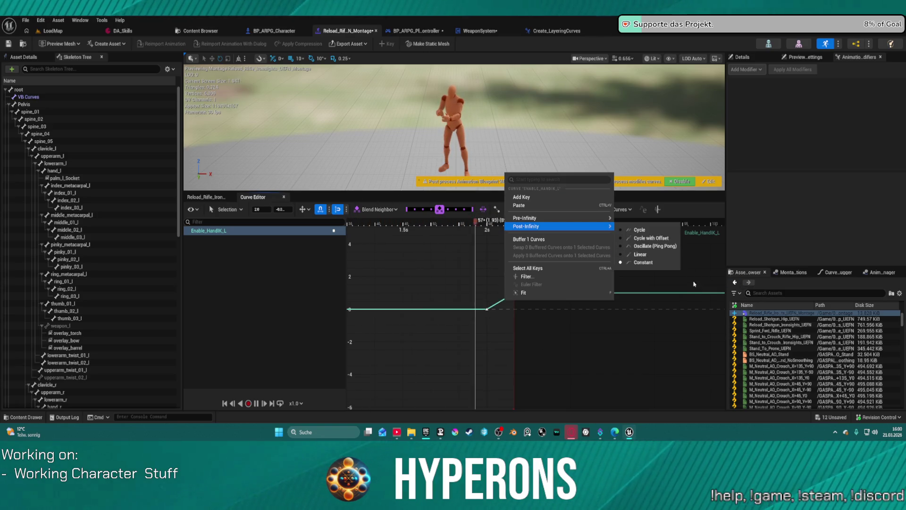
pyautogui.click(637, 254)
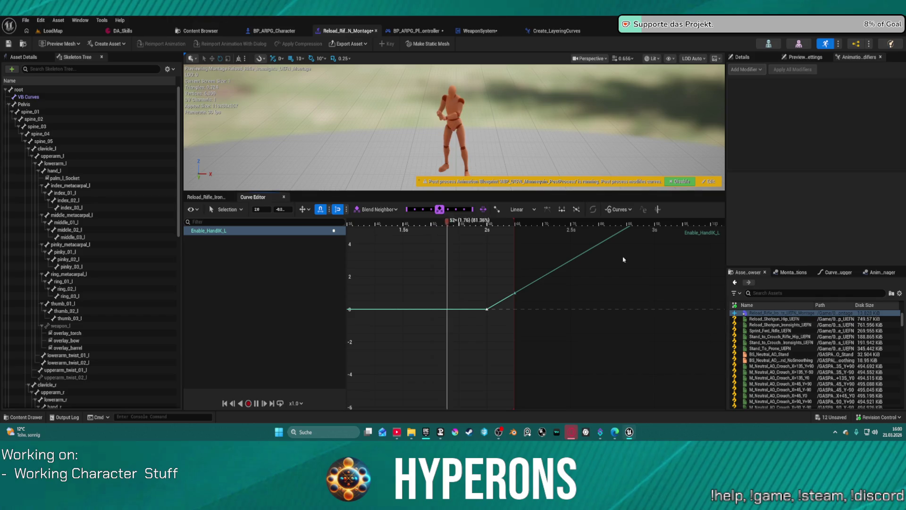
pyautogui.rightClick(514, 293)
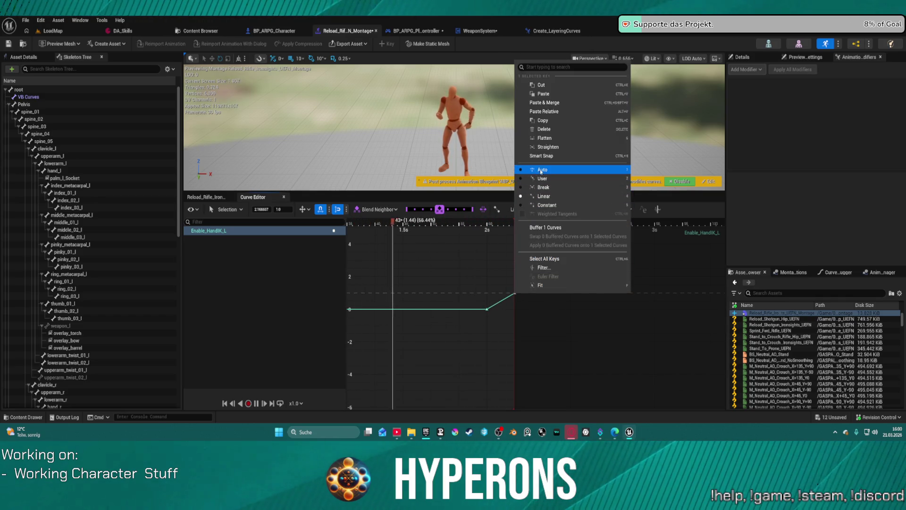
pyautogui.click(546, 205)
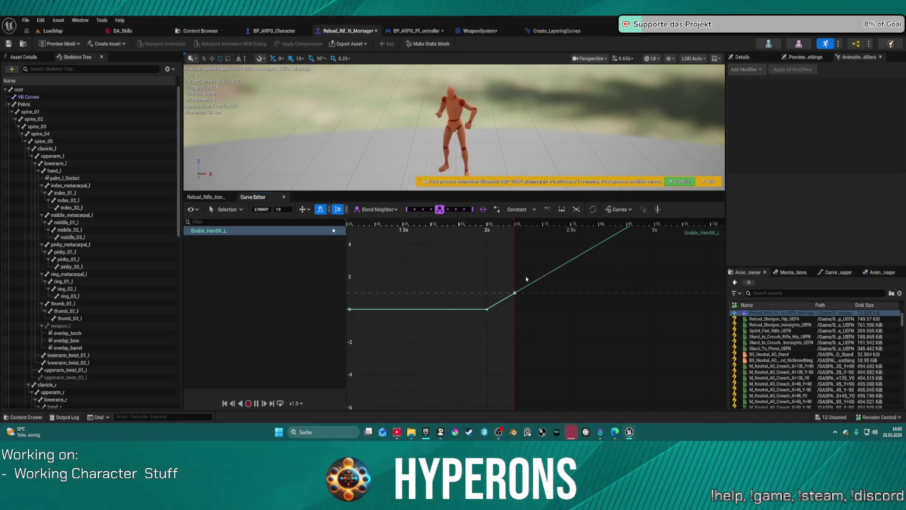
pyautogui.rightClick(488, 309)
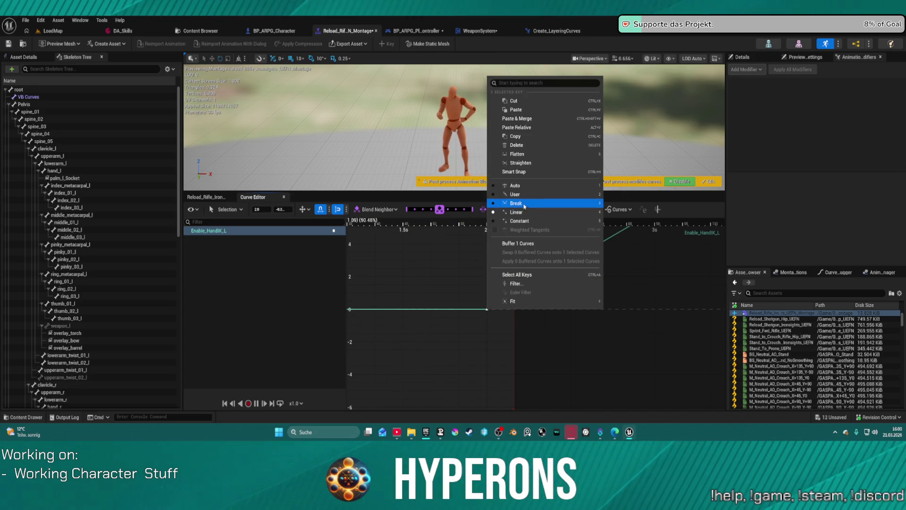
pyautogui.click(522, 221)
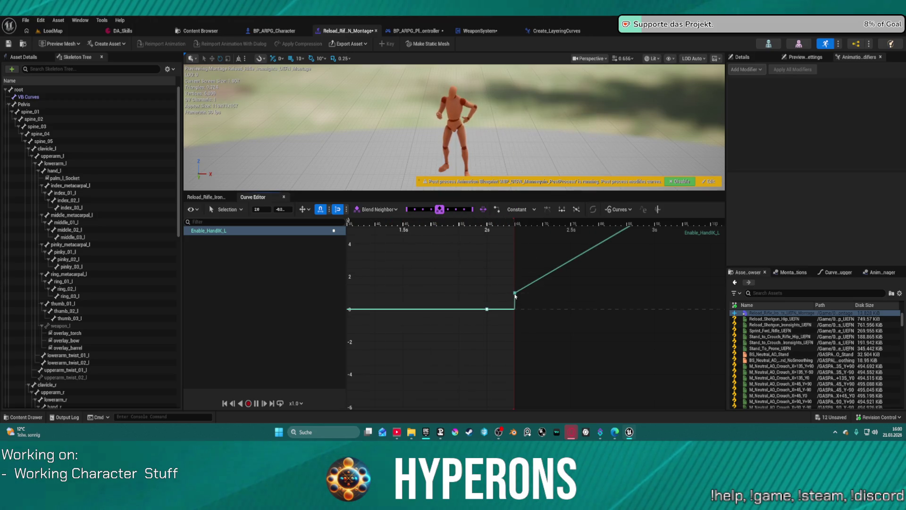
# Step: Frame the curve, add a key on its rising tail, and pull it down to flatten it
pyautogui.press('a')
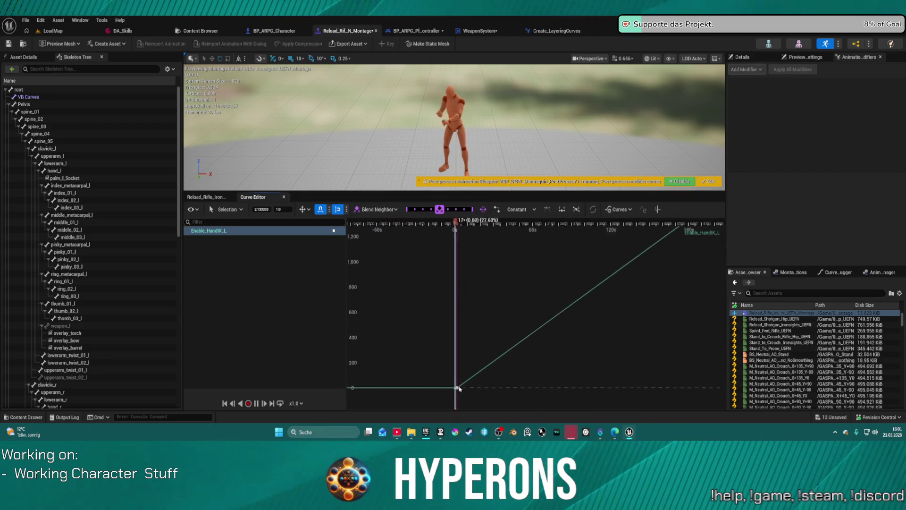
pyautogui.scroll(-10, 466, 382)
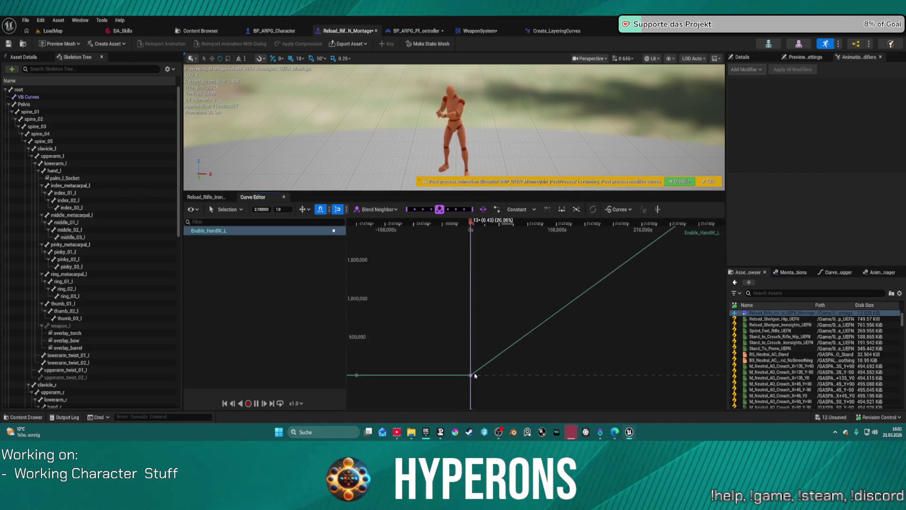
pyautogui.scroll(10, 465, 381)
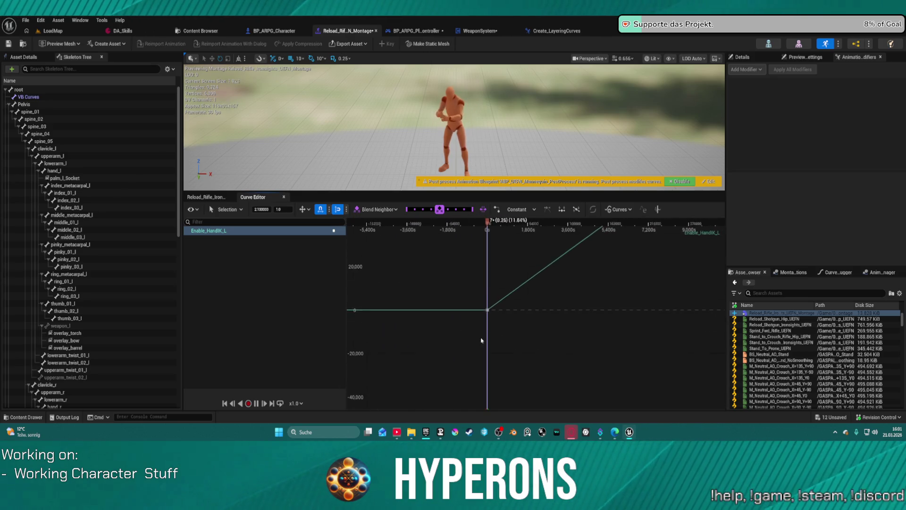
pyautogui.scroll(10, 499, 295)
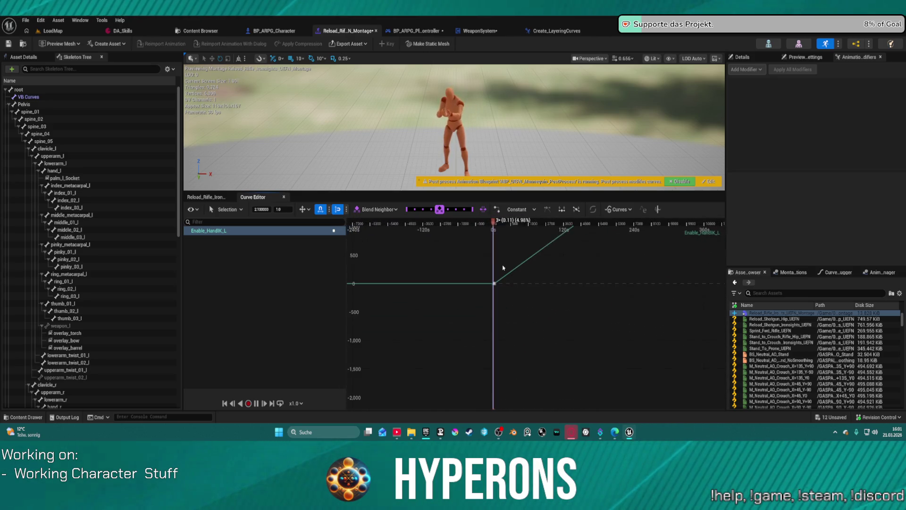
pyautogui.scroll(15, 499, 268)
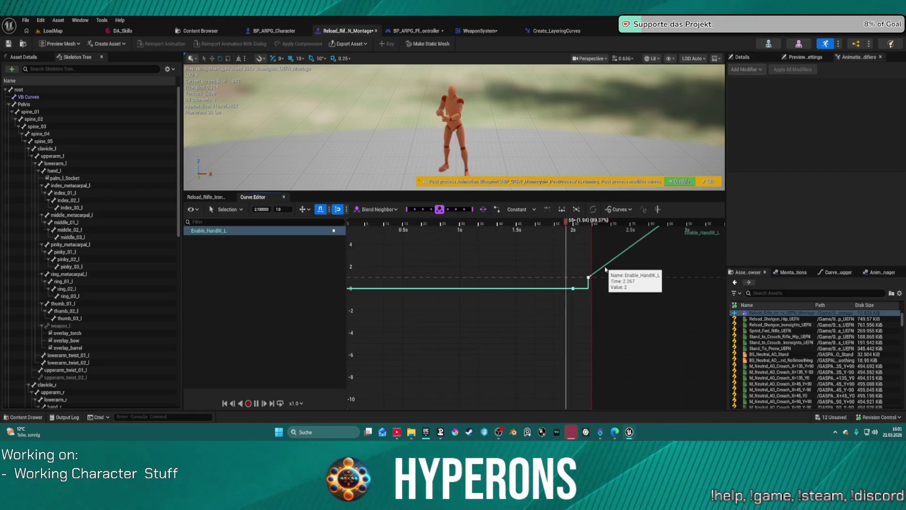
pyautogui.rightClick(606, 269)
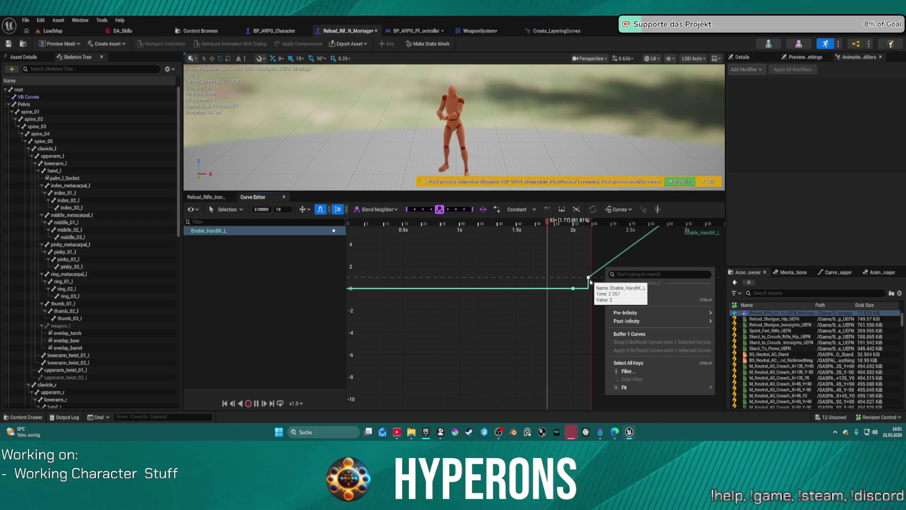
pyautogui.click(589, 279)
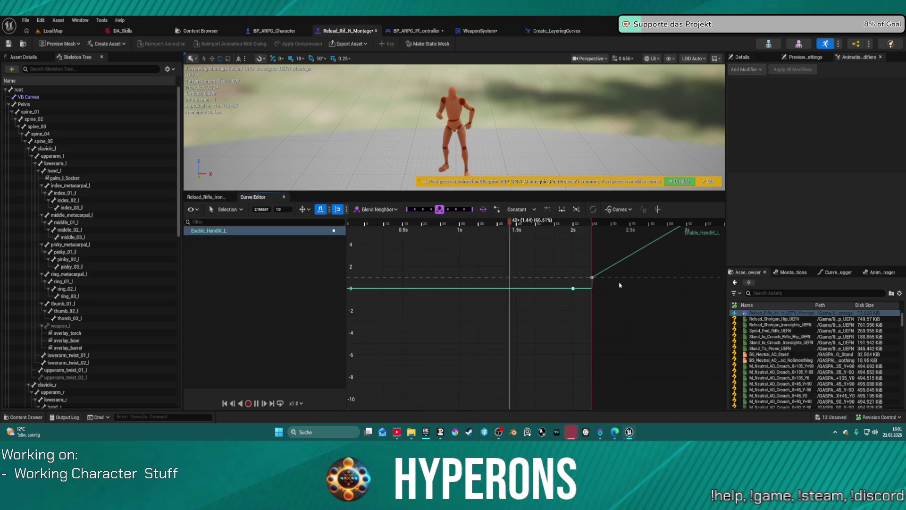
pyautogui.rightClick(607, 270)
pyautogui.click(627, 297)
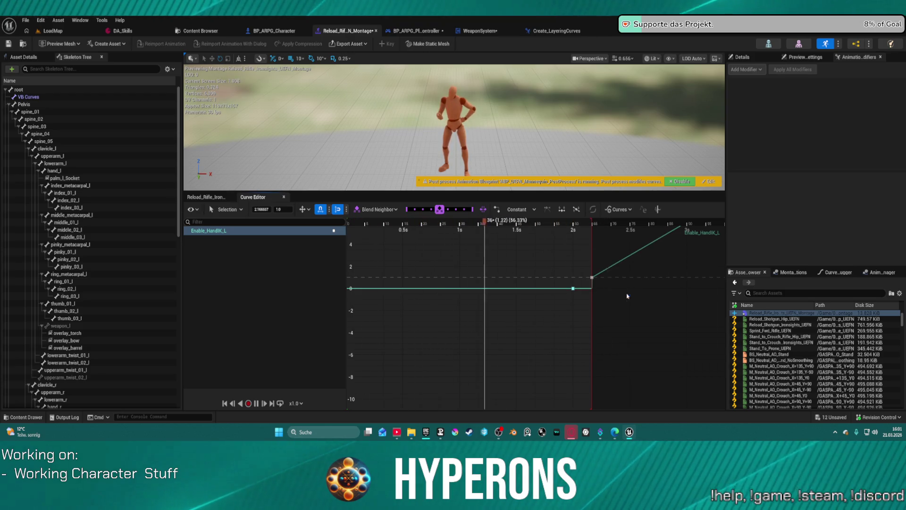
pyautogui.moveTo(607, 269); pyautogui.dragTo(611, 279)
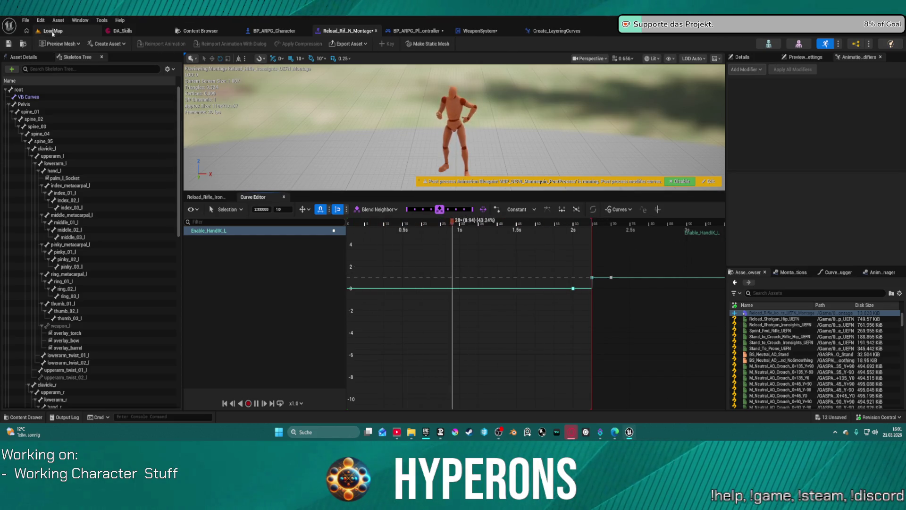
# Step: Play-test LoadMap with Alt+P, toggle the inventory, reload and fire the rifle, then stop with Esc
pyautogui.click(52, 32)
pyautogui.hotkey('alt', 'p')
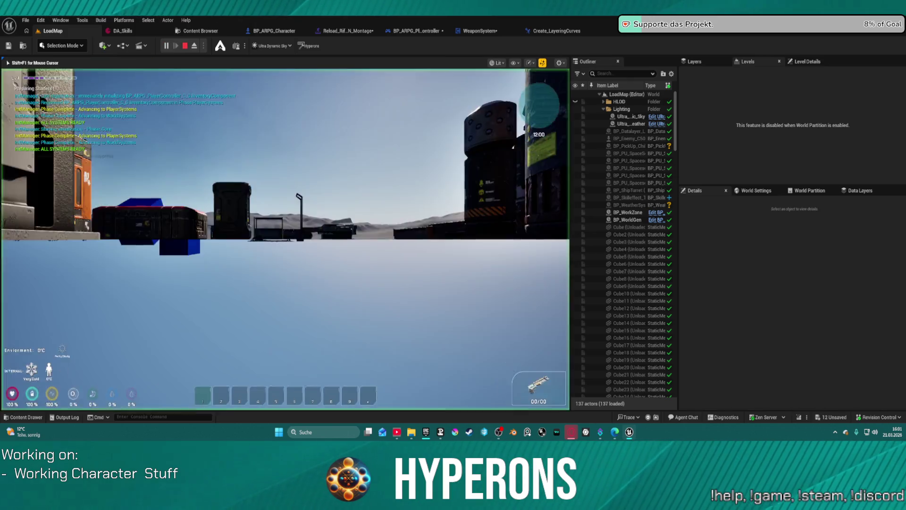
pyautogui.press('i')
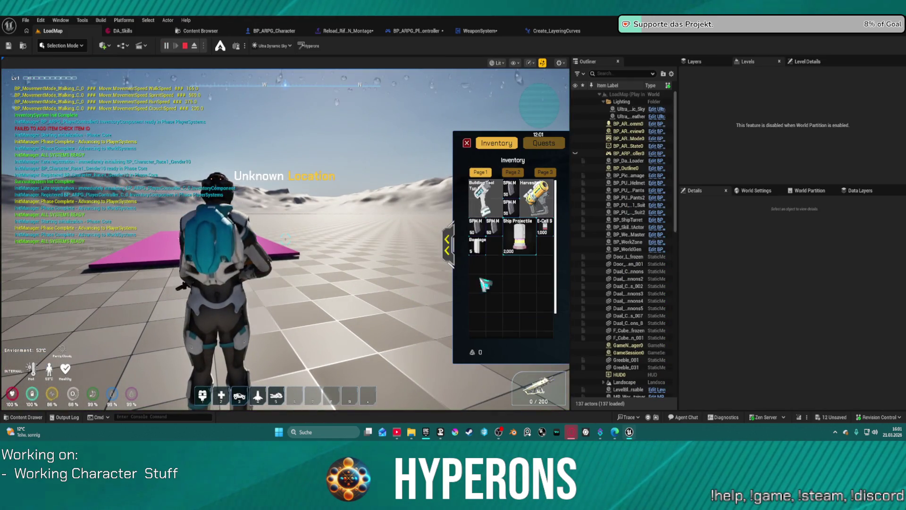
pyautogui.click(467, 142)
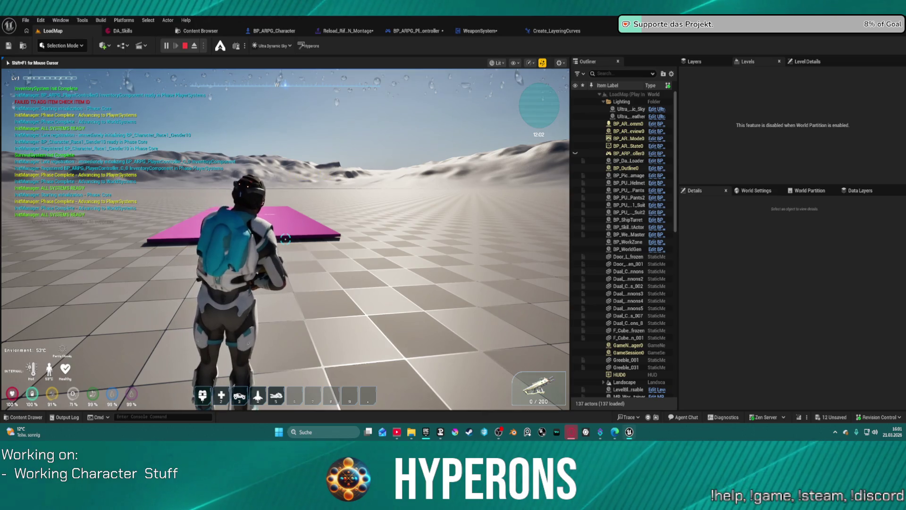
pyautogui.press('r')
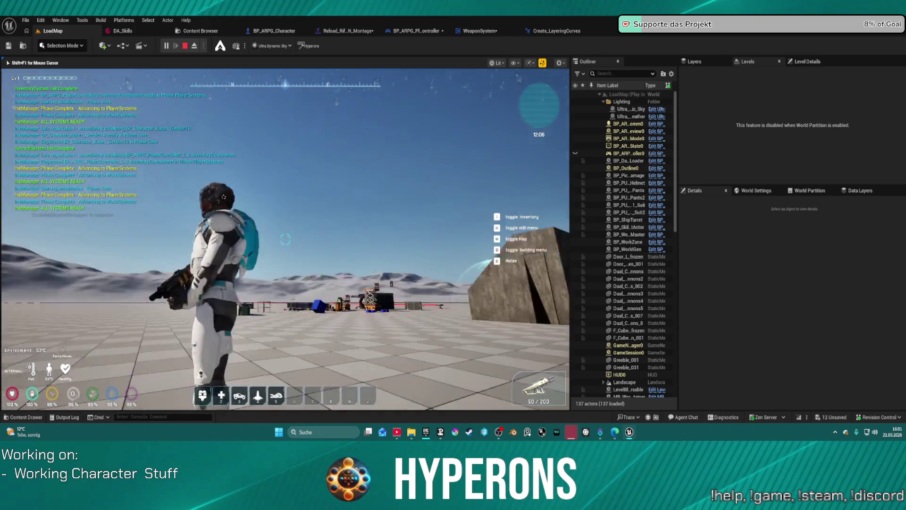
pyautogui.press('w')
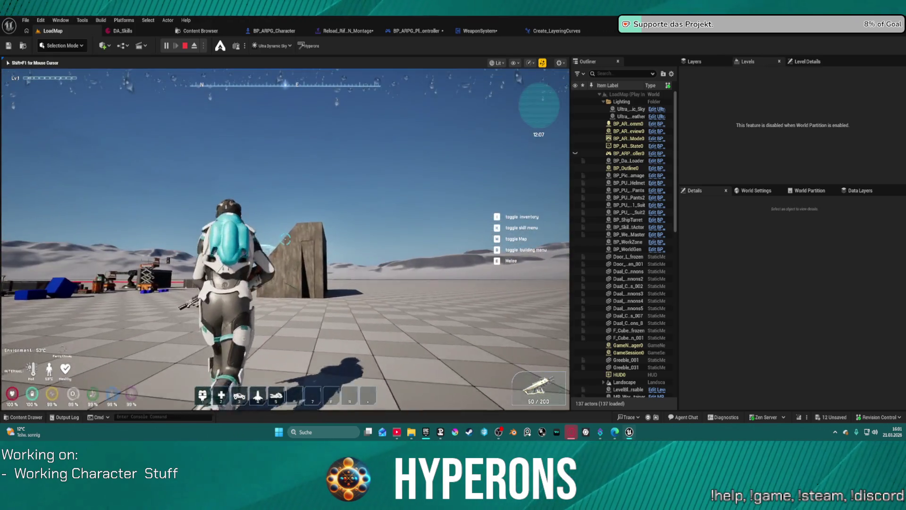
pyautogui.press('r')
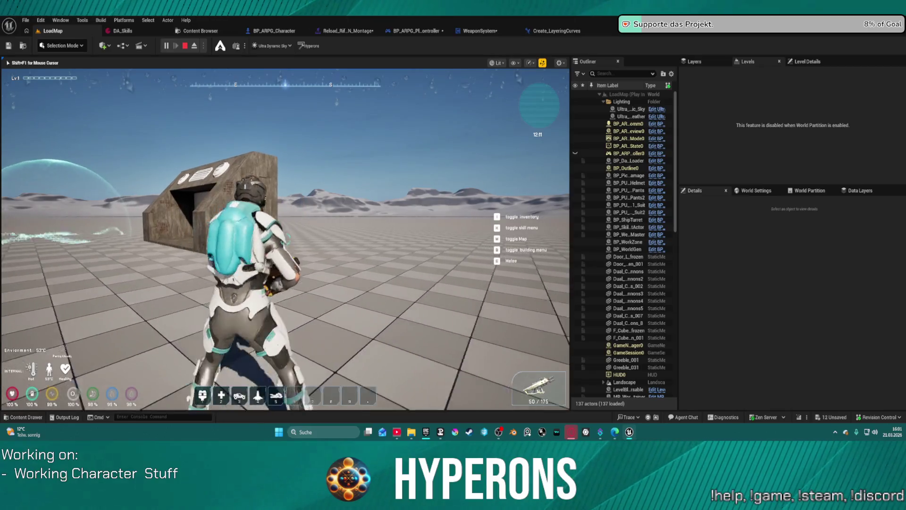
pyautogui.press('Escape')
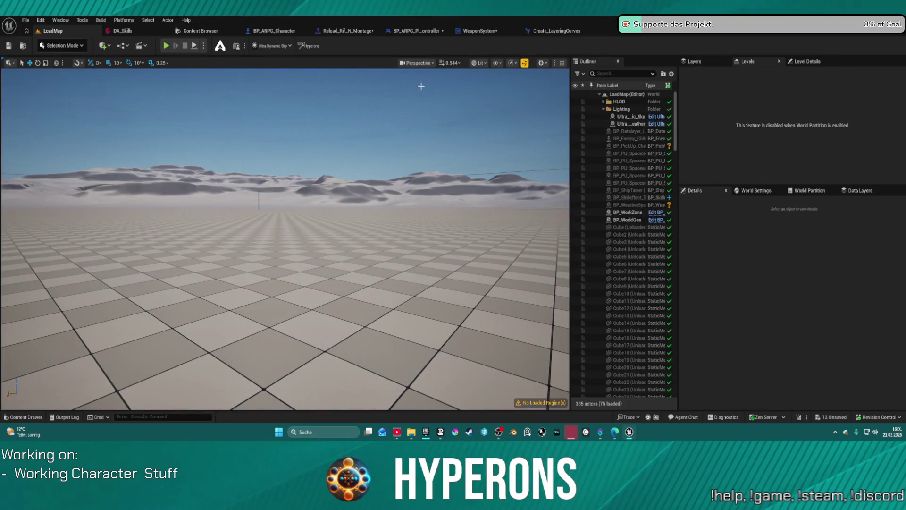
# Step: Back in the reload montage, frame the Enable_HandIK_L keys and raise the ~2 s key to 1
pyautogui.click(347, 31)
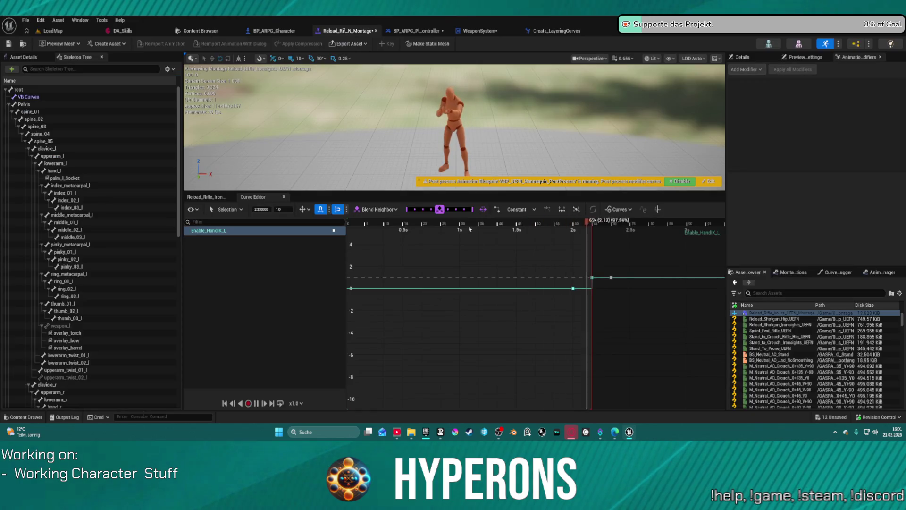
pyautogui.moveTo(558, 296); pyautogui.dragTo(623, 286)
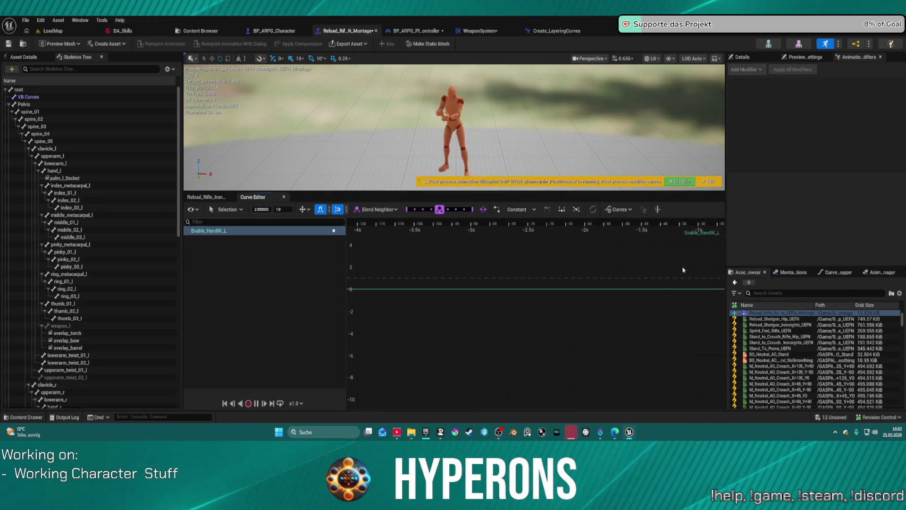
pyautogui.press('f')
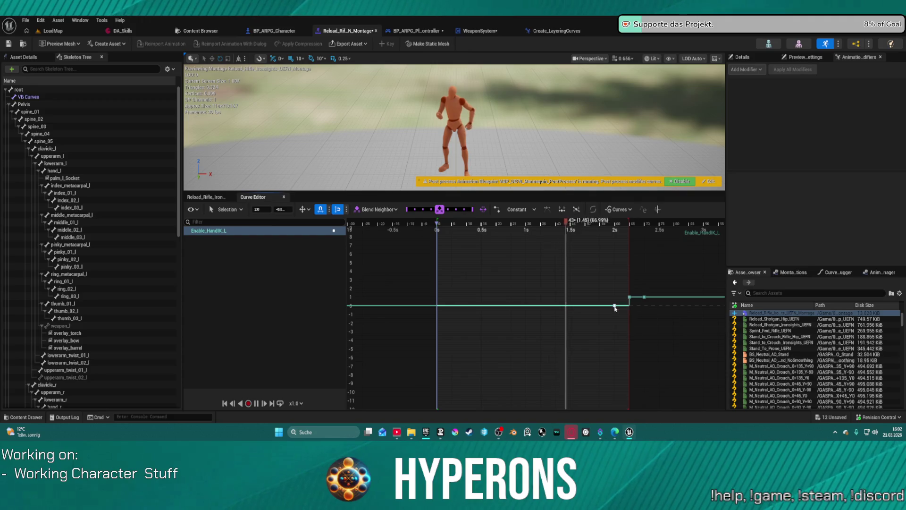
pyautogui.moveTo(615, 306); pyautogui.dragTo(615, 298)
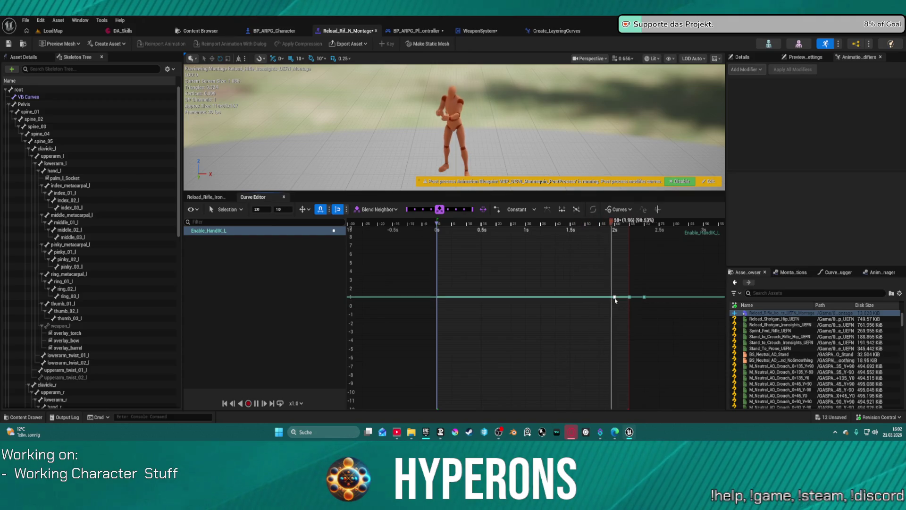
# Step: Play-test LoadMap, equip MG 01 from the inventory, reload with R, then stop with Esc
pyautogui.click(59, 29)
pyautogui.hotkey('alt', 'p')
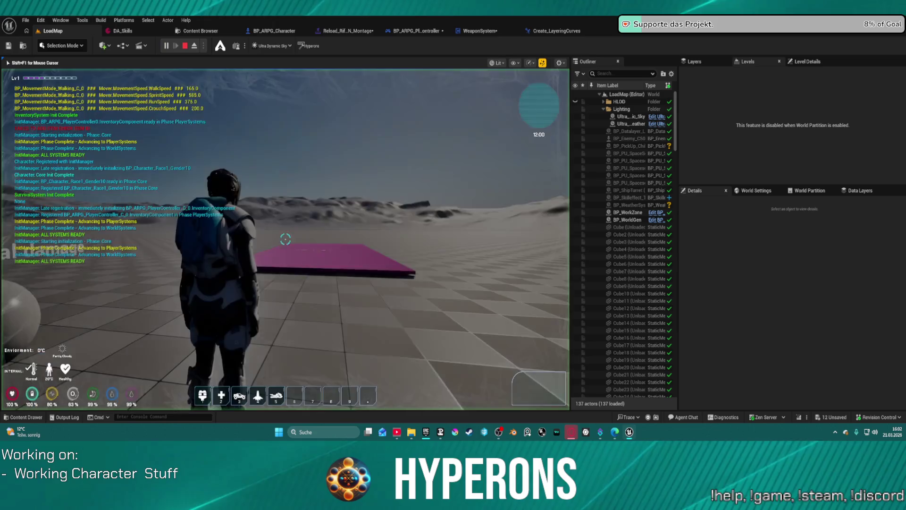
pyautogui.press('i')
pyautogui.doubleClick(489, 288)
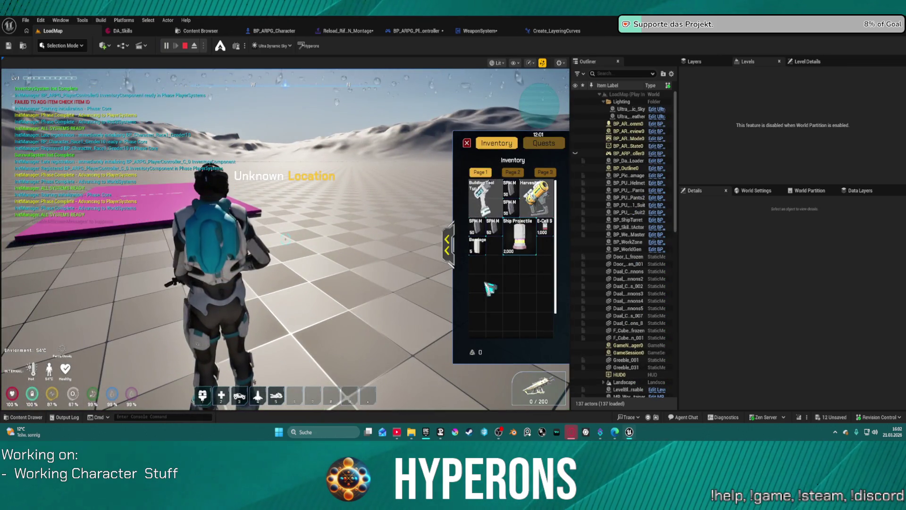
pyautogui.press('i')
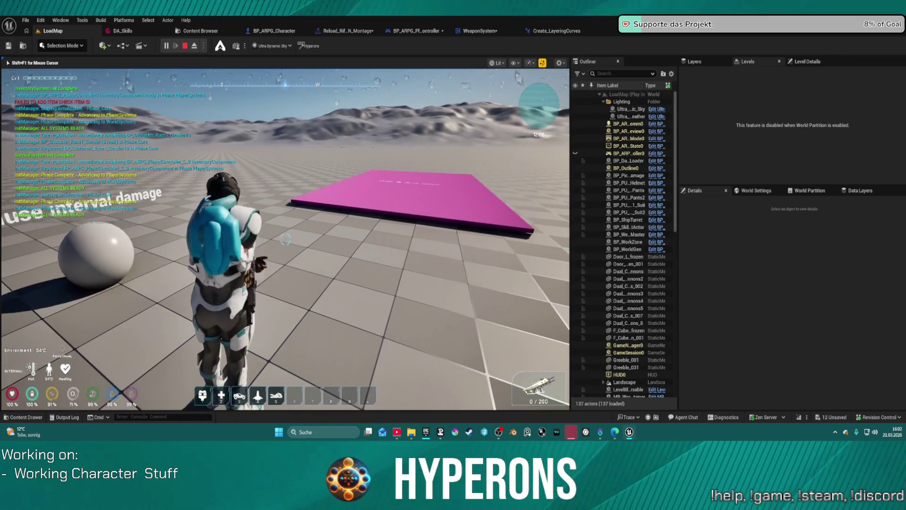
pyautogui.press('r')
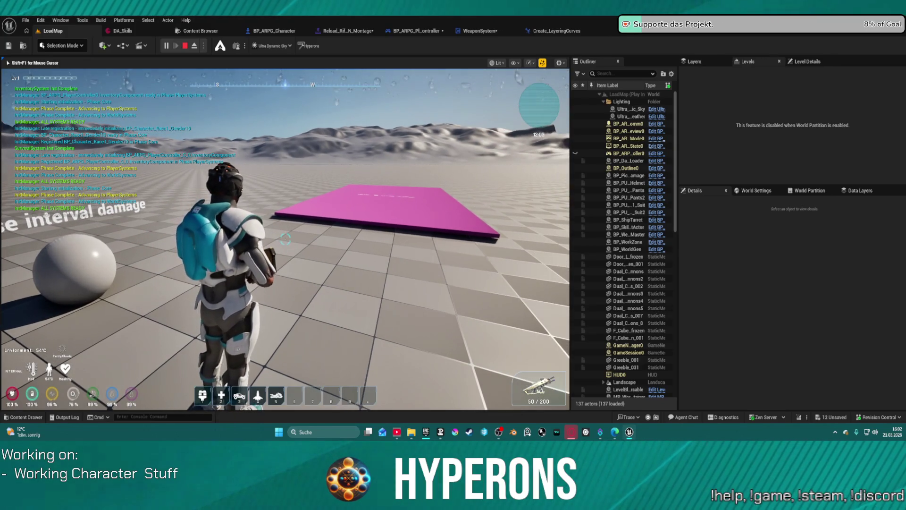
pyautogui.press('Escape')
# Step: Add a new DefaultGroup.Curves slot track to the reload montage
pyautogui.click(370, 33)
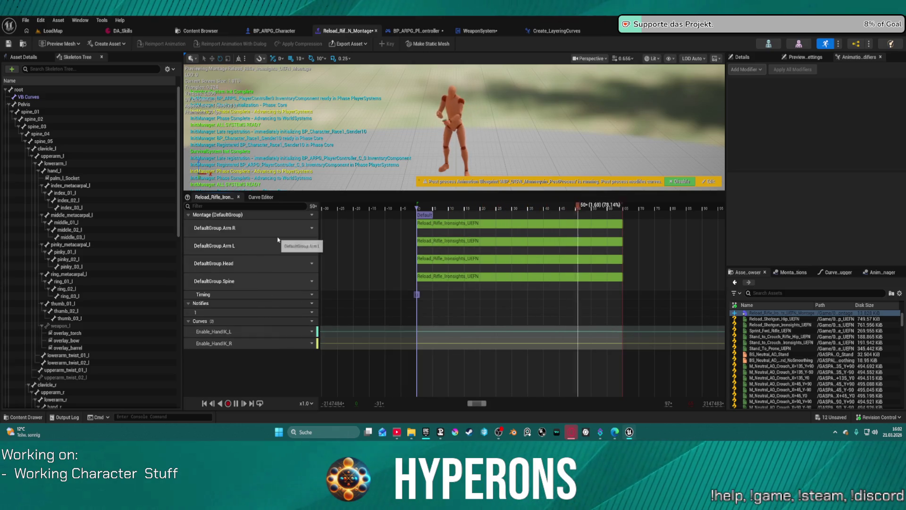
pyautogui.click(309, 215)
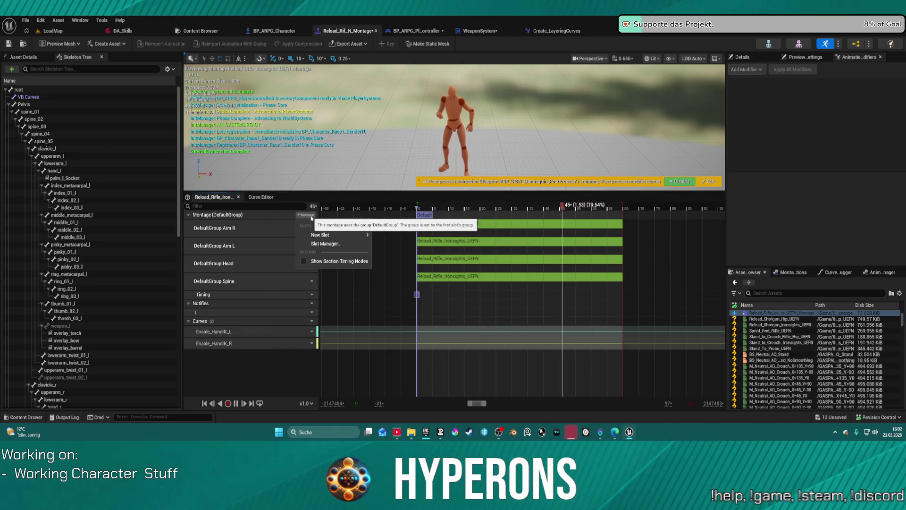
pyautogui.moveTo(323, 235)
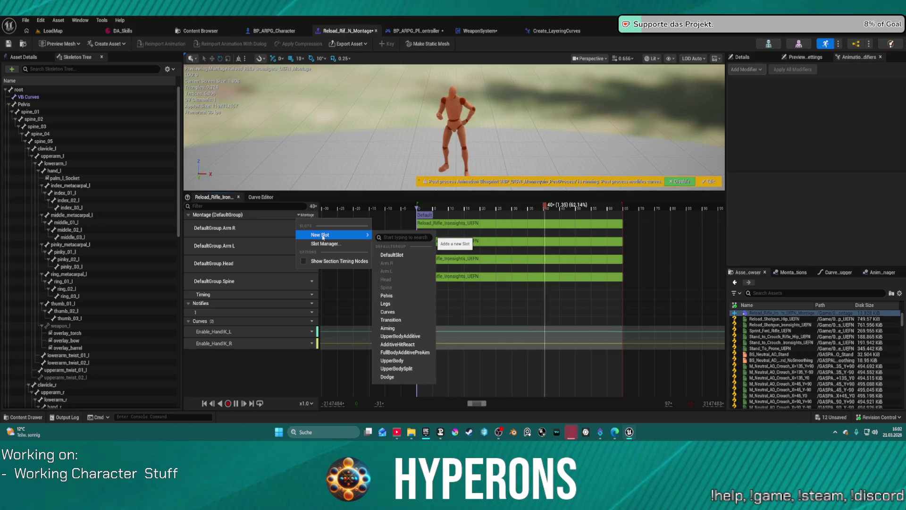
pyautogui.click(405, 314)
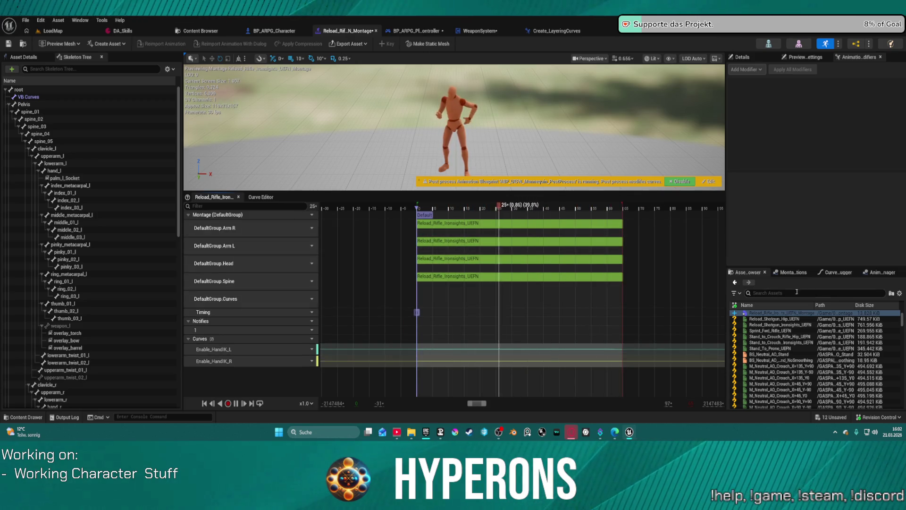
# Step: Drop Reload_Rifle_Ironsights_UEFN into the Curves slot and lower its Enable_HandIK_L 2 s key to 0
pyautogui.scroll(5, 773, 325)
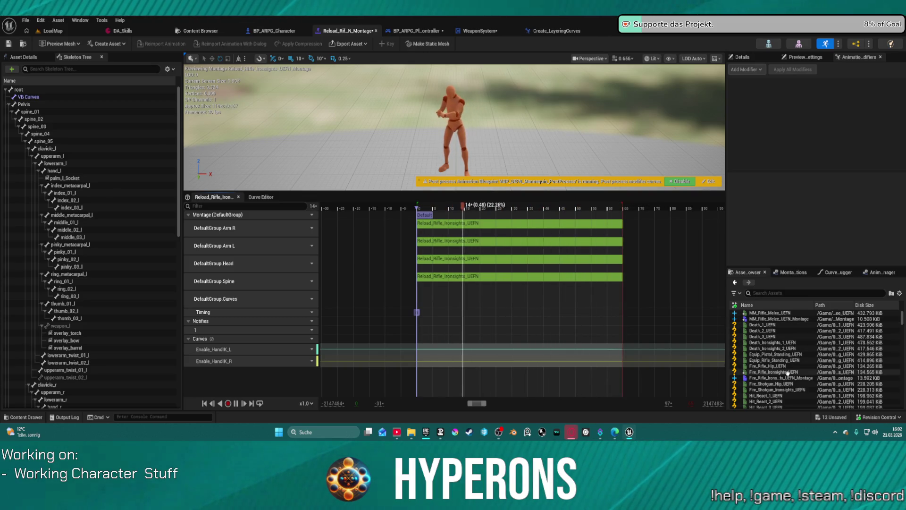
pyautogui.scroll(-5, 791, 373)
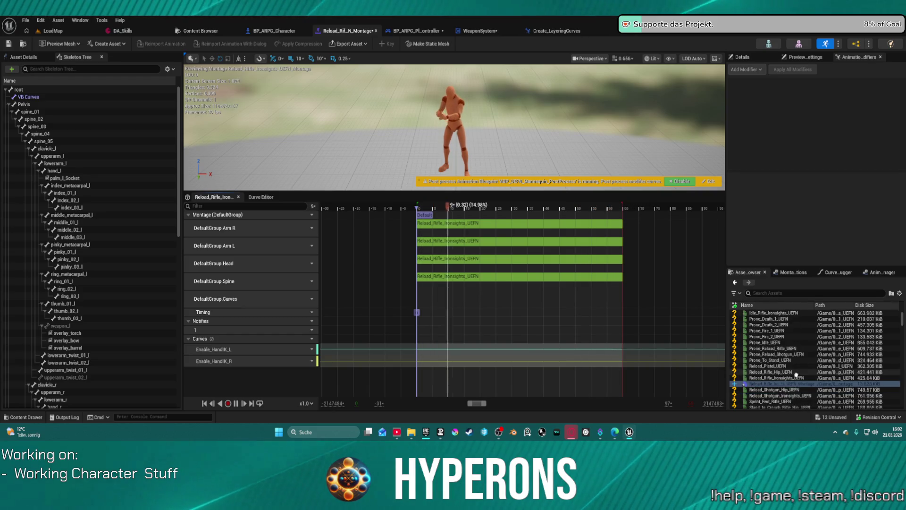
pyautogui.click(767, 382)
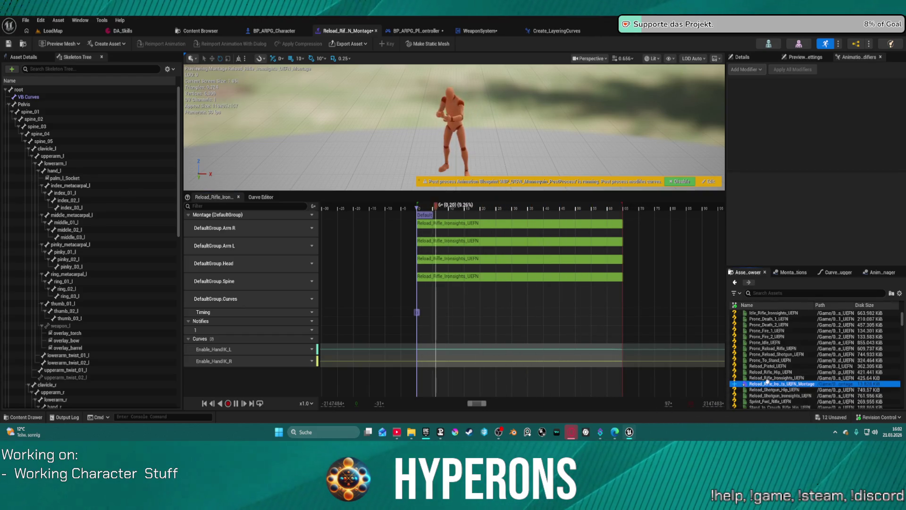
pyautogui.moveTo(767, 377); pyautogui.dragTo(438, 297)
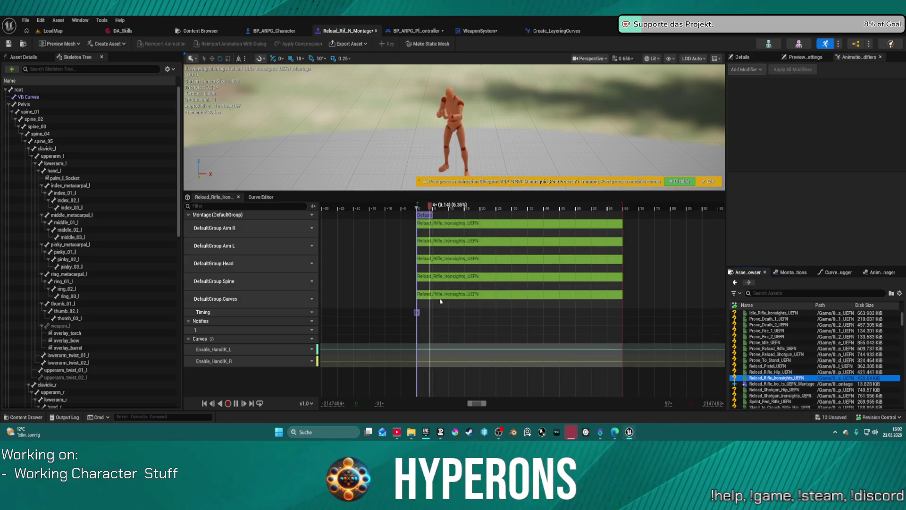
pyautogui.doubleClick(409, 351)
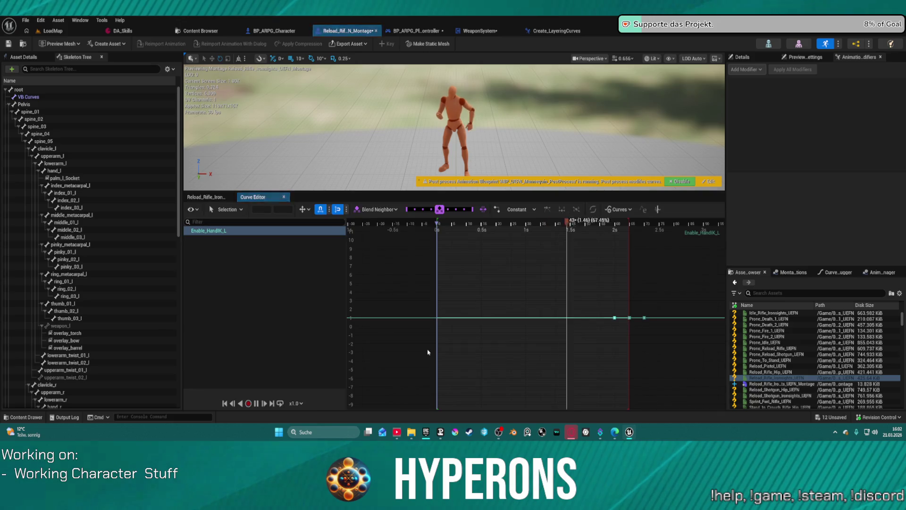
pyautogui.moveTo(614, 317); pyautogui.dragTo(615, 326)
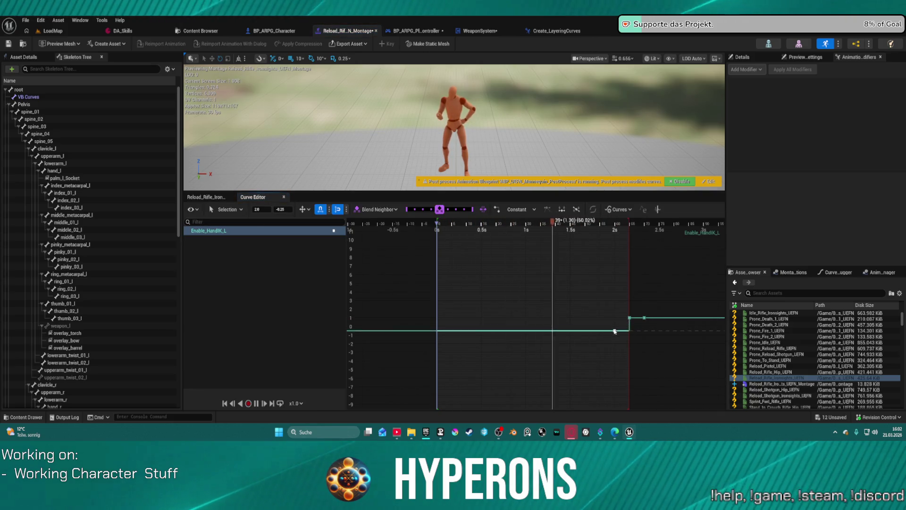
# Step: Start a LoadMap play test and equip MG 01 from the inventory
pyautogui.click(56, 30)
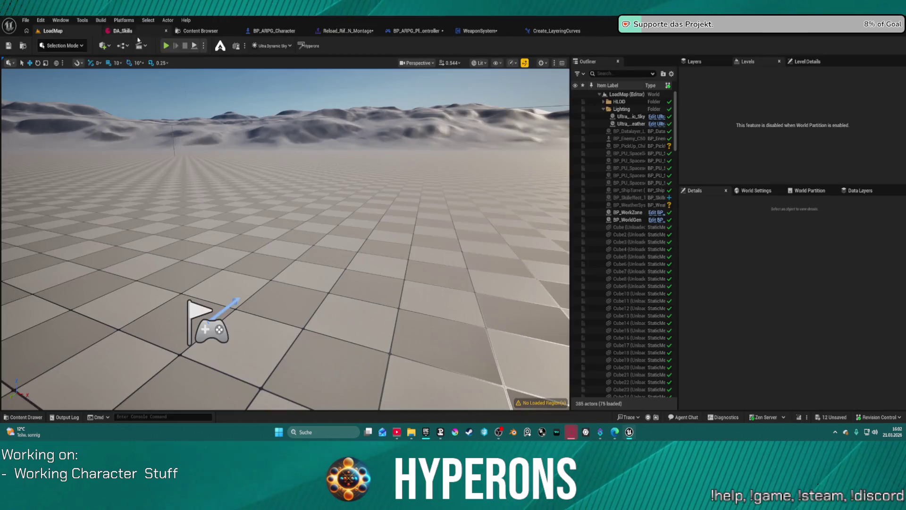
pyautogui.hotkey('alt', 'p')
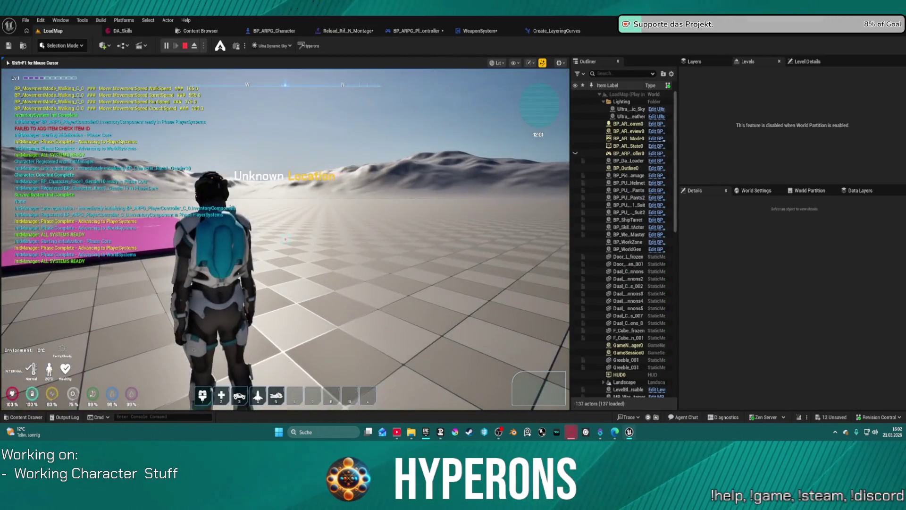
pyautogui.press('i')
pyautogui.rightClick(485, 272)
pyautogui.click(495, 284)
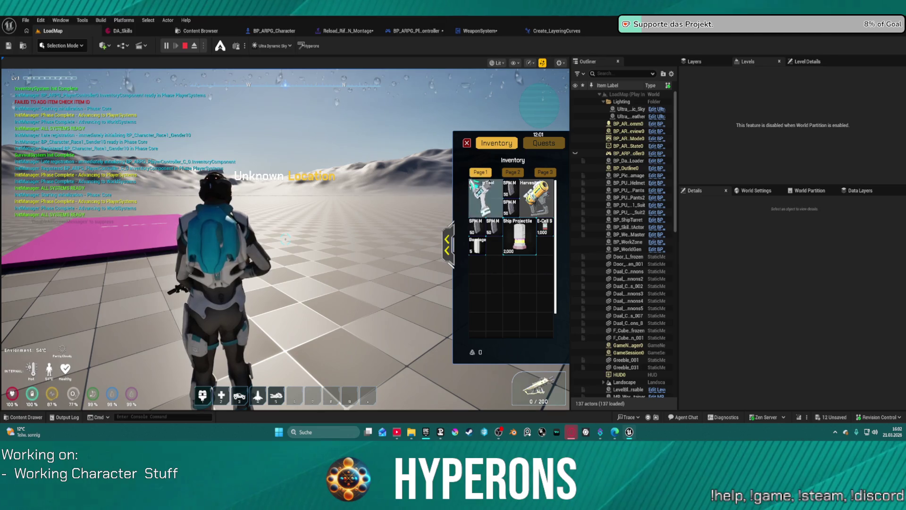
pyautogui.press('i')
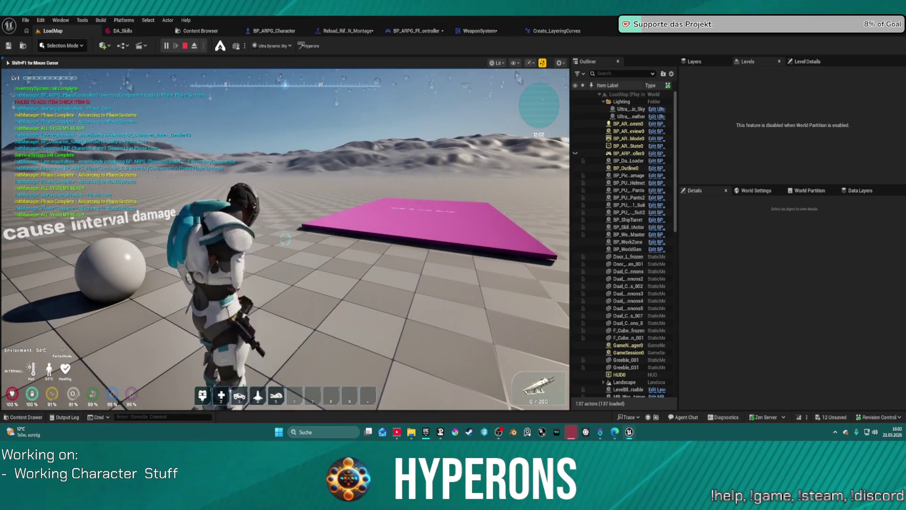
# Step: Reload, run toward the rock structure, fire, reload again, then end the session with Esc
pyautogui.press('r')
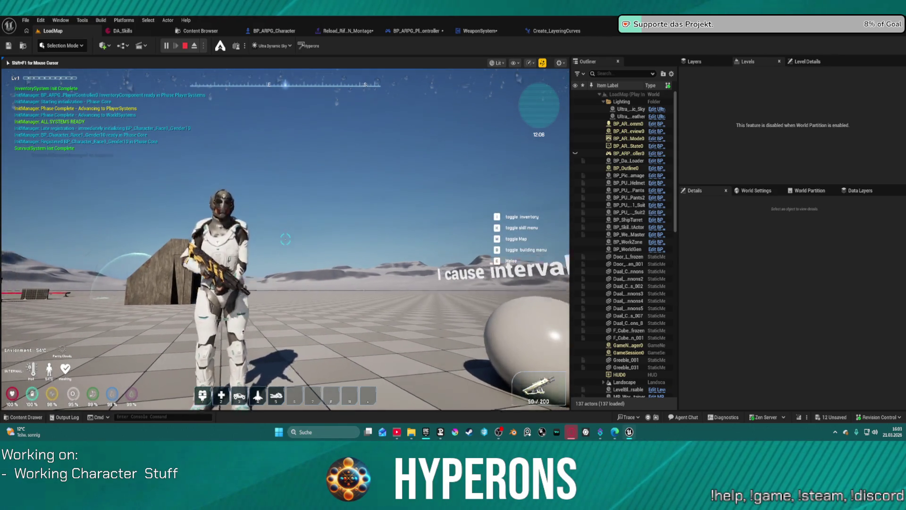
pyautogui.press('w')
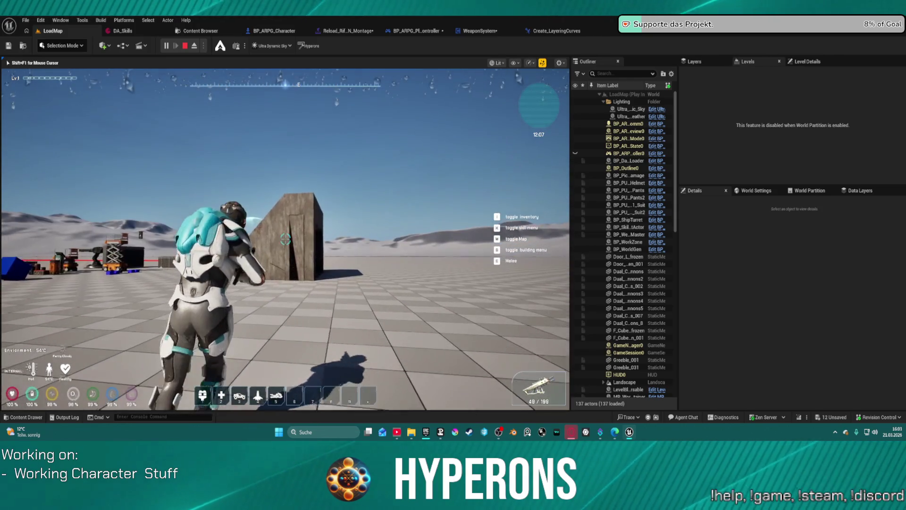
pyautogui.click(285, 240)
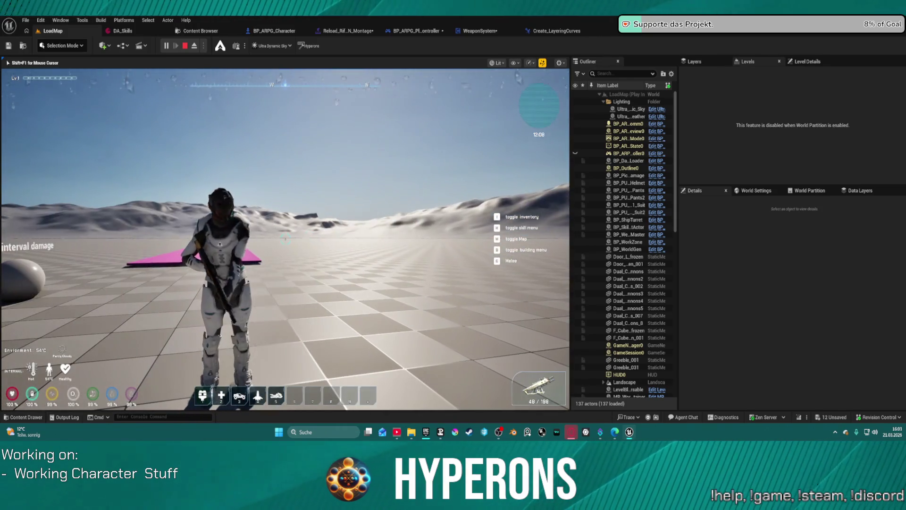
pyautogui.press('r')
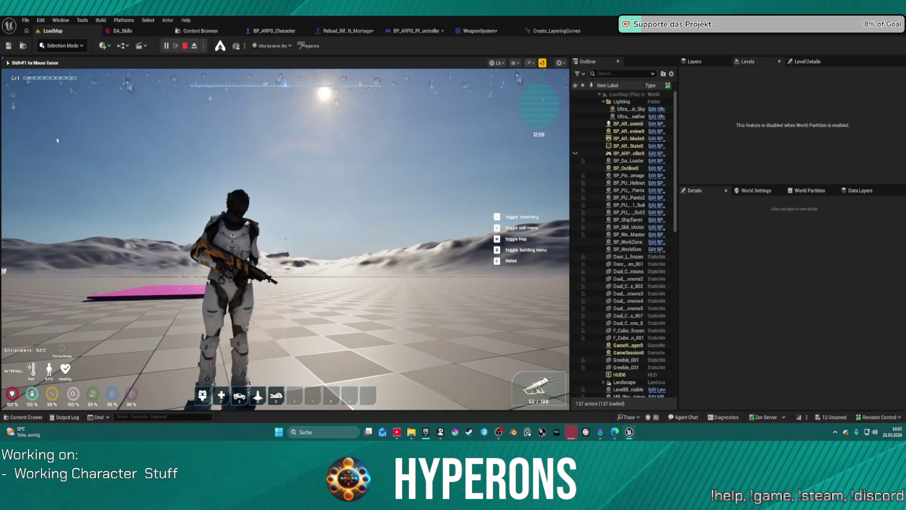
pyautogui.press('Escape')
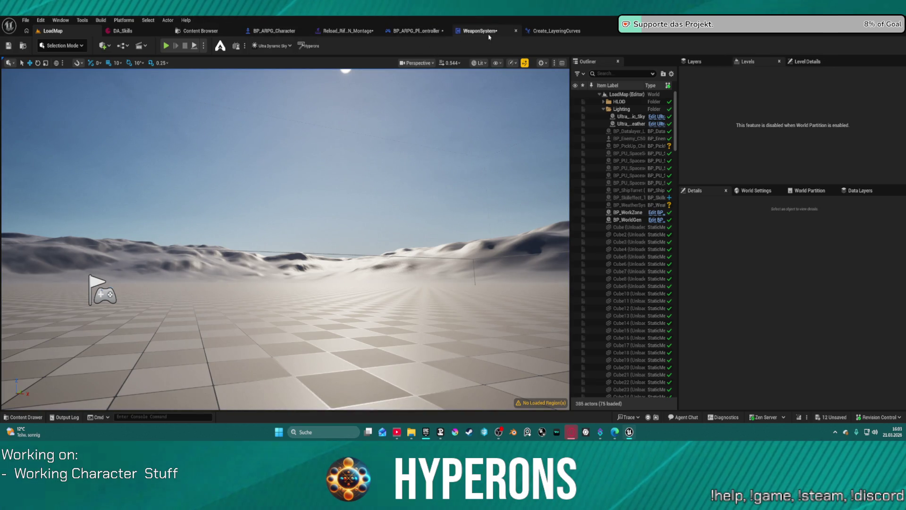
# Step: In the rifle reload montage, open the Enable_HandIK curves and delete the keys near 0 s
pyautogui.click(349, 31)
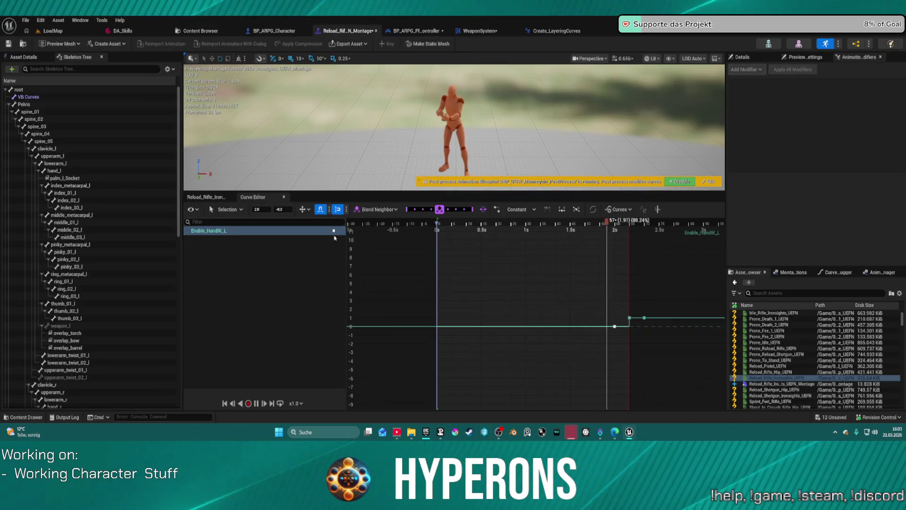
pyautogui.click(207, 197)
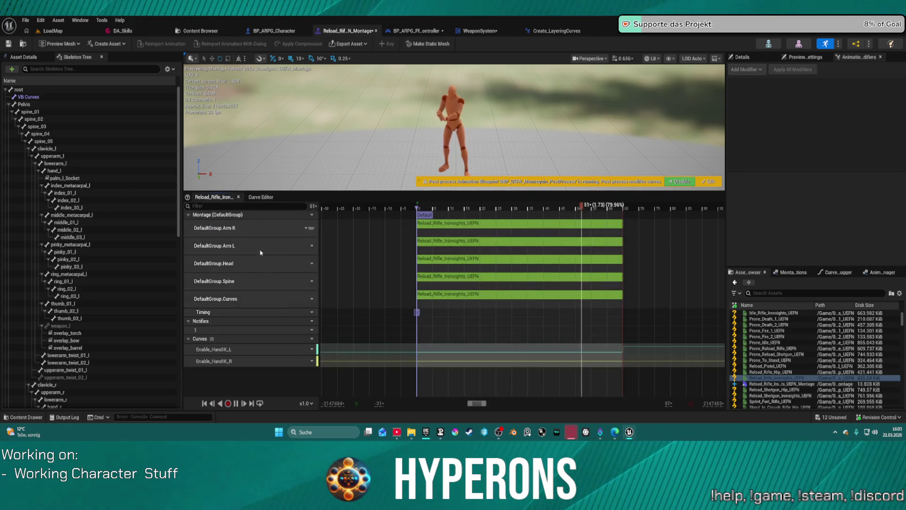
pyautogui.doubleClick(341, 365)
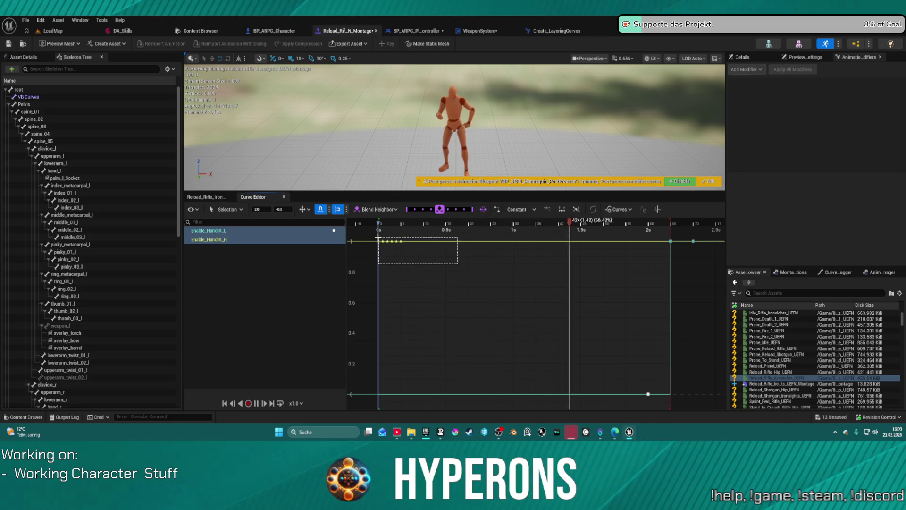
pyautogui.press('Delete')
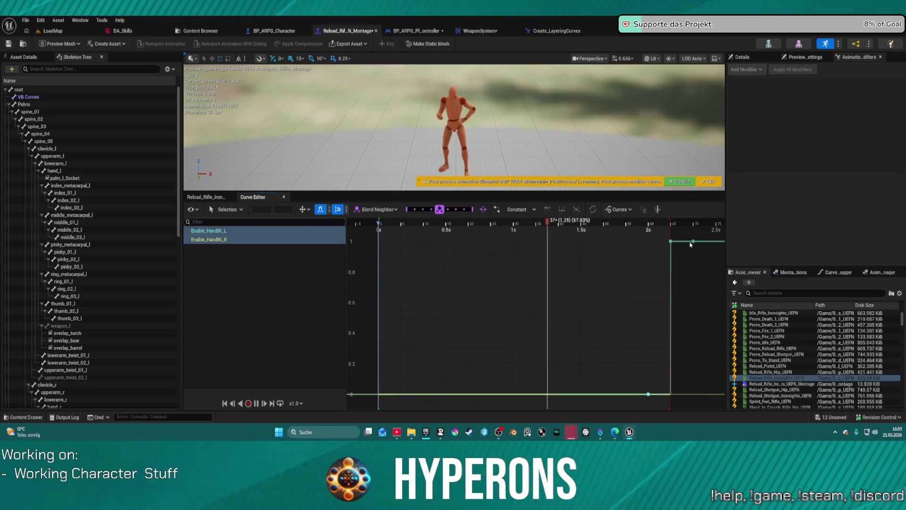
# Step: Inspect the Enable_HandIK_R curve on its own, then return to the LoadMap level
pyautogui.click(232, 247)
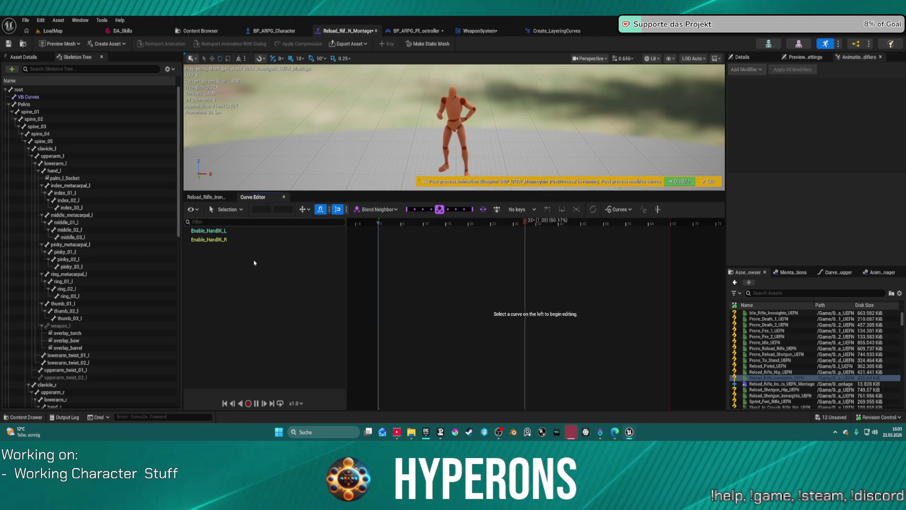
pyautogui.click(222, 241)
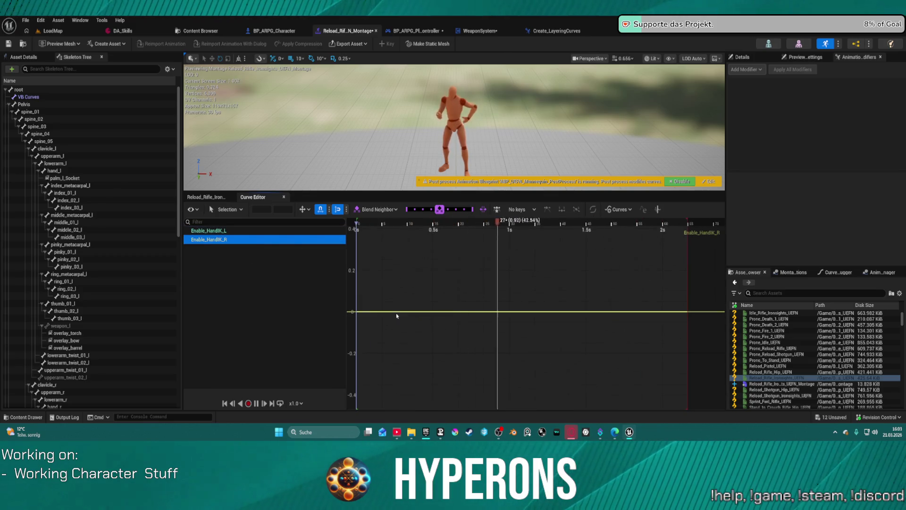
pyautogui.scroll(2, 397, 313)
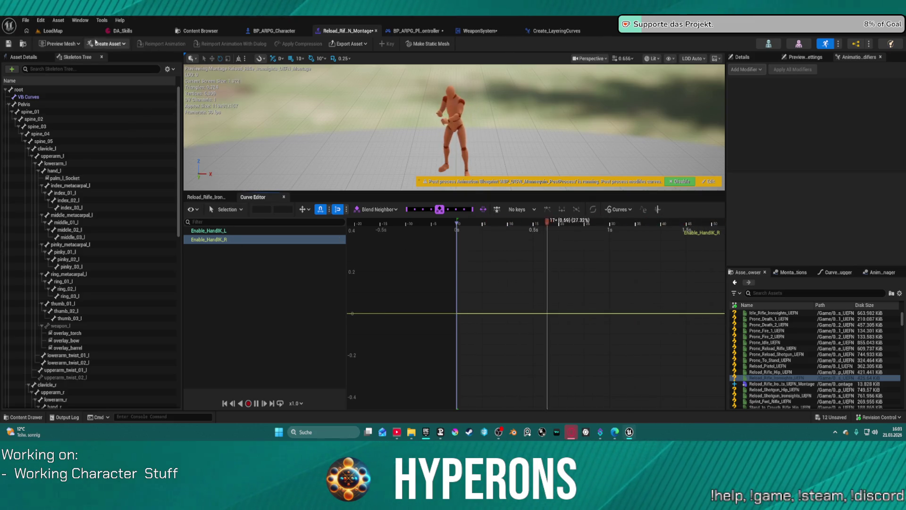
pyautogui.click(97, 31)
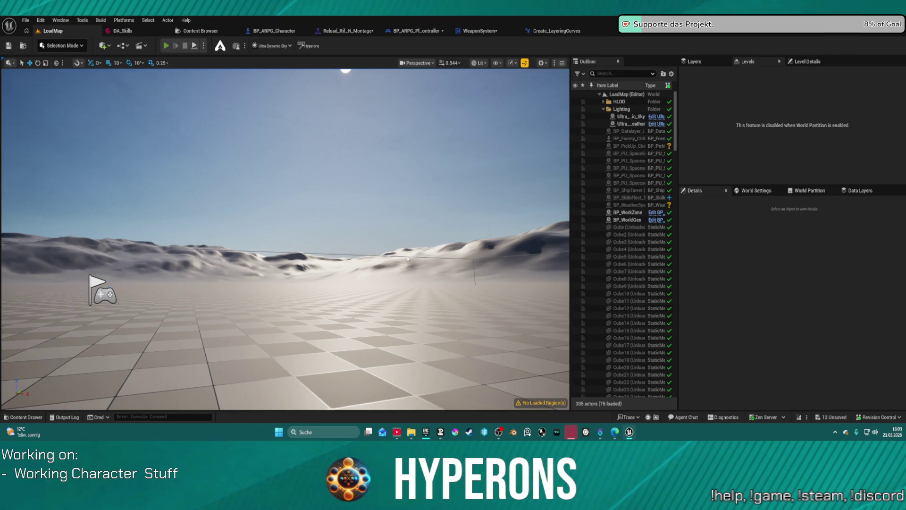
# Step: Start a play test with Alt+P, equip the MG 01 rifle, and reload it
pyautogui.hotkey('alt', 'p')
pyautogui.press('i')
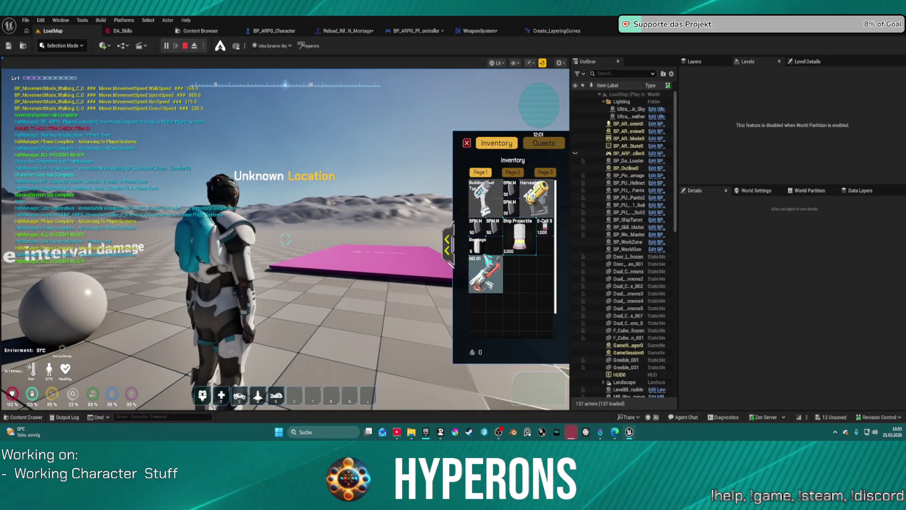
pyautogui.press('i')
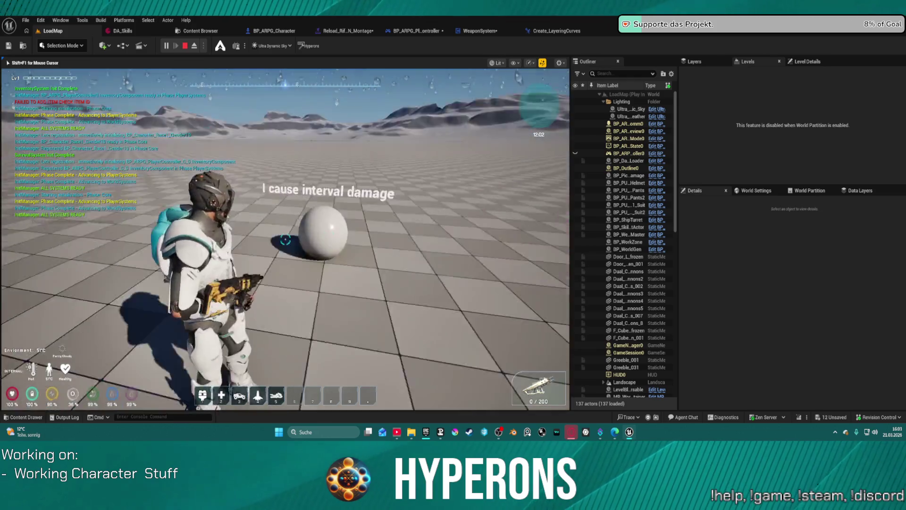
pyautogui.moveTo(285, 239)
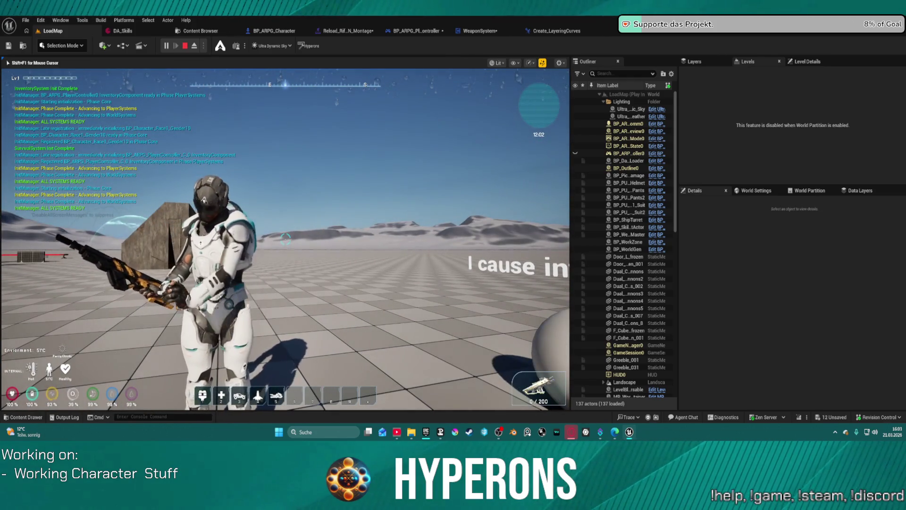
pyautogui.press('r')
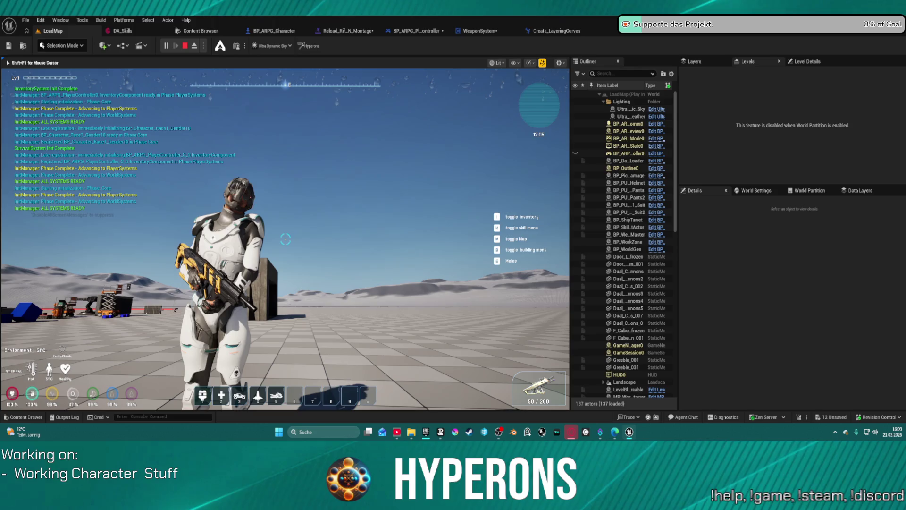
# Step: Move forward, empty the magazine into the building wall, and reload
pyautogui.press('w')
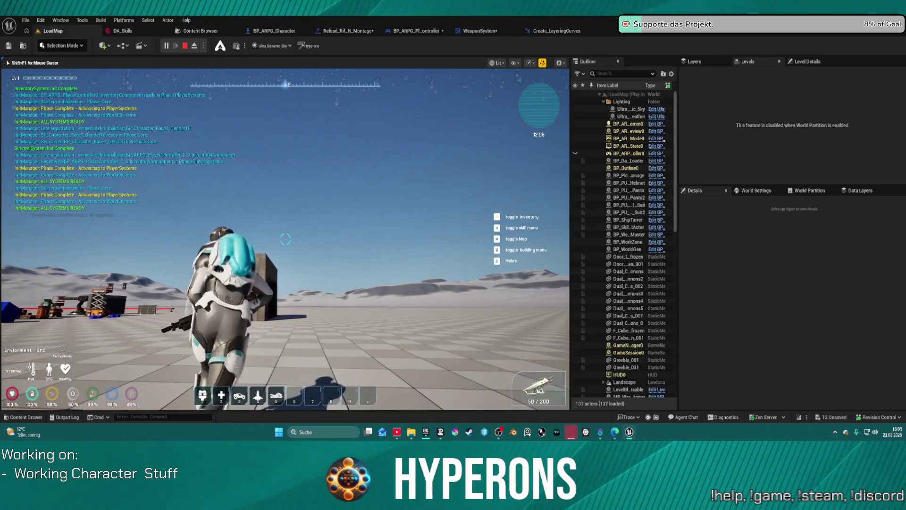
pyautogui.click(285, 240)
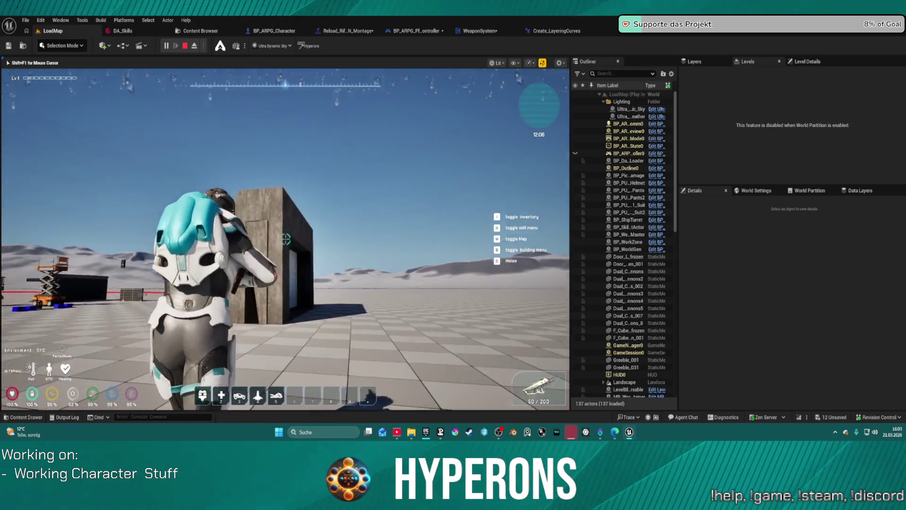
pyautogui.click(285, 239)
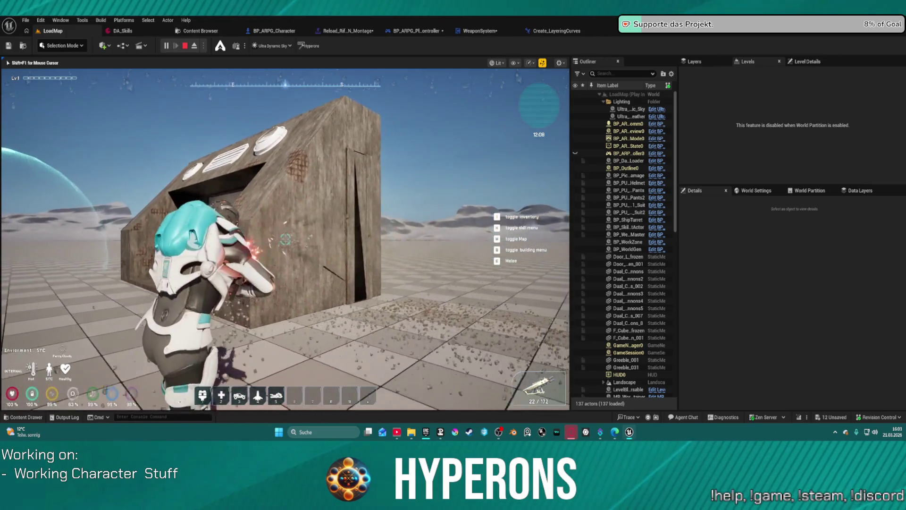
pyautogui.click(285, 239)
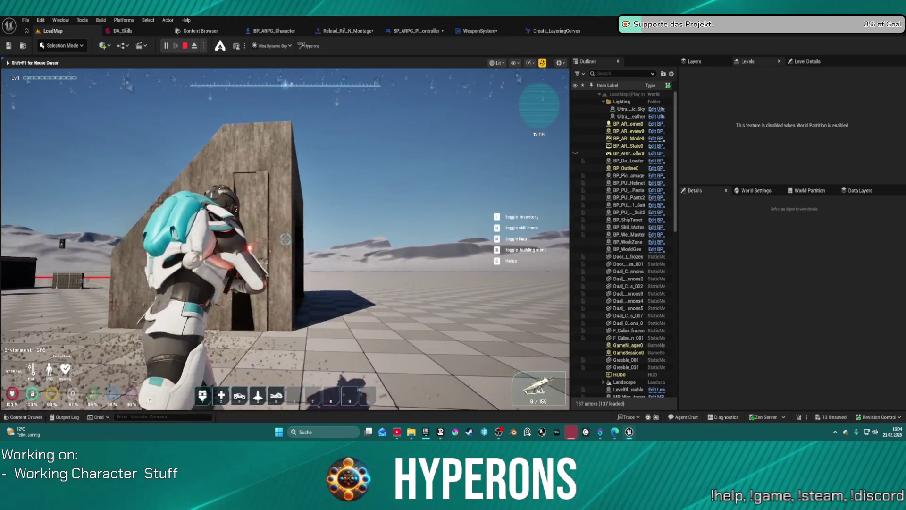
pyautogui.click(285, 239)
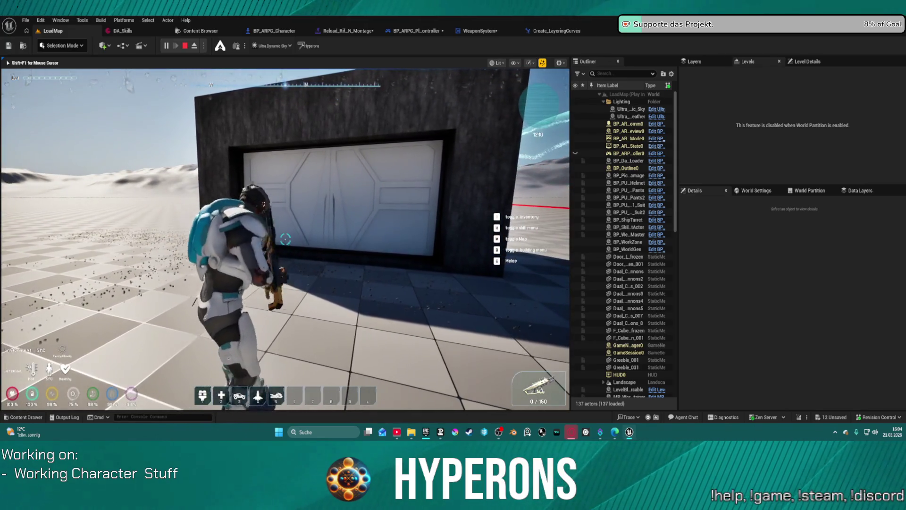
pyautogui.press('r')
pyautogui.press('w')
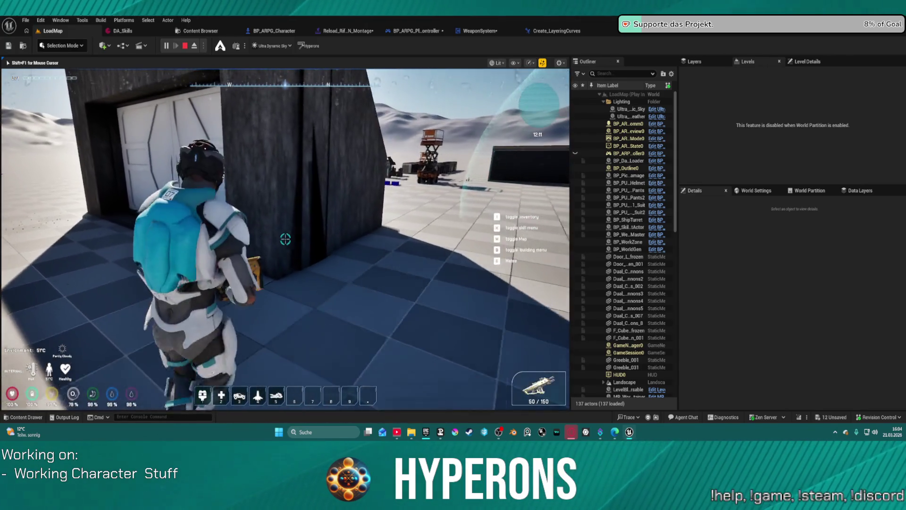
# Step: Fire twice at the dark building, reload, and run out across the open area
pyautogui.click(285, 239)
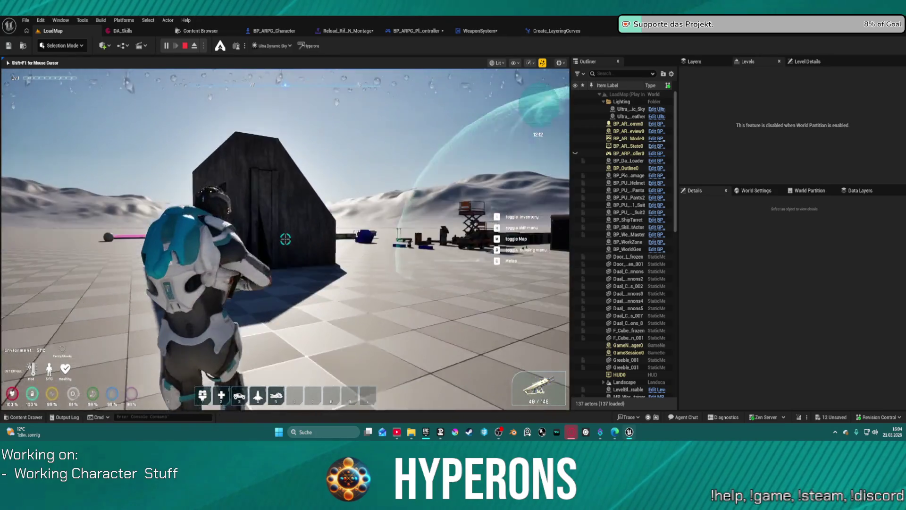
pyautogui.click(285, 239)
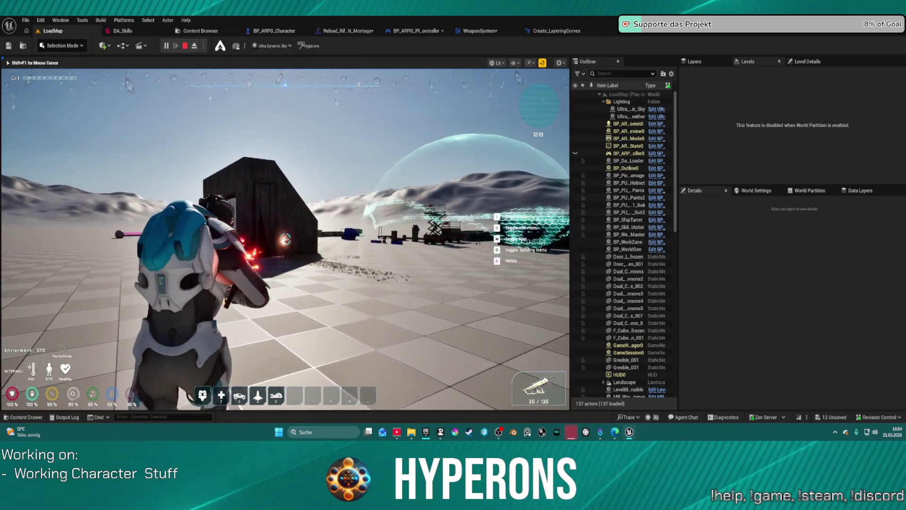
pyautogui.press('r')
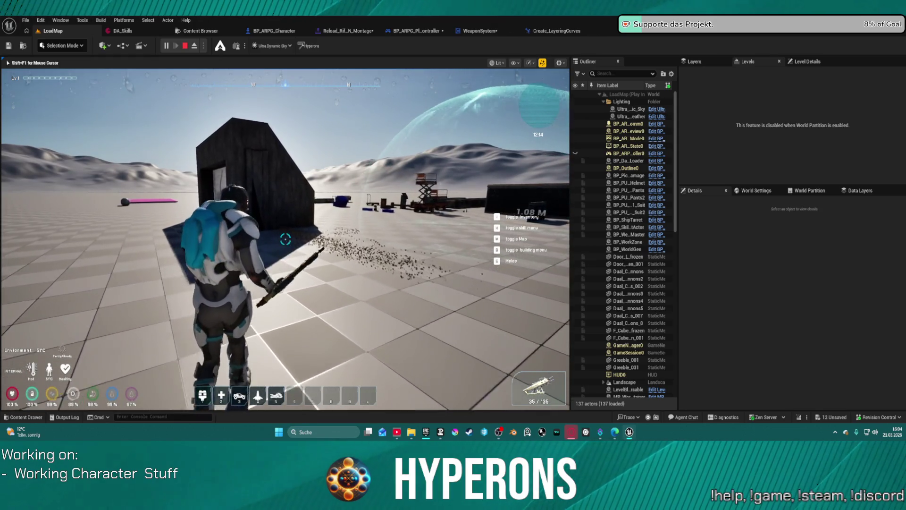
pyautogui.press('w')
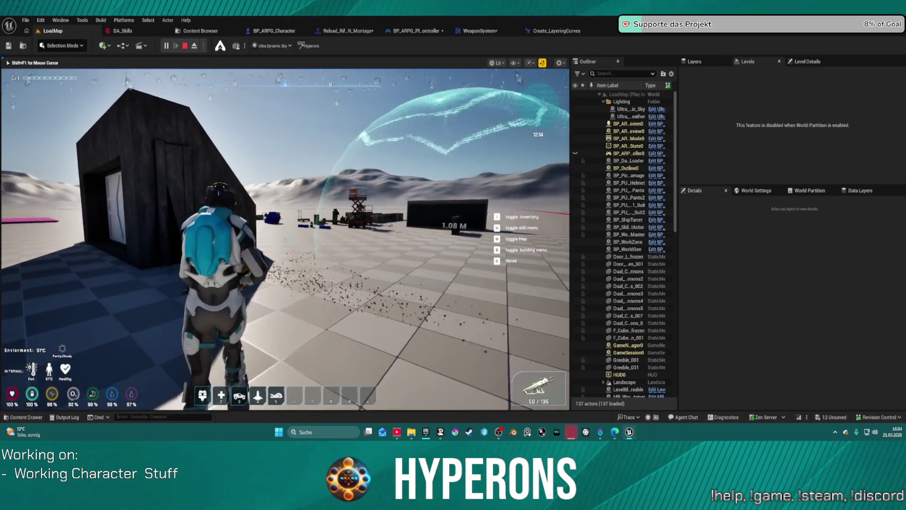
pyautogui.press('w')
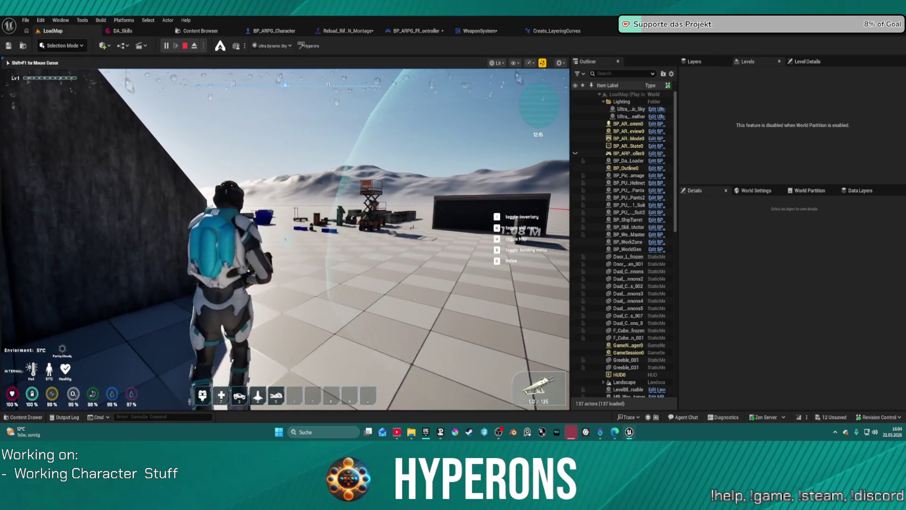
pyautogui.press('w')
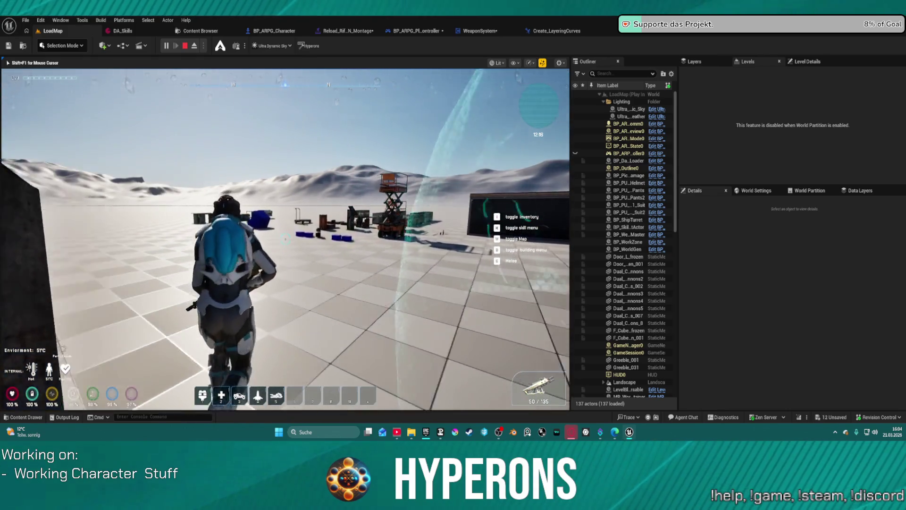
pyautogui.press('w')
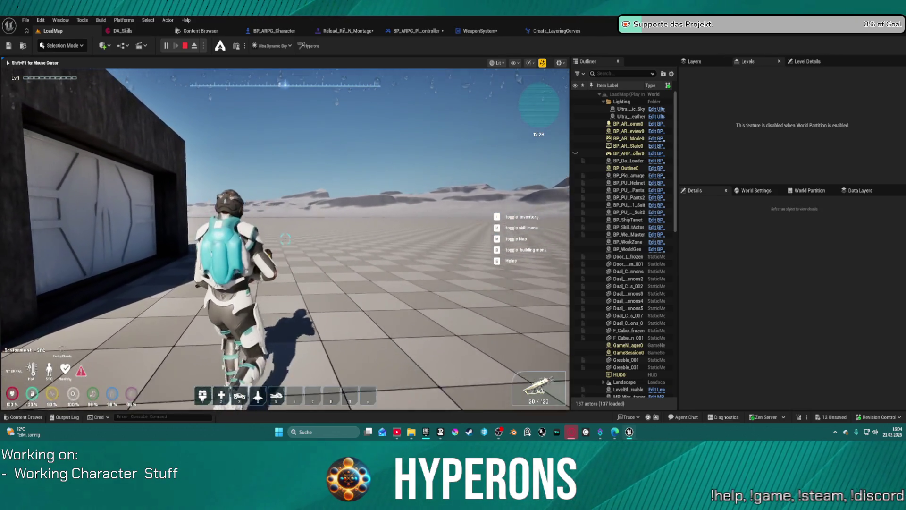
# Step: Crouch, fire at the container, then run up to it and onto the open floor
pyautogui.press('c')
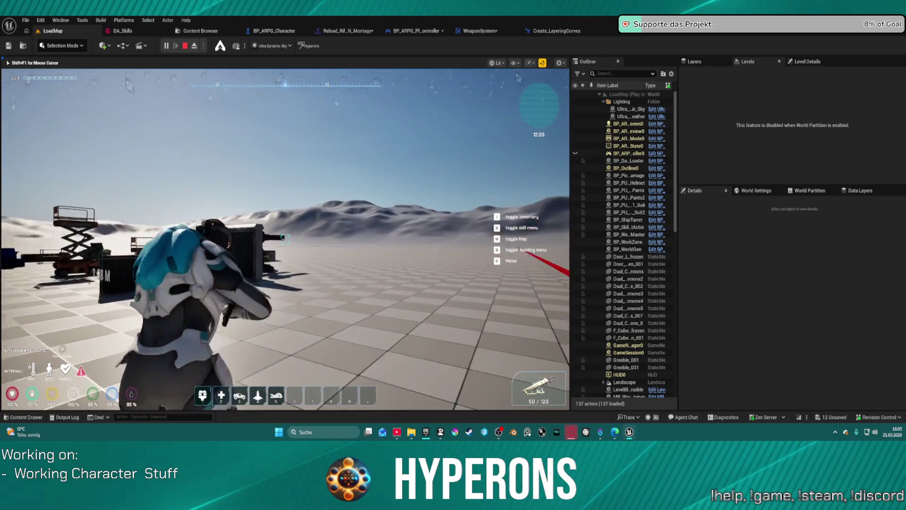
pyautogui.click(286, 239)
pyautogui.click(286, 239)
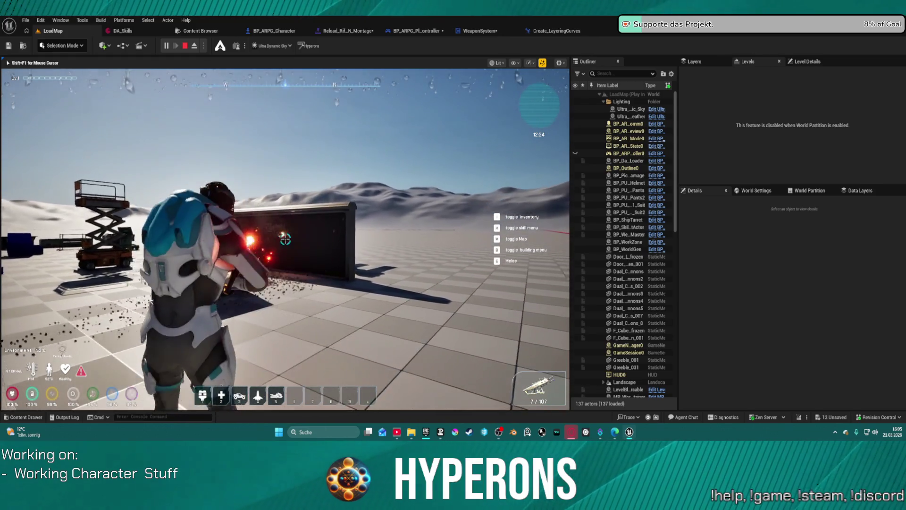
pyautogui.press('w')
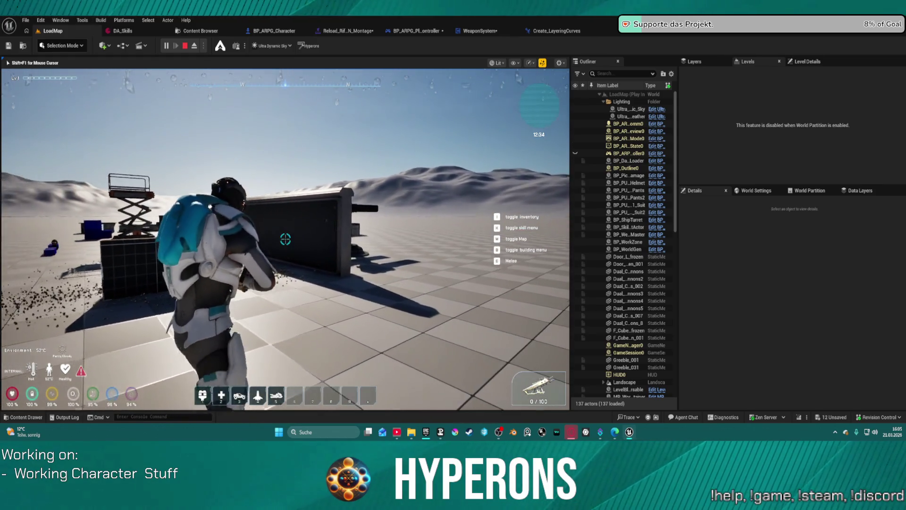
pyautogui.press('w')
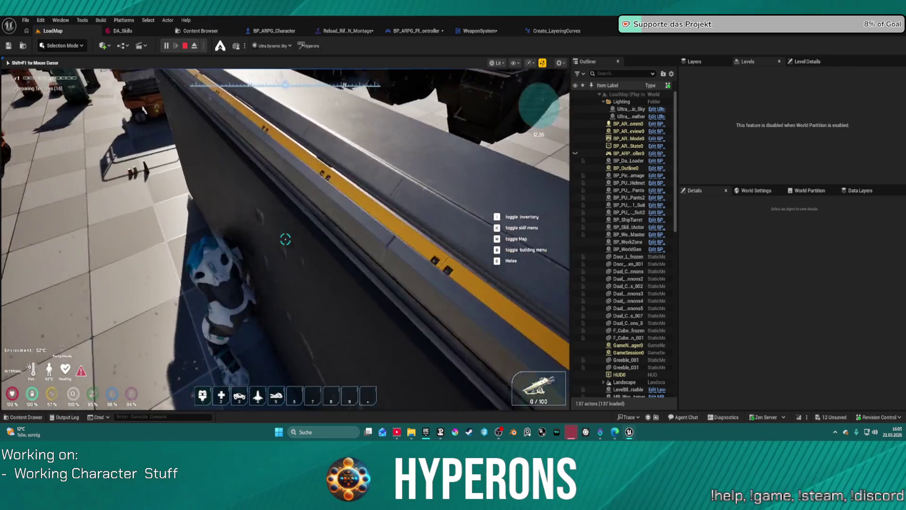
pyautogui.press('w')
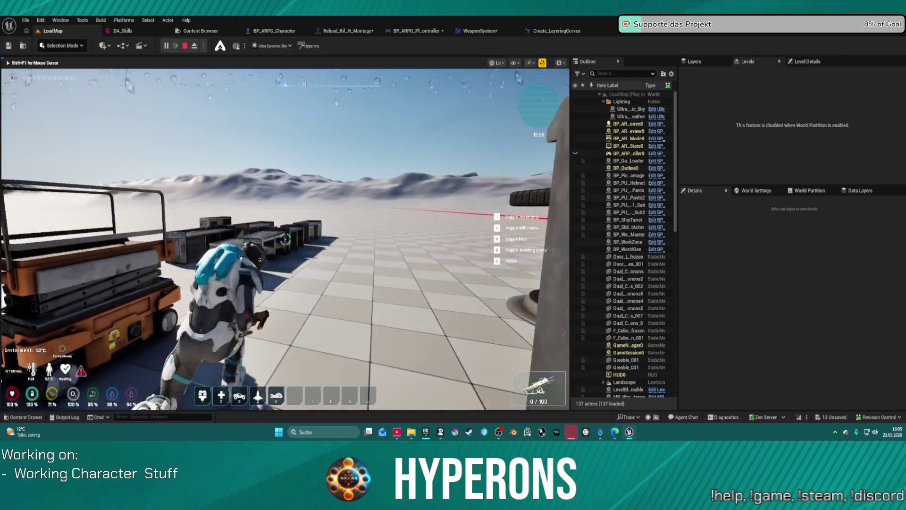
pyautogui.press('w')
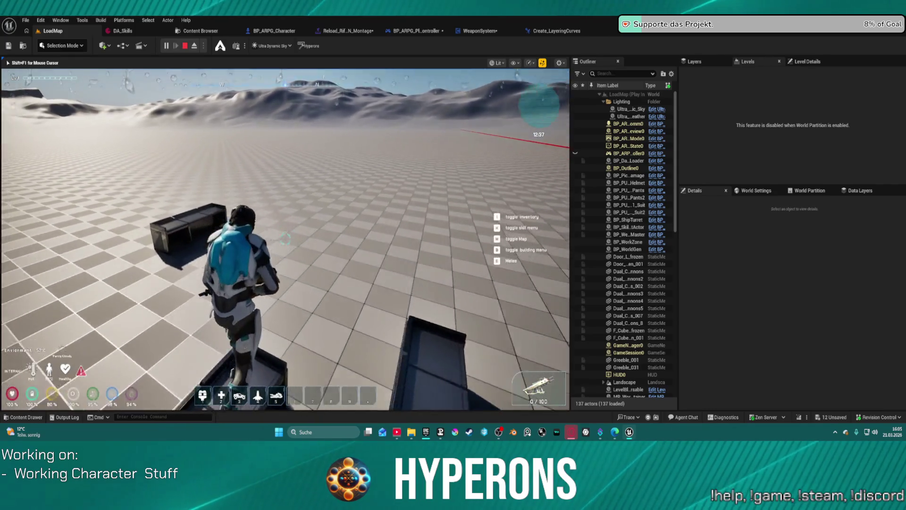
# Step: Run past the structures toward the plain and ball, turn left, then stop the play test
pyautogui.press('w')
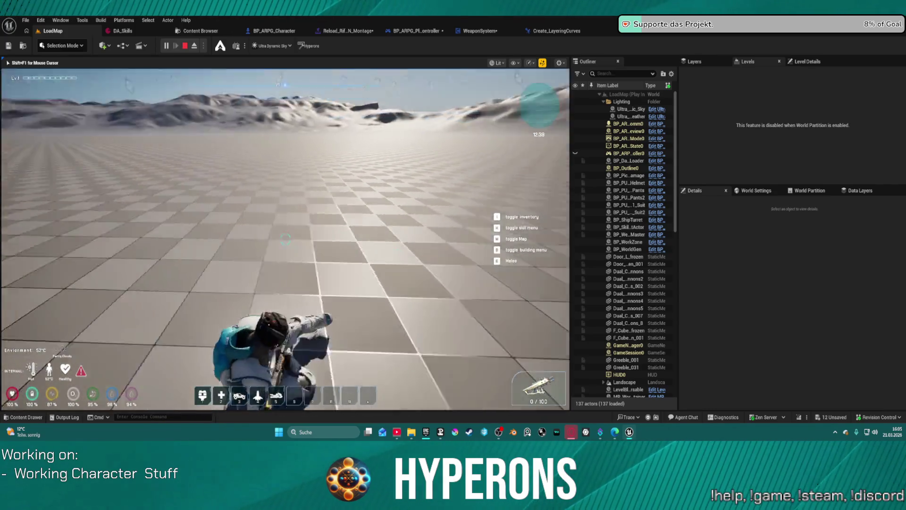
pyautogui.press('w')
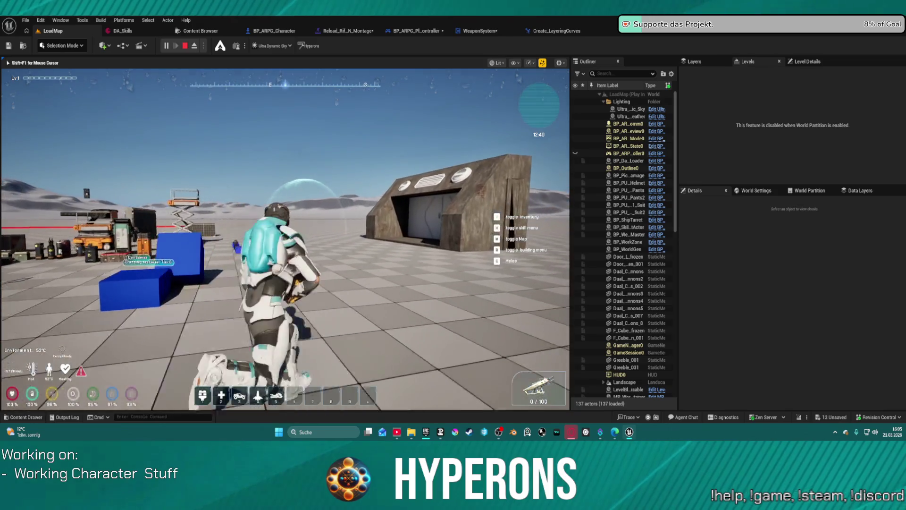
pyautogui.press('w')
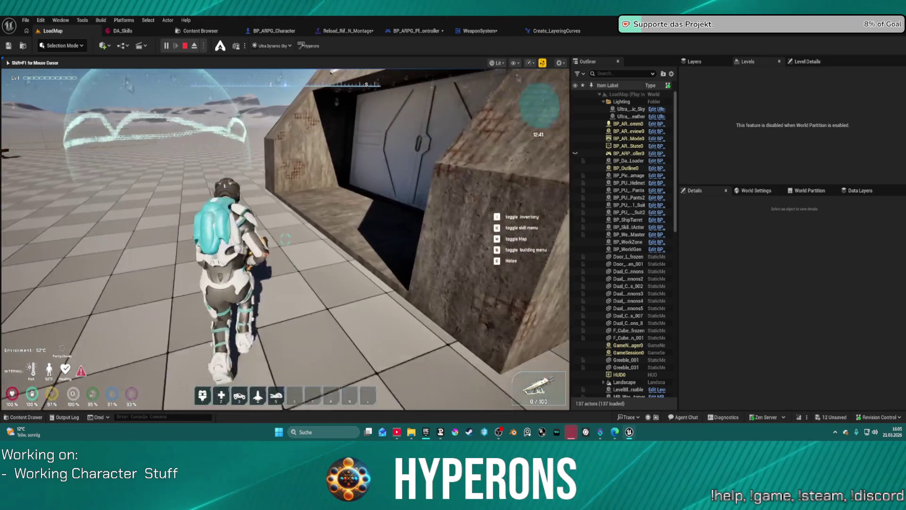
pyautogui.press('w')
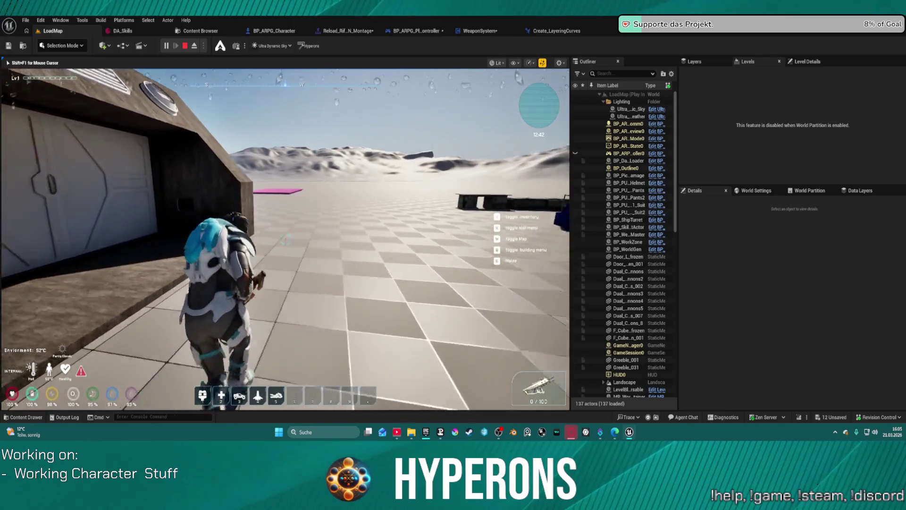
pyautogui.press('w')
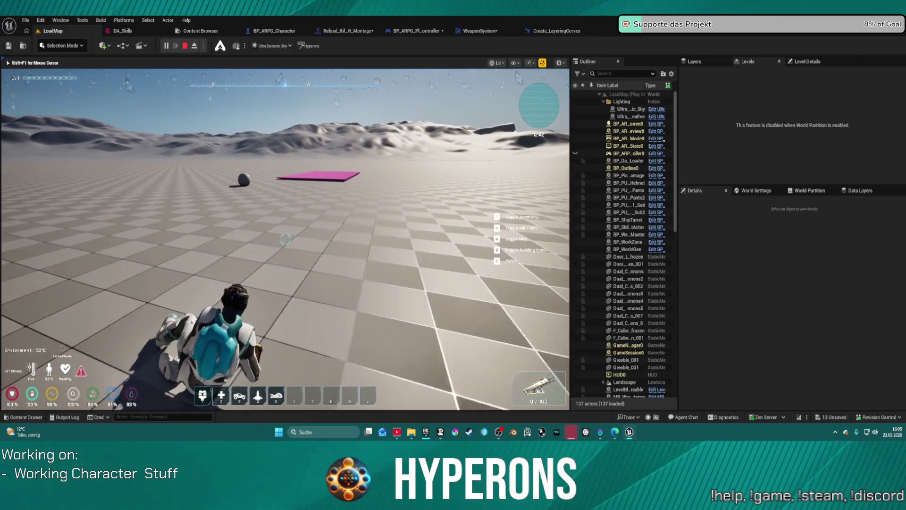
pyautogui.press('a')
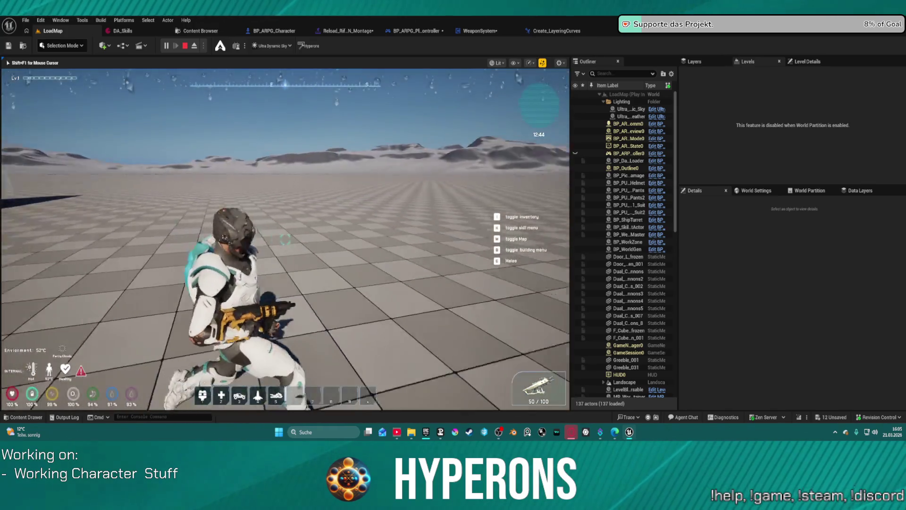
pyautogui.press('Escape')
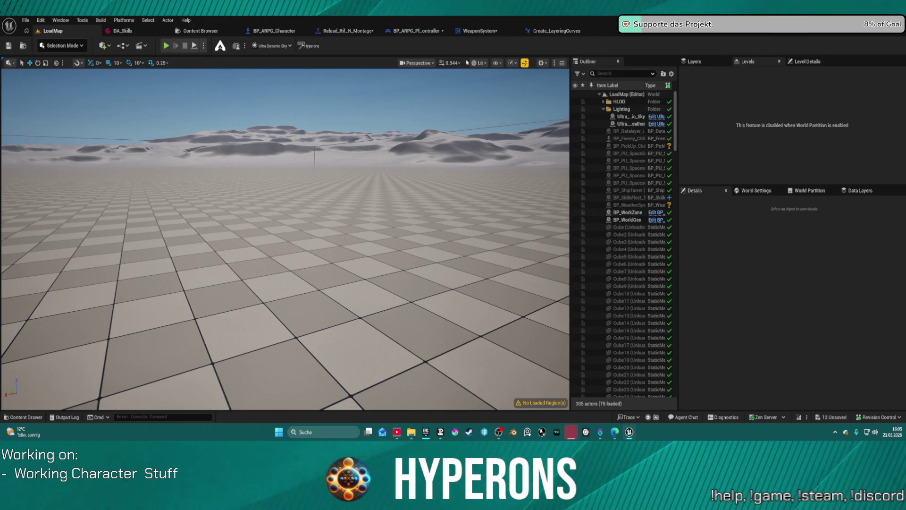
# Step: Delete the DefaultGroup.Curves slot track from the rifle reload montage, then return to the LoadMap level
pyautogui.click(348, 30)
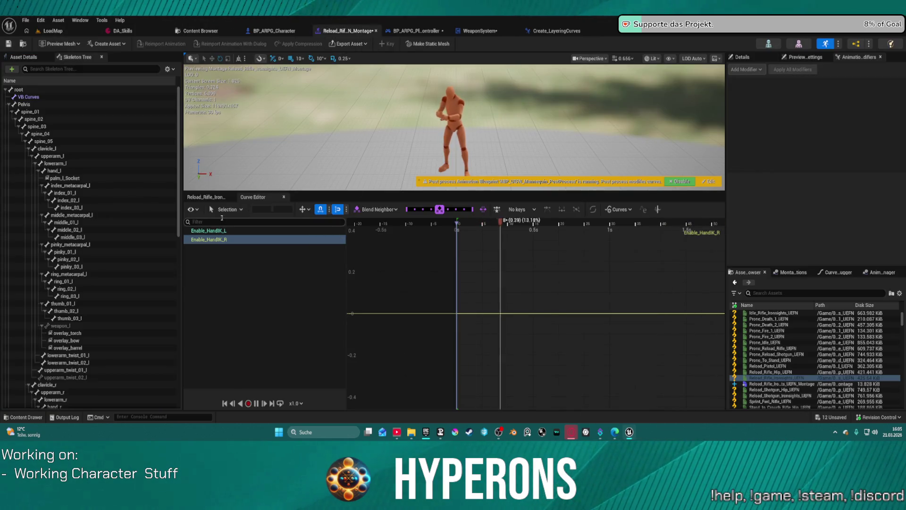
pyautogui.click(209, 197)
pyautogui.click(239, 299)
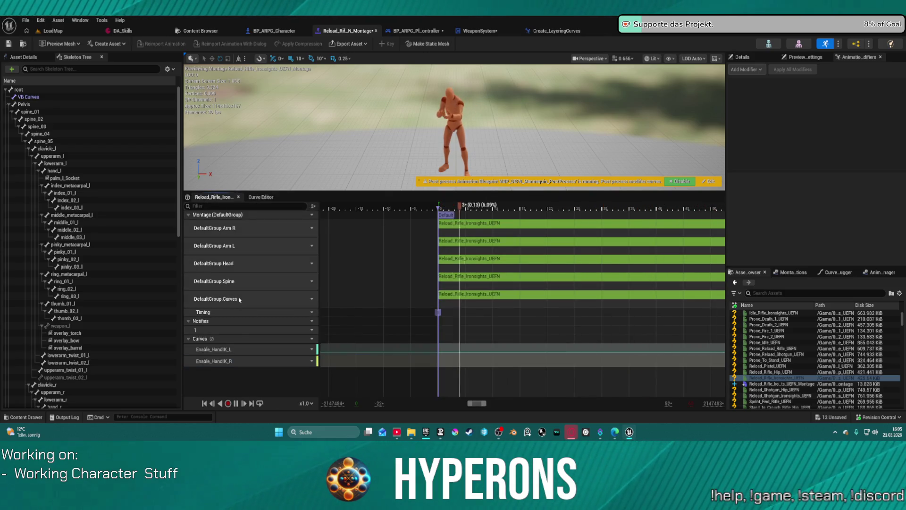
pyautogui.click(304, 299)
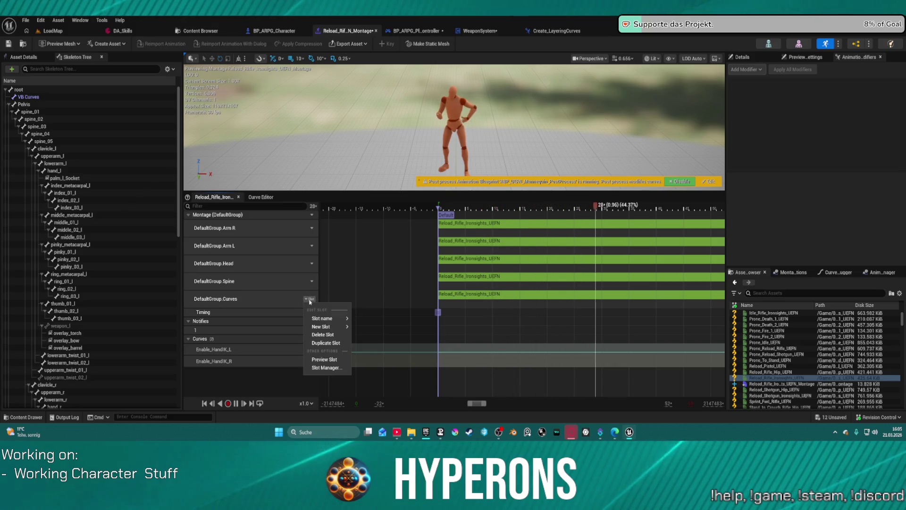
pyautogui.click(339, 335)
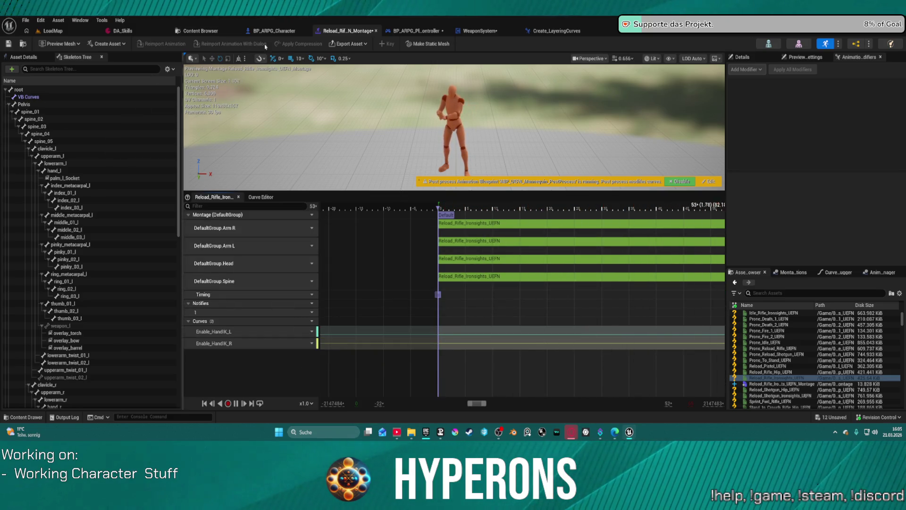
pyautogui.click(56, 35)
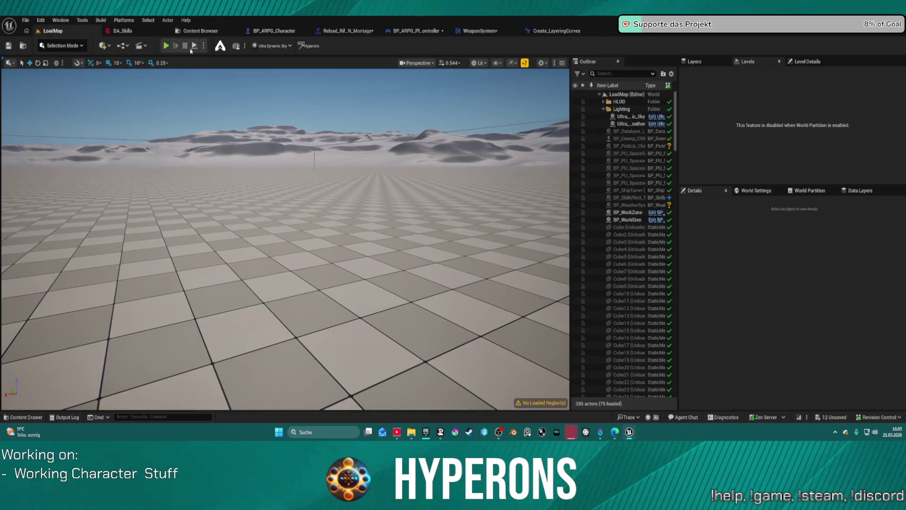
pyautogui.hotkey('alt', 'p')
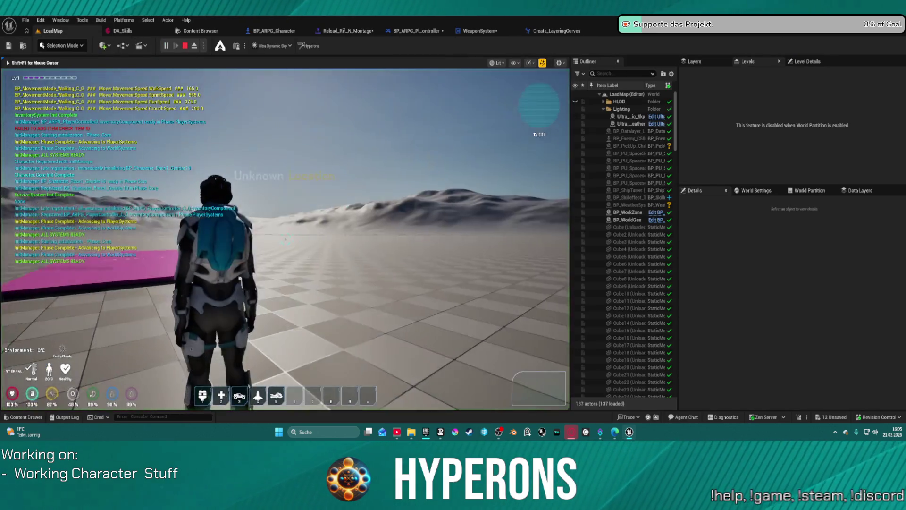
pyautogui.press('i')
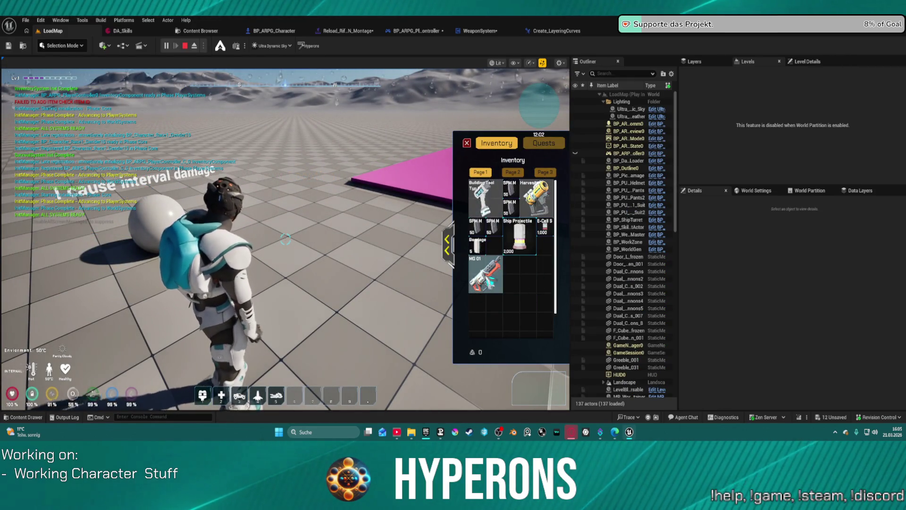
pyautogui.doubleClick(485, 274)
pyautogui.press('i')
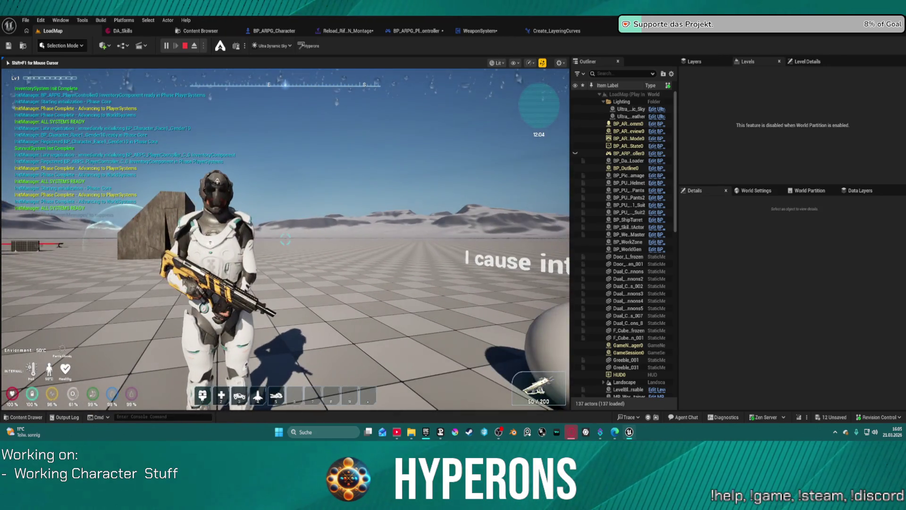
pyautogui.press('Escape')
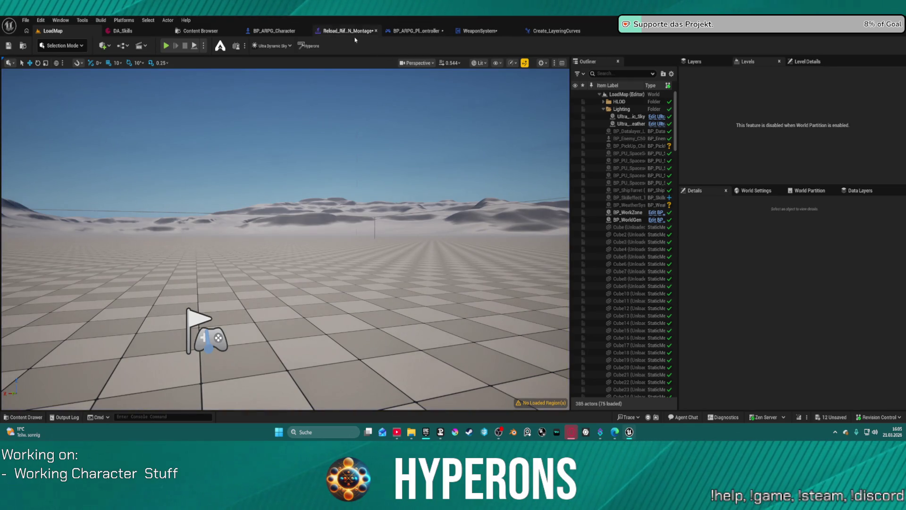
# Step: In the reload montage, reassign the Arm R slot track to DefaultGroup.Curves
pyautogui.click(344, 33)
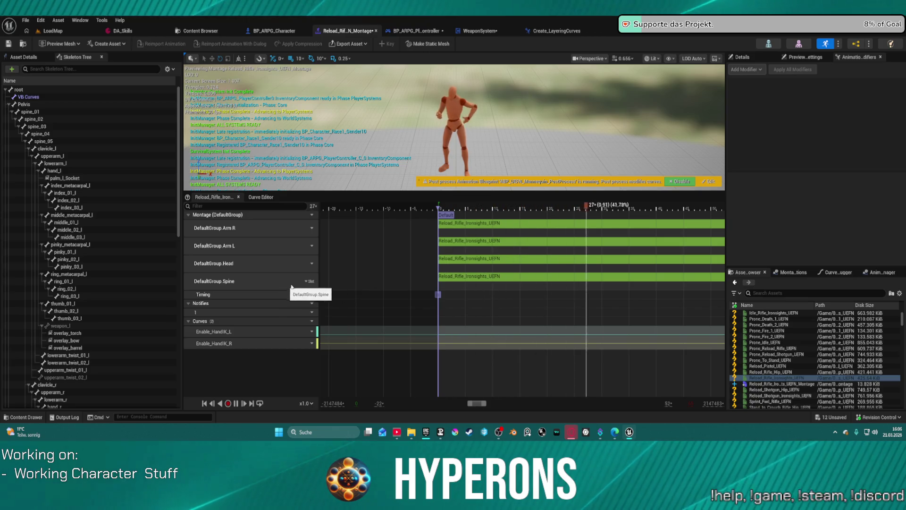
pyautogui.click(308, 228)
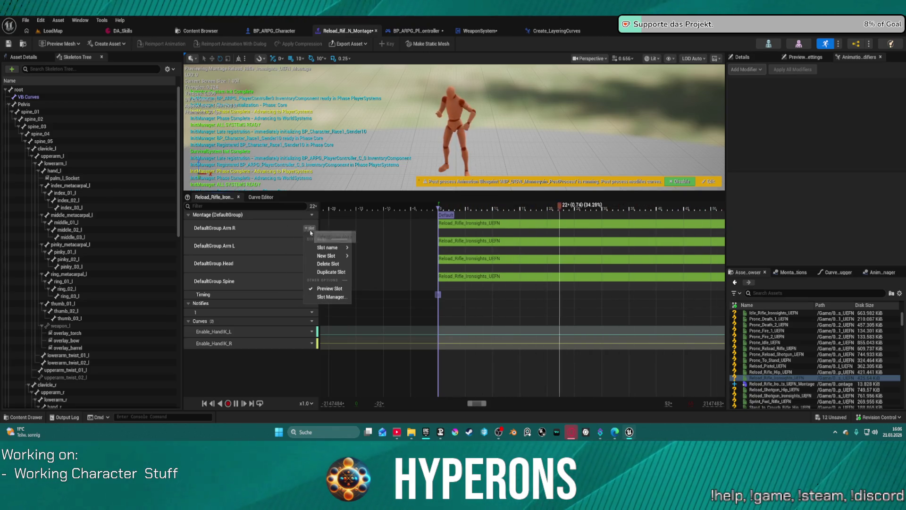
pyautogui.moveTo(346, 248)
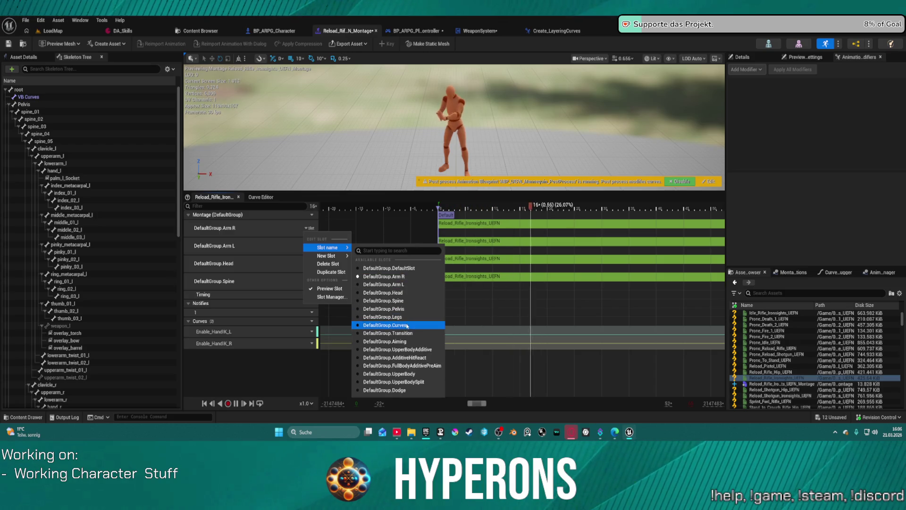
pyautogui.click(391, 326)
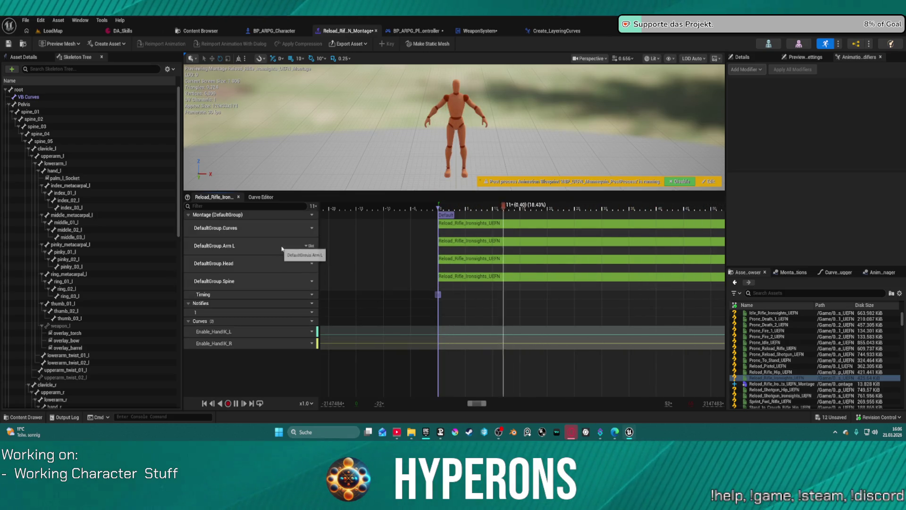
# Step: Delete the DefaultGroup.Arm L, Head and Spine slot tracks
pyautogui.click(307, 245)
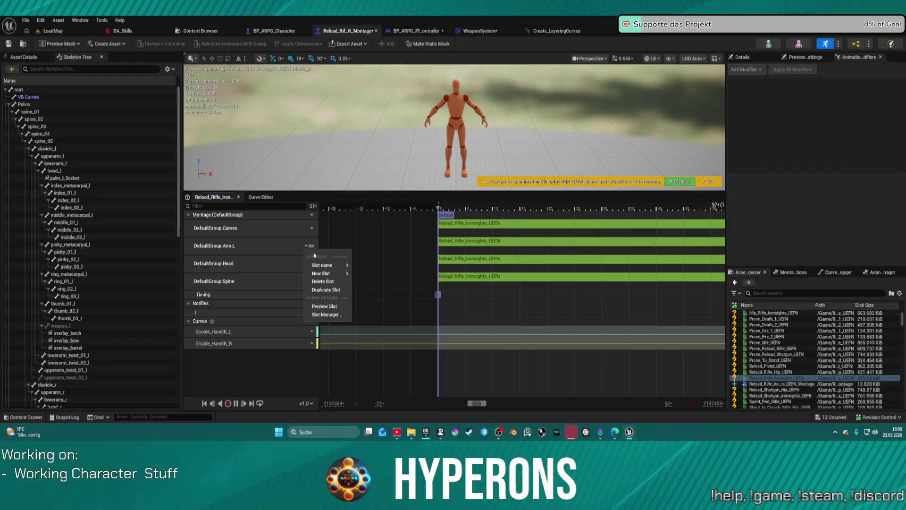
pyautogui.click(323, 282)
pyautogui.click(307, 246)
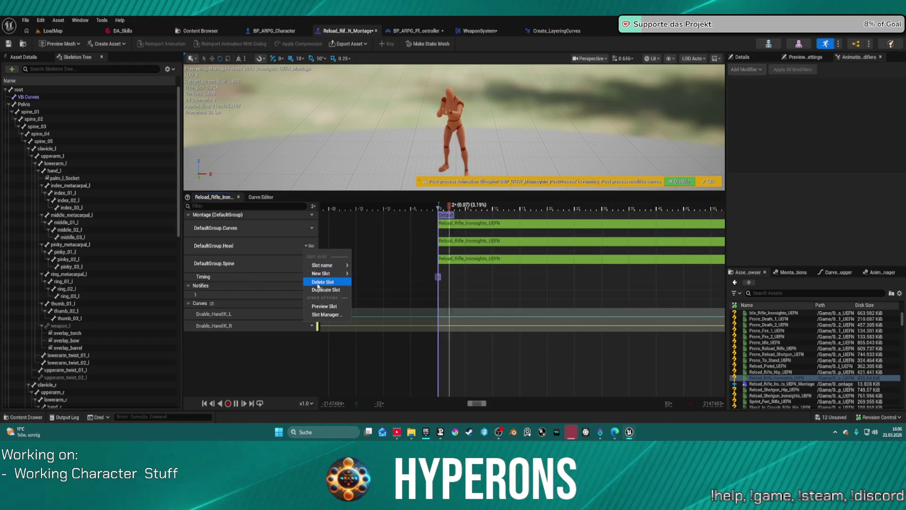
pyautogui.click(318, 283)
pyautogui.click(307, 246)
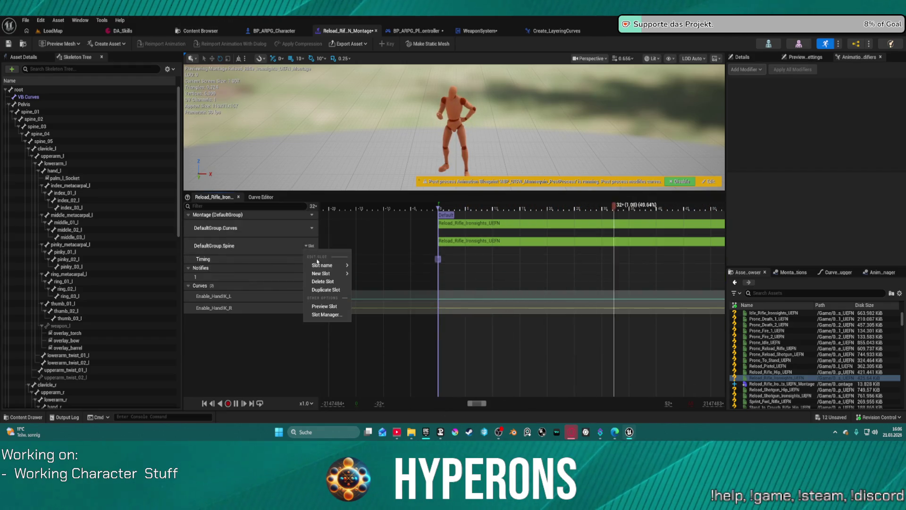
pyautogui.click(336, 282)
# Step: Glance at the montage curve options and the content drawer without changing anything
pyautogui.click(308, 267)
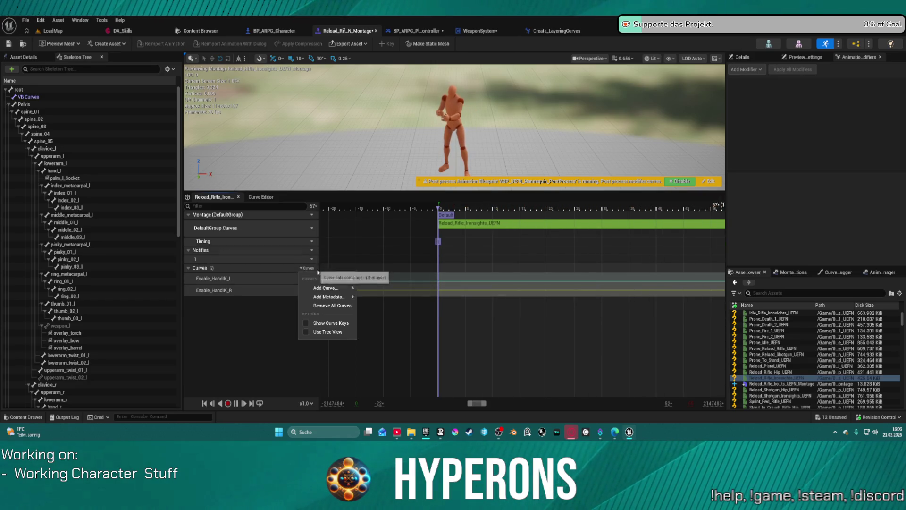
pyautogui.press('Escape')
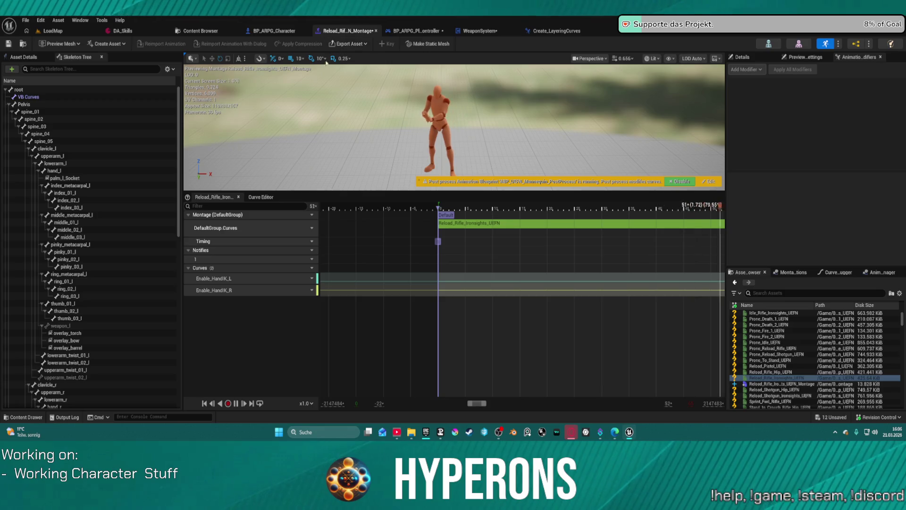
pyautogui.hotkey('ctrl', 'space')
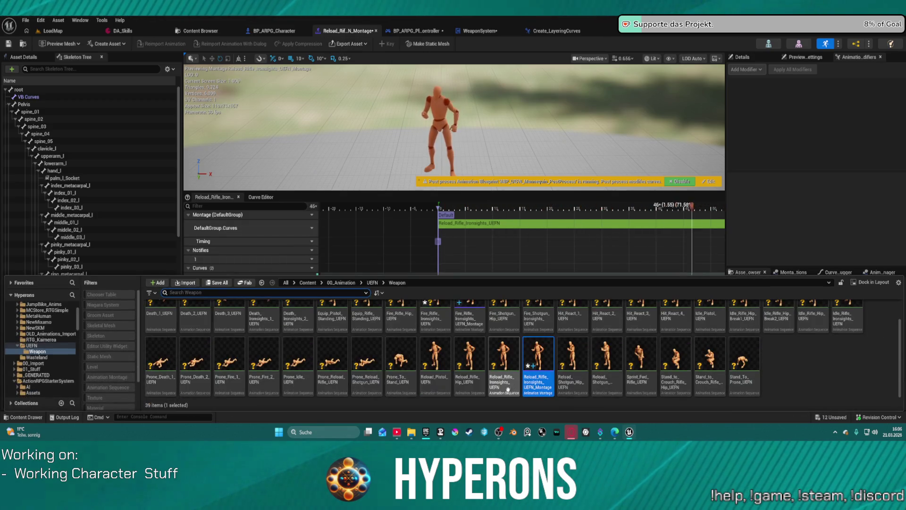
pyautogui.hotkey('ctrl', 'space')
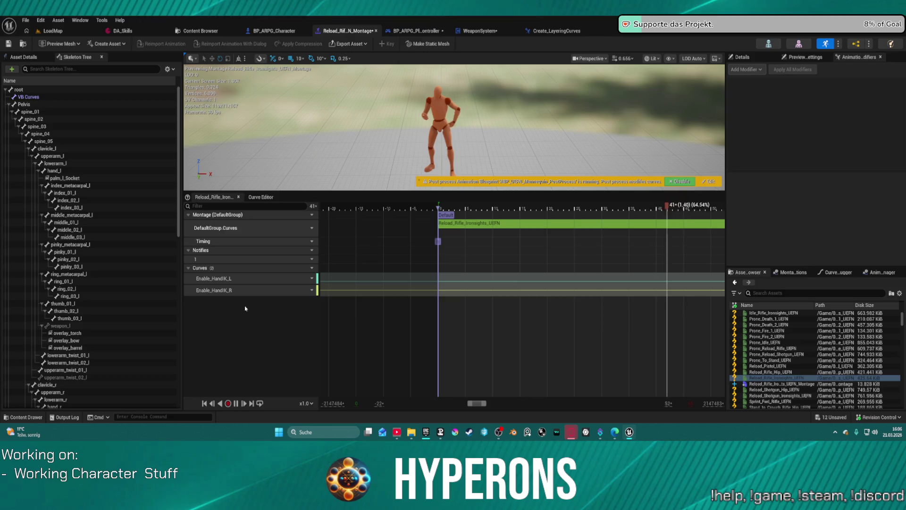
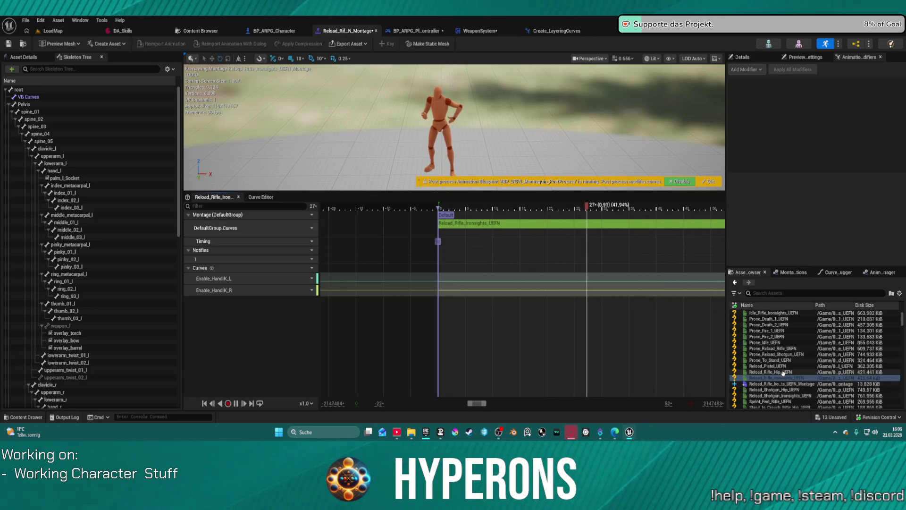
# Step: Add the Create_LayeringCurves modifier to Reload_Rifle_Ironsights_UEFN and apply it to generate layering curves
pyautogui.click(781, 384)
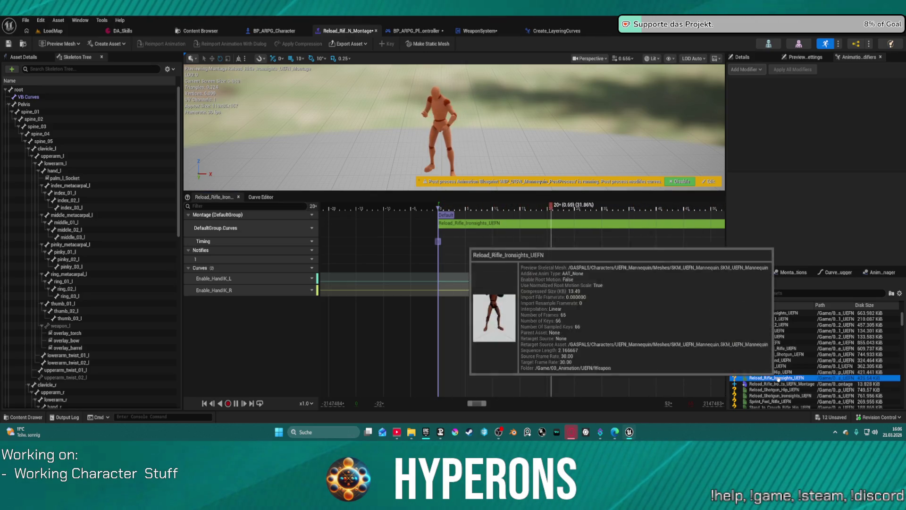
pyautogui.click(777, 378)
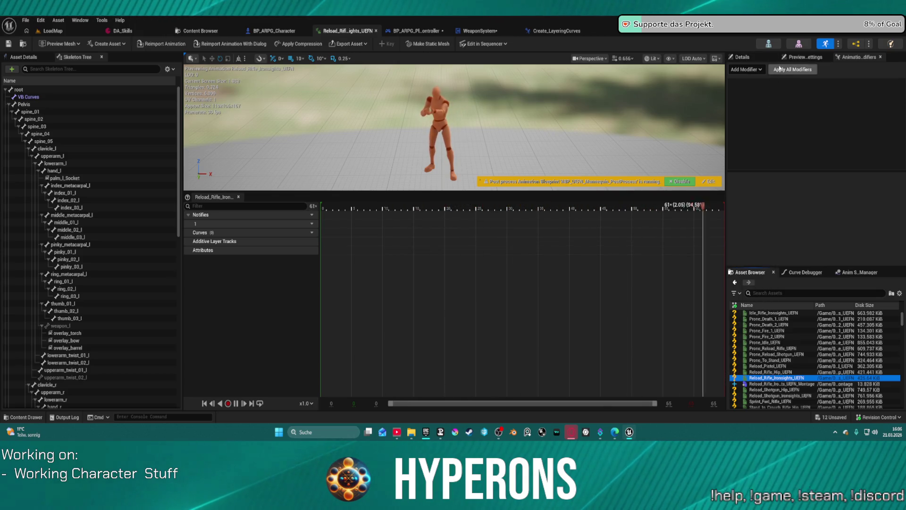
pyautogui.click(747, 58)
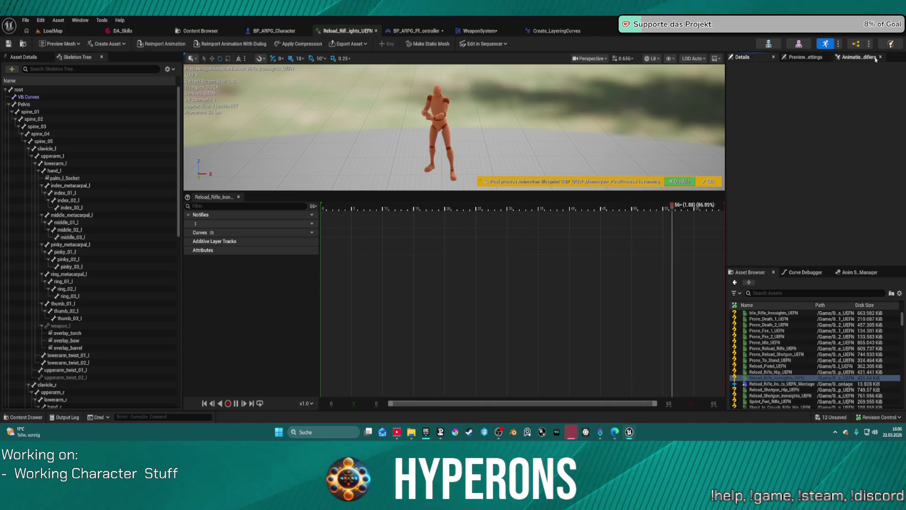
pyautogui.click(854, 57)
pyautogui.click(746, 69)
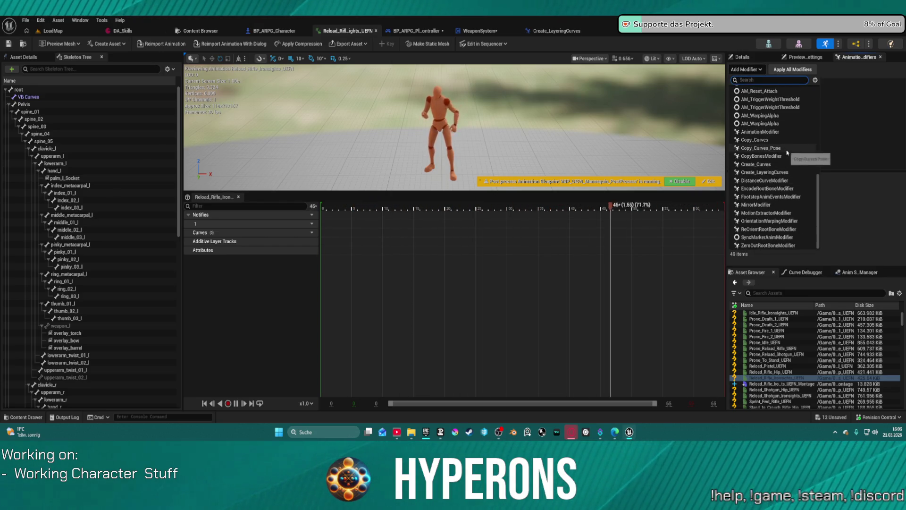
pyautogui.click(765, 172)
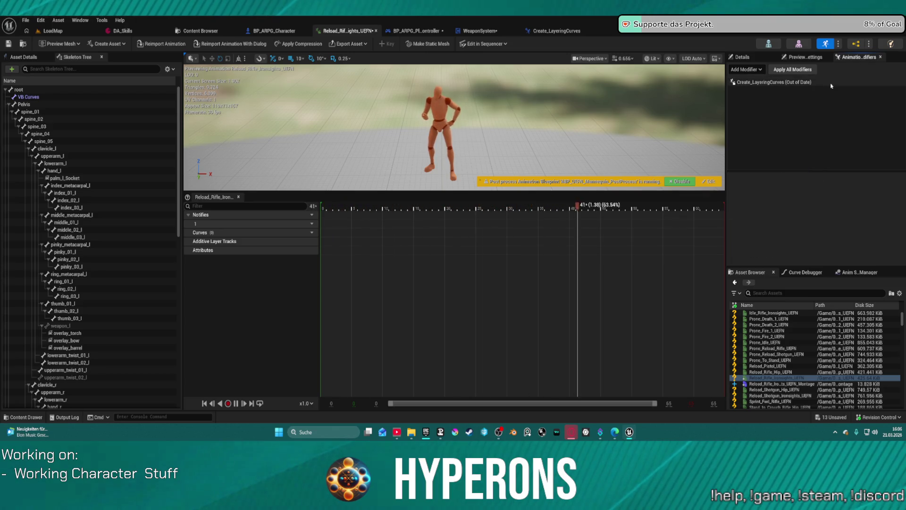
pyautogui.click(808, 70)
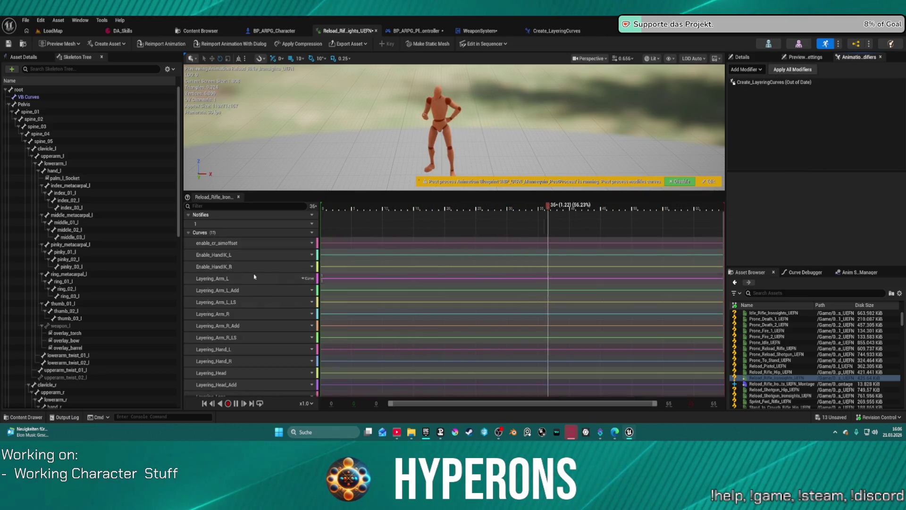
# Step: Select the curves from Layering_Arm_L through Layering_Hand_R, then reopen the Reload_Rifle_Ironsights montage
pyautogui.click(238, 278)
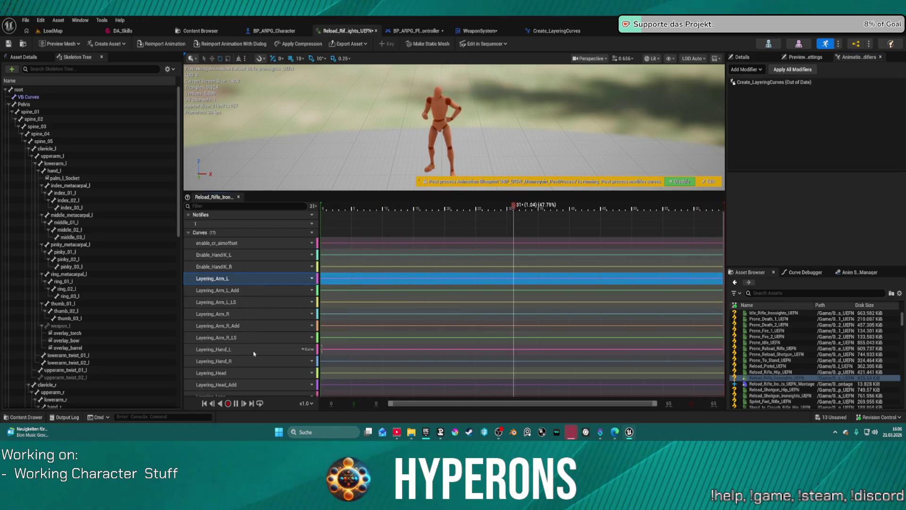
pyautogui.scroll(-1, 262, 358)
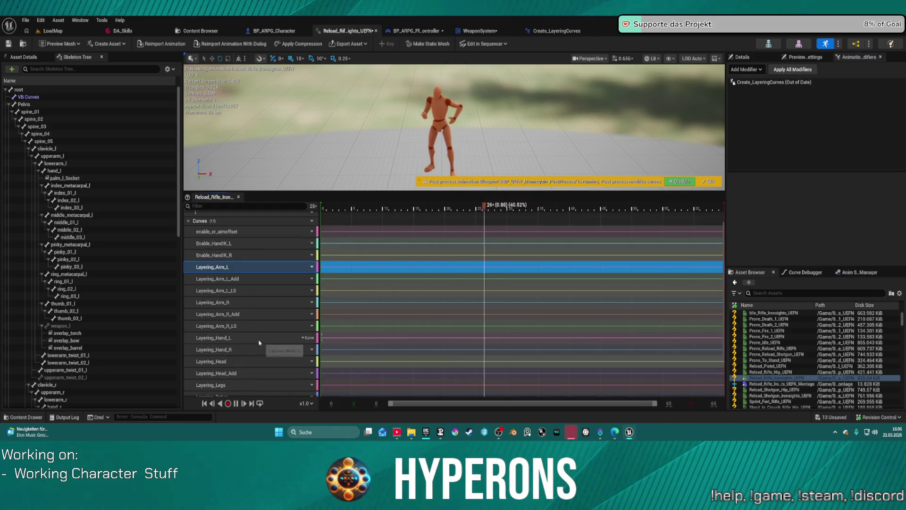
pyautogui.keyDown('shift'); pyautogui.click(255, 350); pyautogui.keyUp('shift')
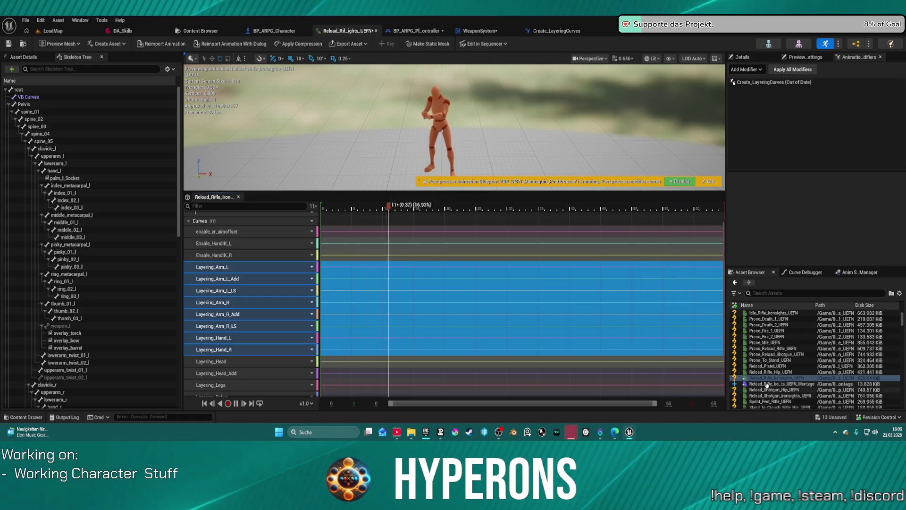
pyautogui.doubleClick(765, 384)
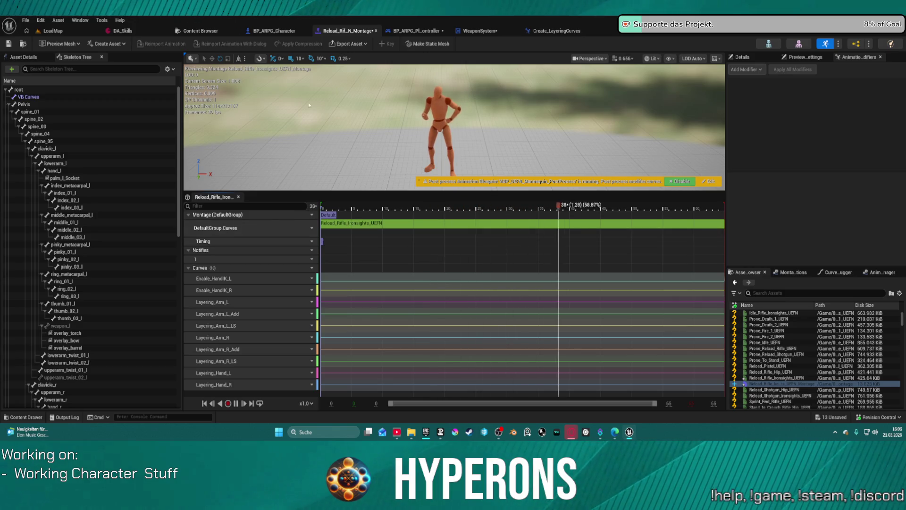
# Step: Play-test LoadMap by toggling the inventory and reloading and firing the rifle, then show the Create_LayeringCurves blueprint
pyautogui.click(97, 29)
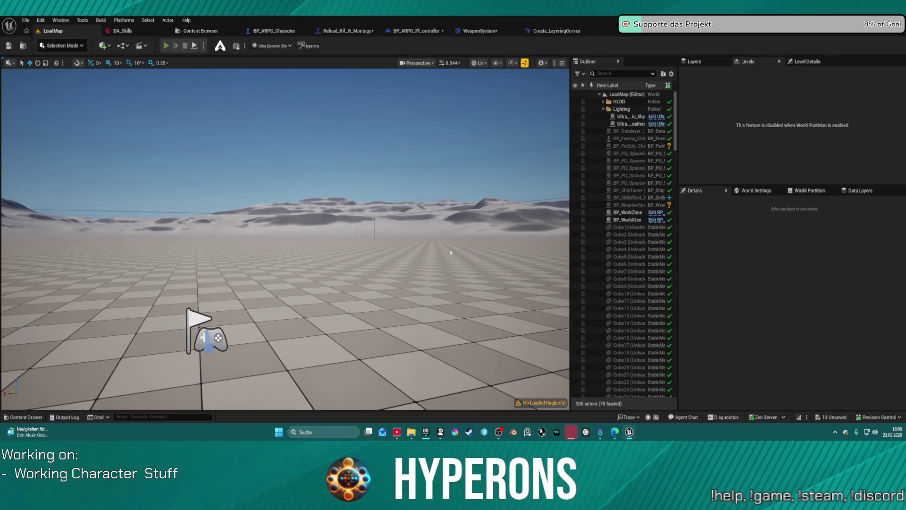
pyautogui.hotkey('alt', 'p')
pyautogui.press('i')
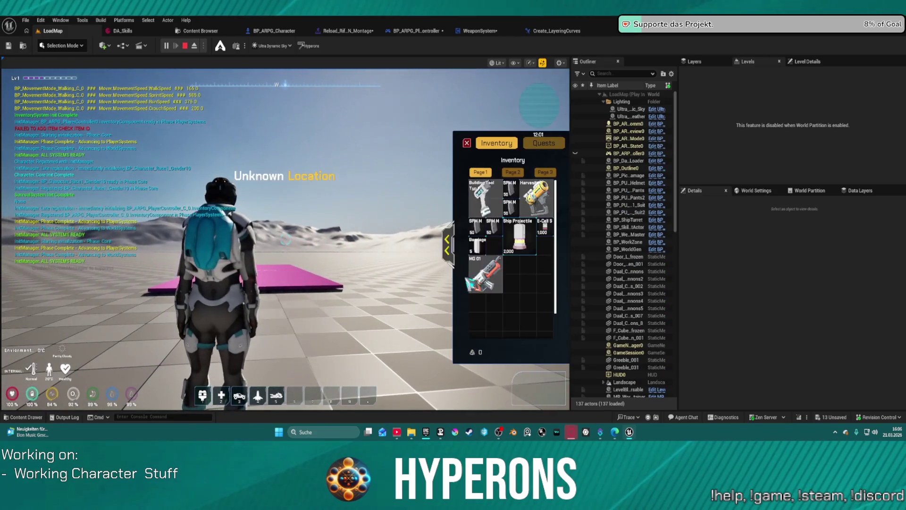
pyautogui.press('i')
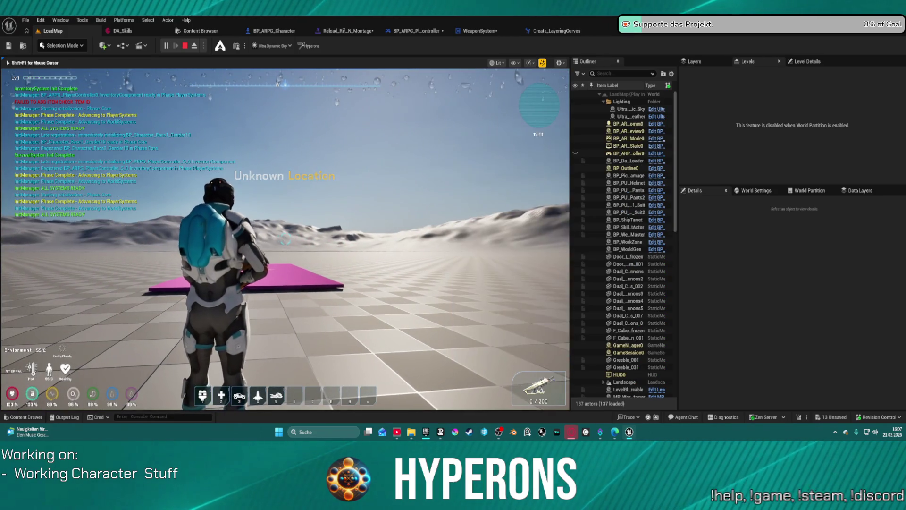
pyautogui.press('r')
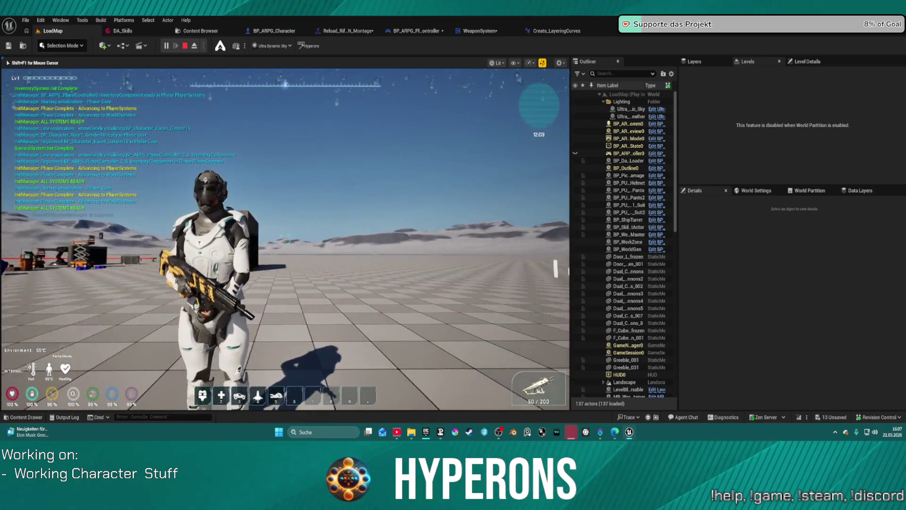
pyautogui.click(286, 238)
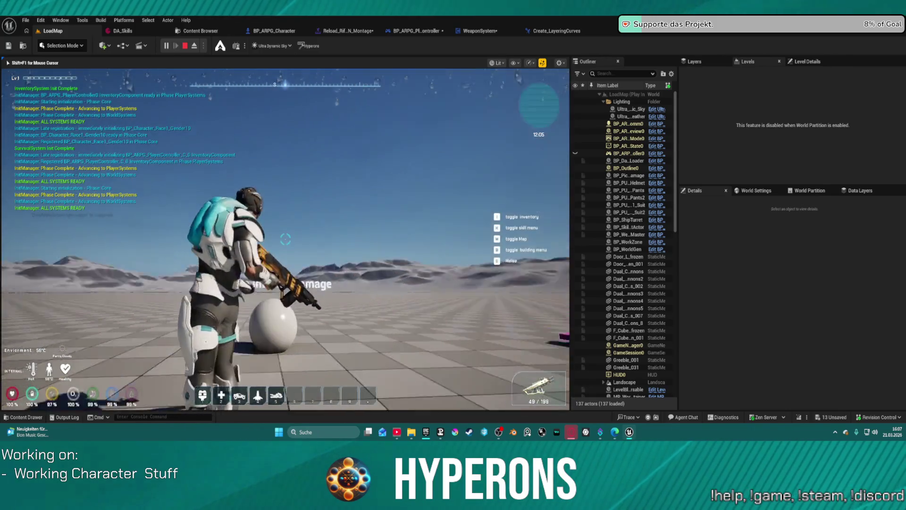
pyautogui.press('Escape')
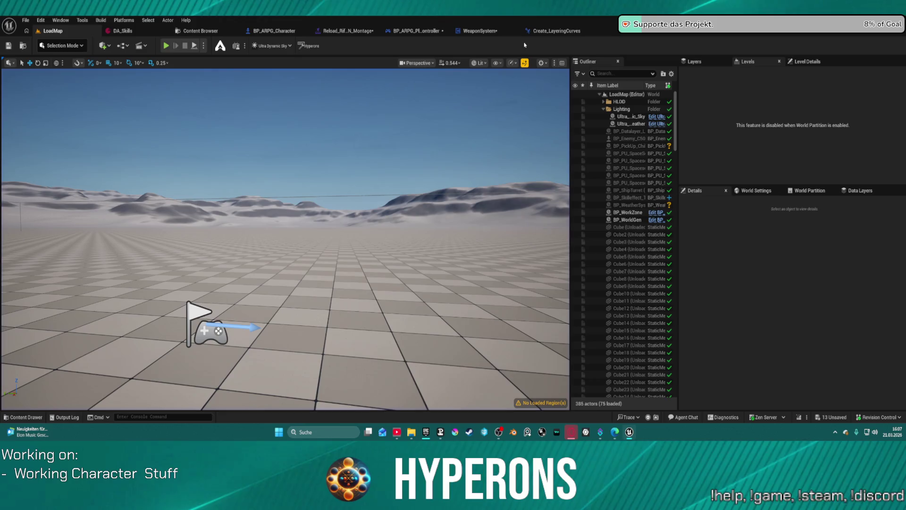
pyautogui.click(551, 31)
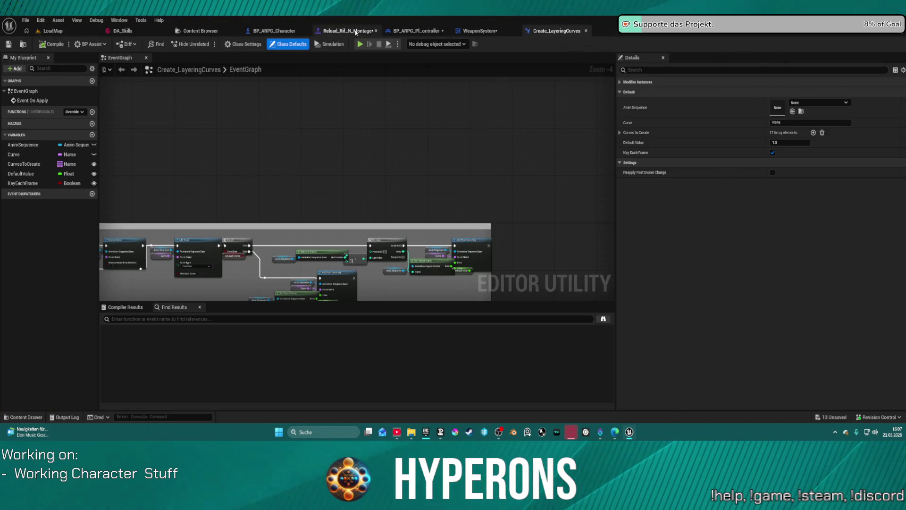
# Step: View the Enable_HandIK_L curve's keys in the Curve Editor, then go back to the Reload_Rifle_Ironsights montage
pyautogui.click(348, 31)
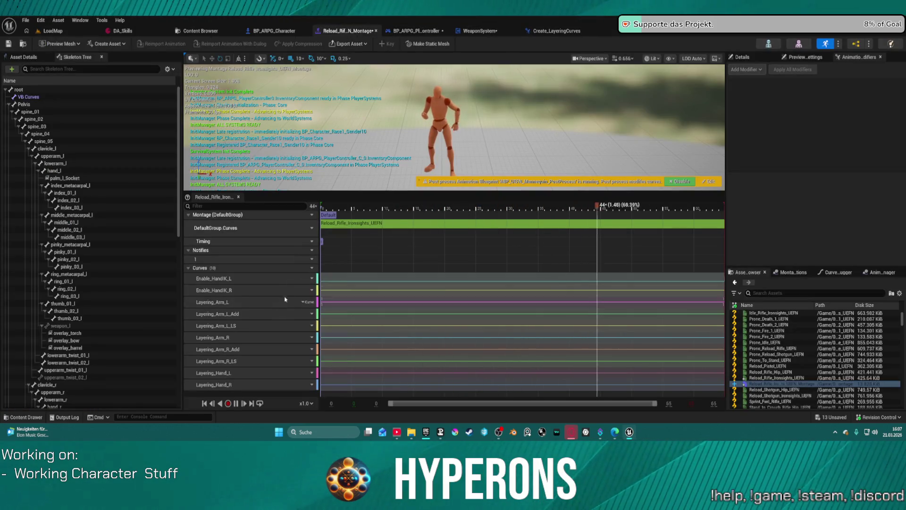
pyautogui.doubleClick(330, 282)
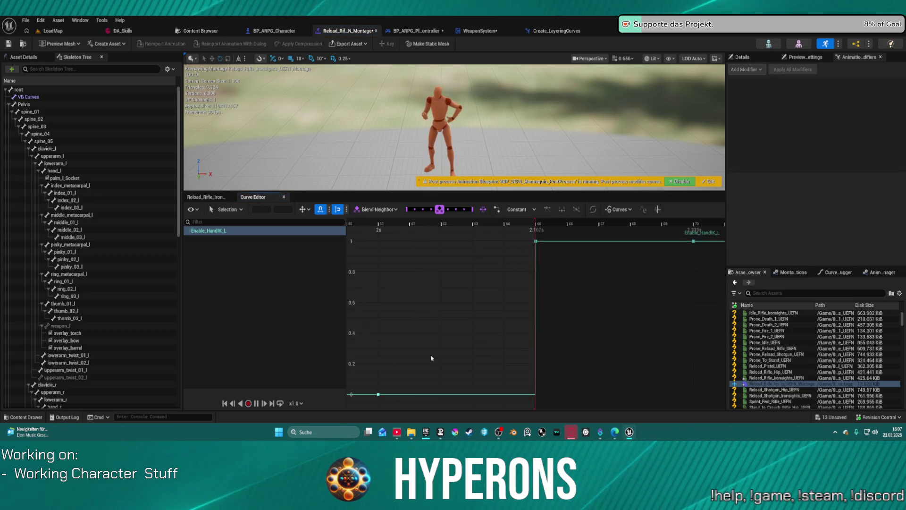
pyautogui.scroll(-5, 399, 366)
pyautogui.scroll(-5, 403, 372)
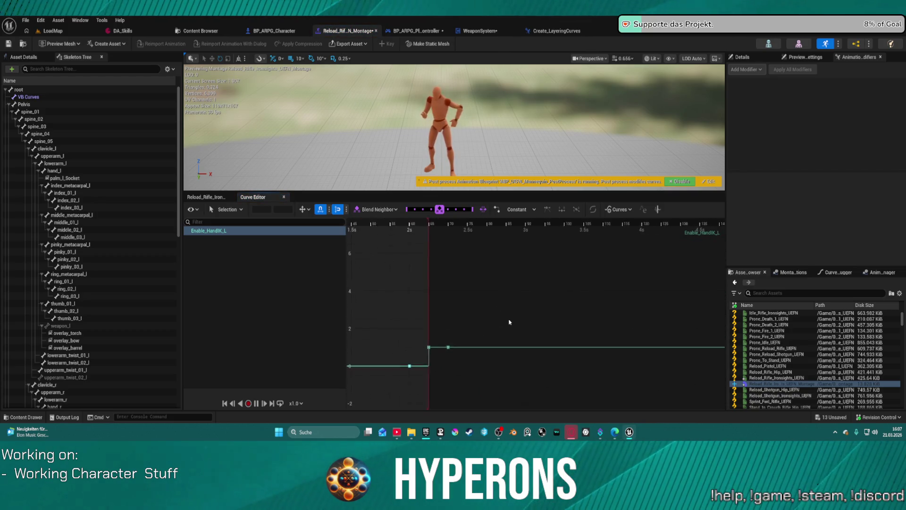
pyautogui.moveTo(520, 289); pyautogui.dragTo(613, 286)
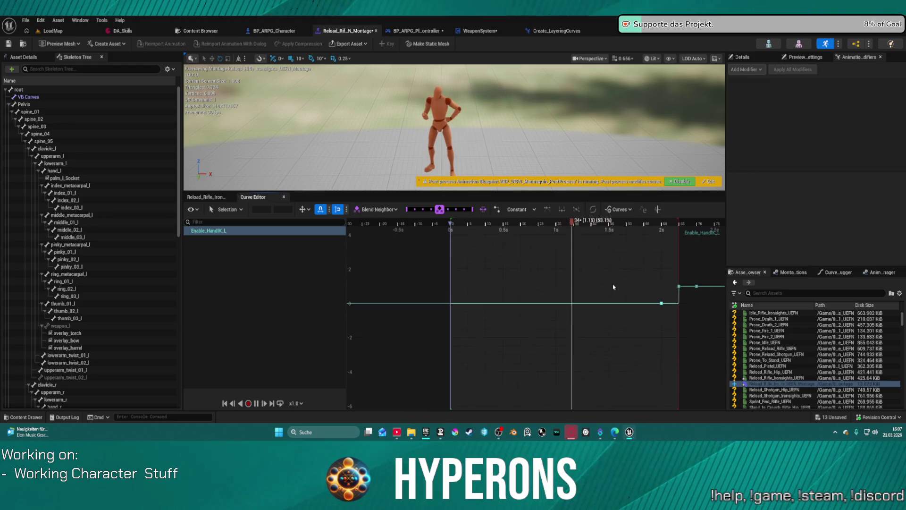
pyautogui.click(206, 197)
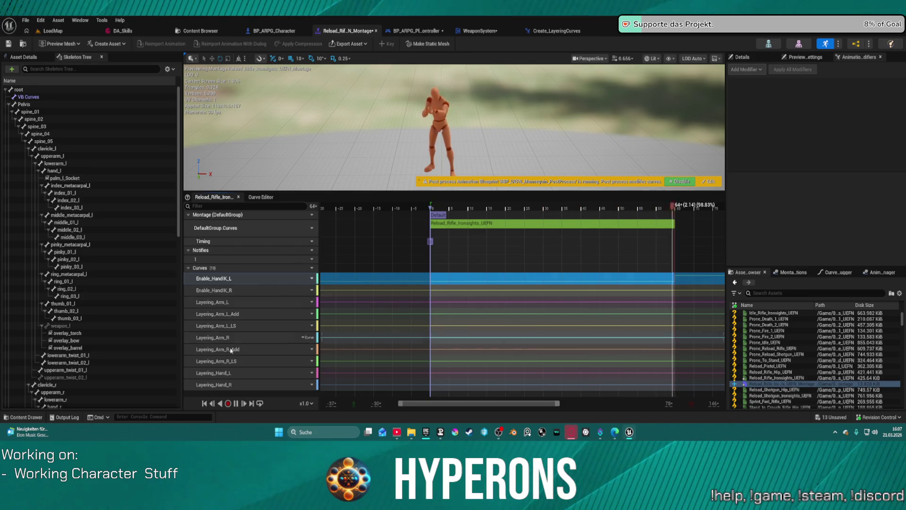
# Step: Add the layering_spine curve to the montage's Curves track
pyautogui.click(300, 268)
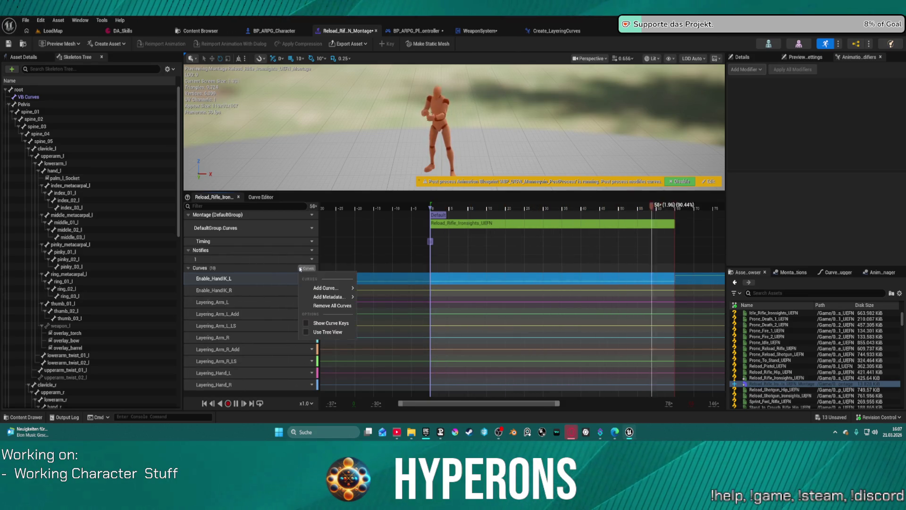
pyautogui.click(300, 268)
pyautogui.click(300, 268)
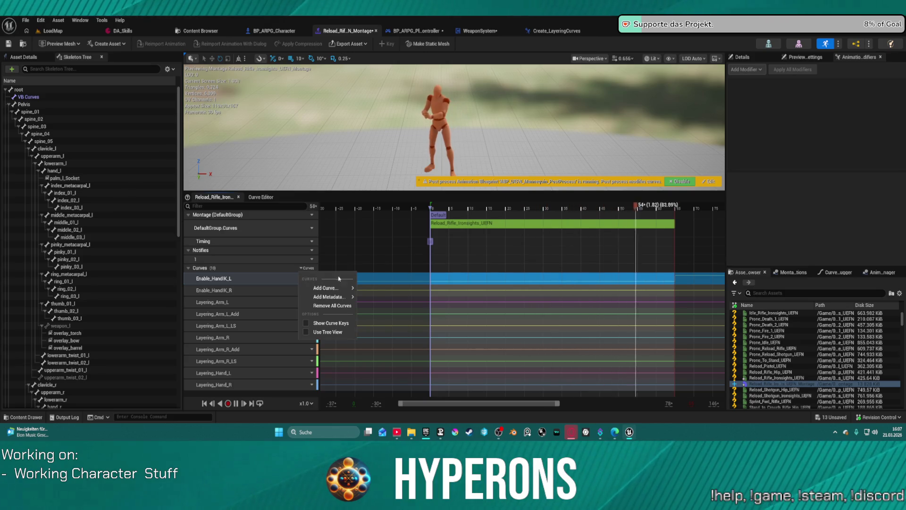
pyautogui.moveTo(334, 287)
pyautogui.write('lay')
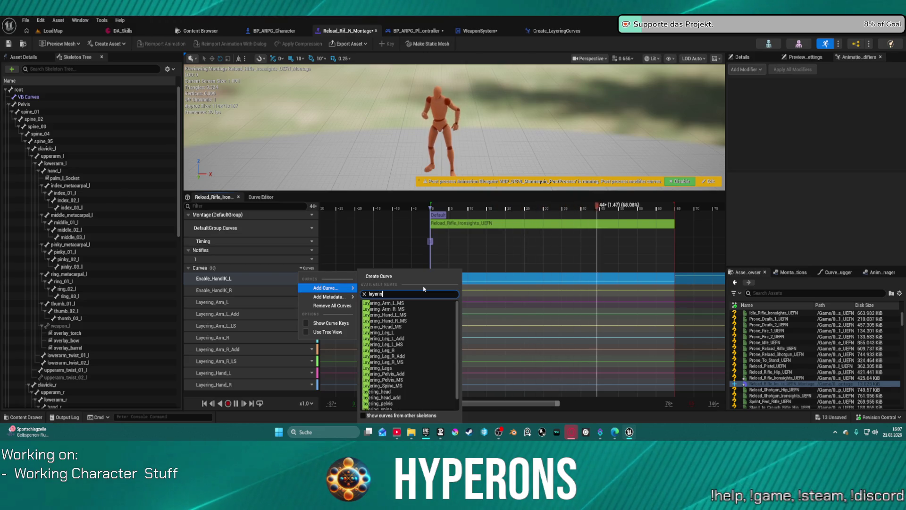
pyautogui.write('erin')
pyautogui.scroll(-1, 406, 371)
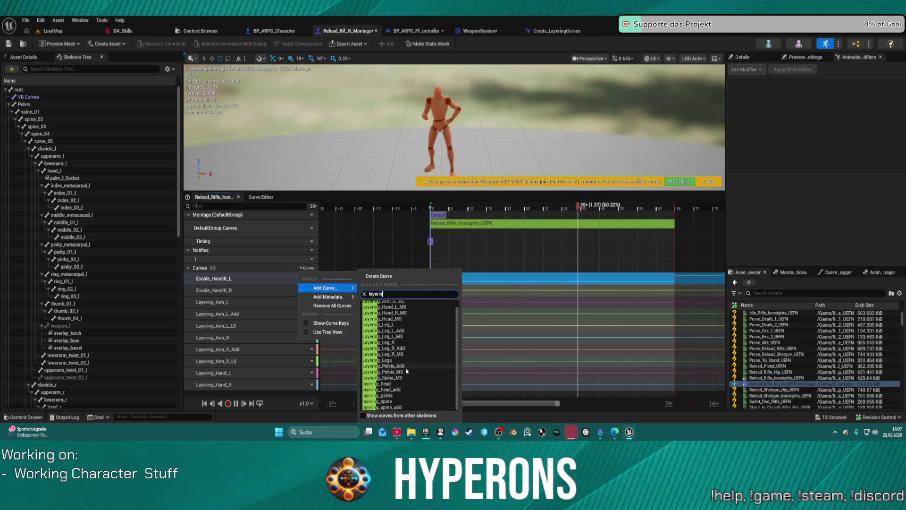
pyautogui.click(412, 401)
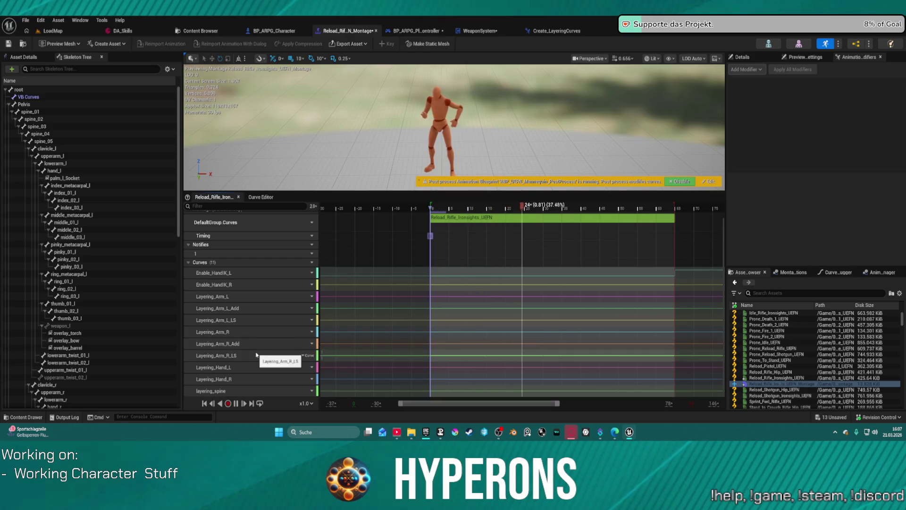
# Step: Delete the Layering_Arm_R_LS, Layering_Arm_L_LS and Layering_Arm_L curves
pyautogui.click(256, 355)
pyautogui.press('Delete')
pyautogui.click(265, 361)
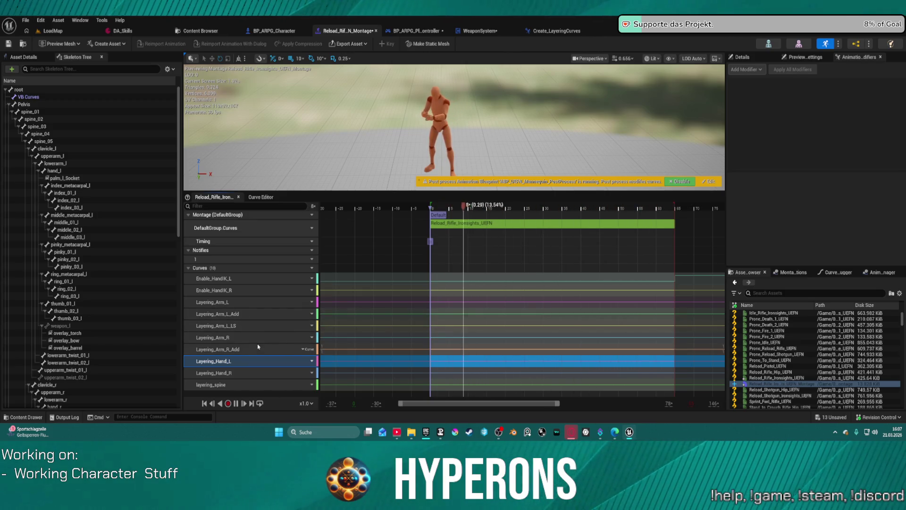
pyautogui.click(260, 326)
pyautogui.press('Delete')
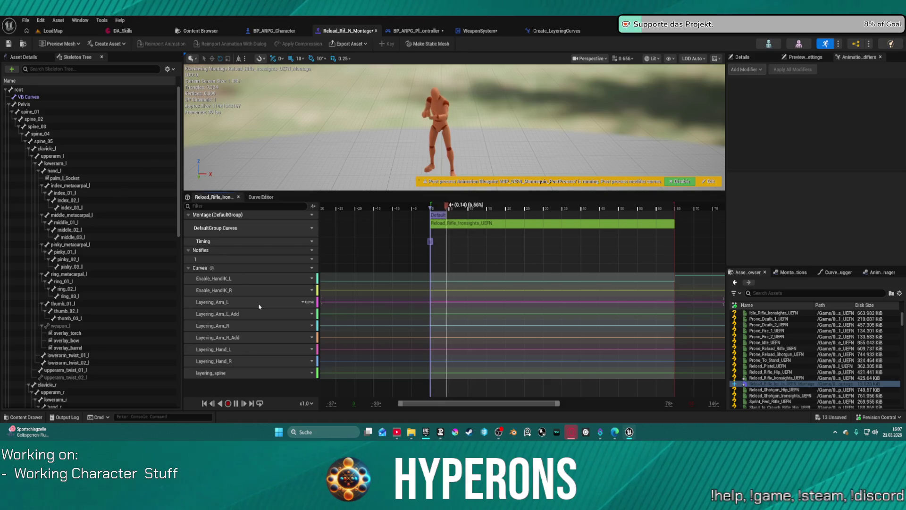
pyautogui.click(260, 302)
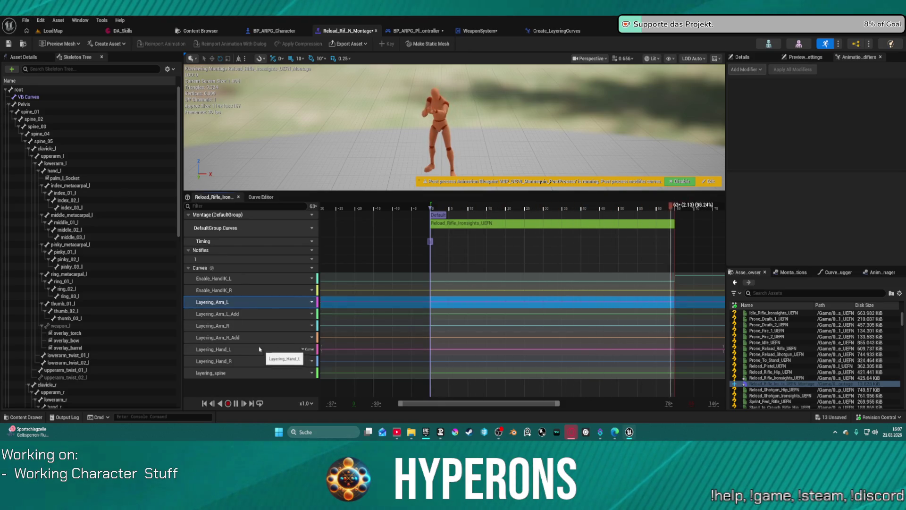
pyautogui.press('Delete')
# Step: Delete the remaining arm curves, including Layering_Arm_R_Add, plus Layering_Hand_L and Layering_Hand_R
pyautogui.click(257, 304)
pyautogui.press('Delete')
pyautogui.click(257, 306)
pyautogui.press('Delete')
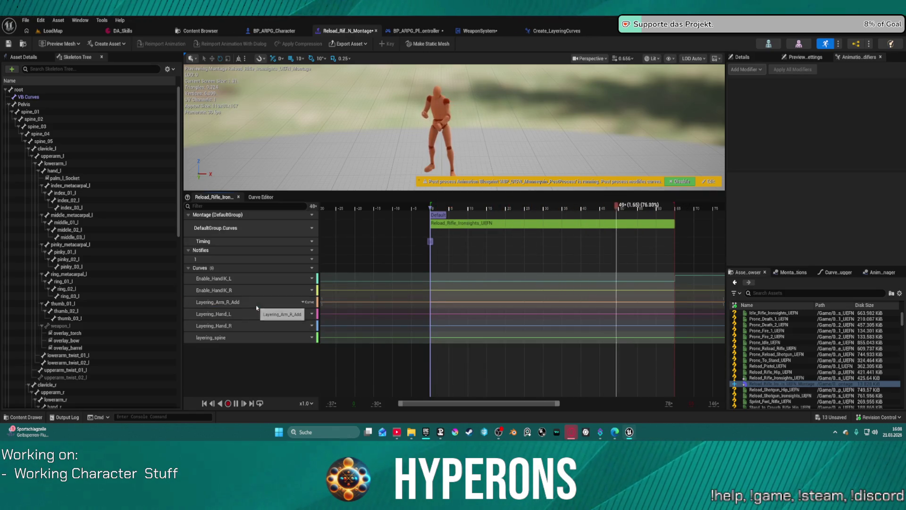
pyautogui.click(257, 307)
pyautogui.press('Delete')
pyautogui.click(257, 306)
pyautogui.press('Delete')
pyautogui.click(257, 307)
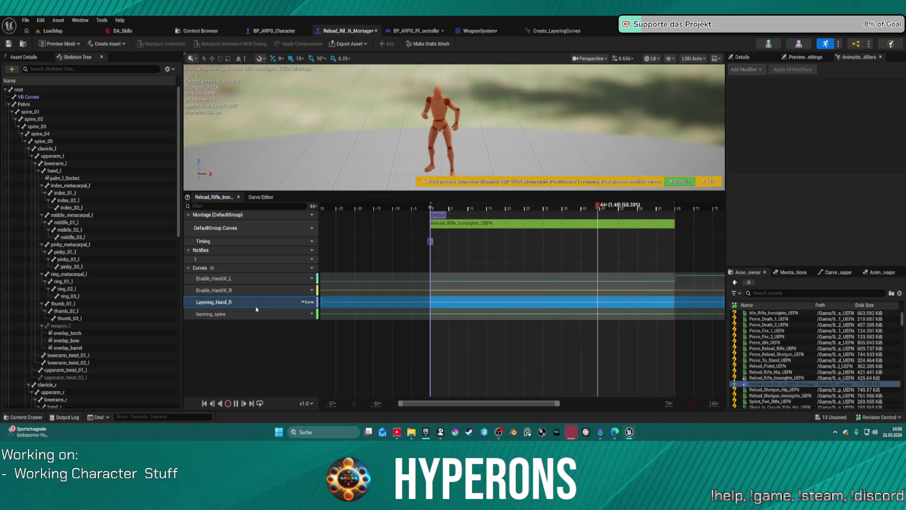
pyautogui.press('Delete')
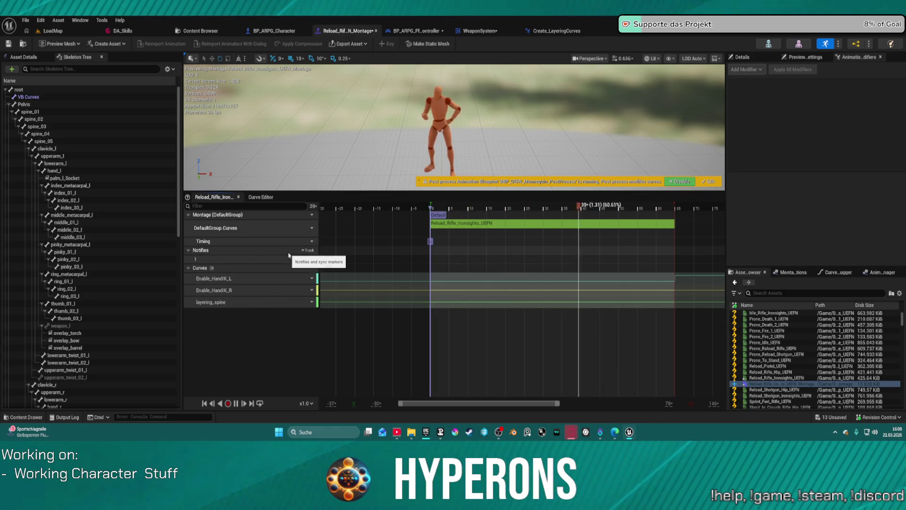
# Step: Show only the layering_spine curve in the Curve Editor and frame it
pyautogui.doubleClick(330, 302)
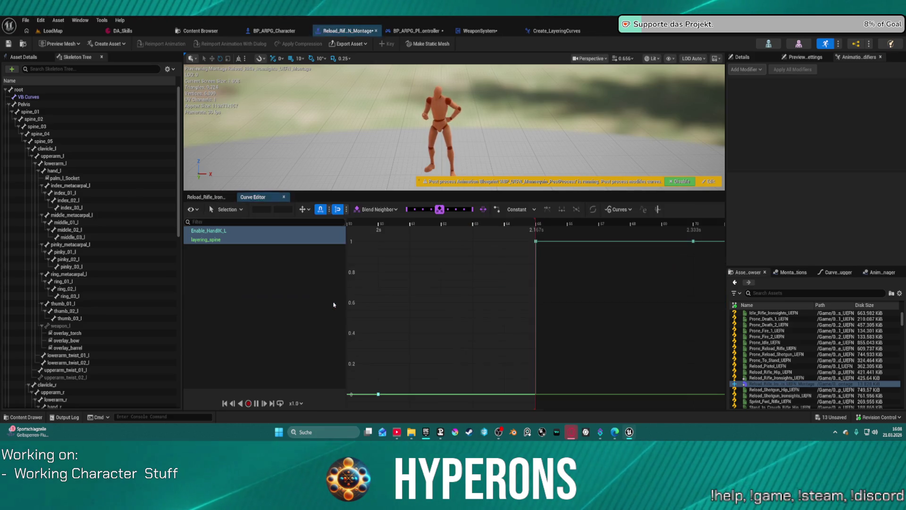
pyautogui.click(268, 247)
pyautogui.click(226, 240)
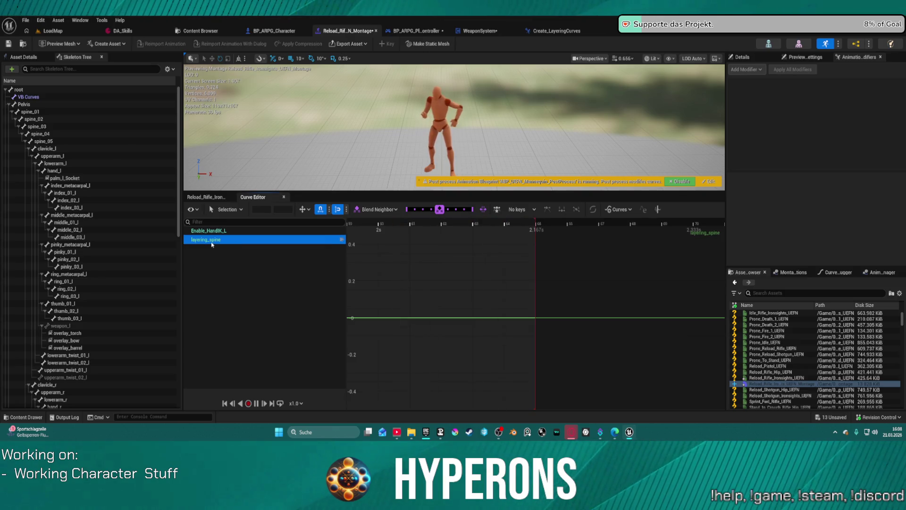
pyautogui.moveTo(374, 317); pyautogui.dragTo(372, 293)
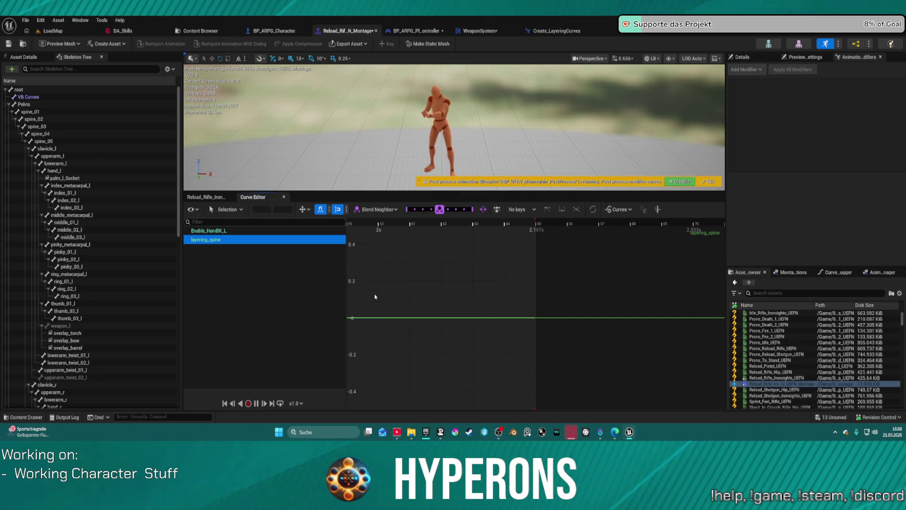
pyautogui.rightClick(372, 319)
pyautogui.press('Escape')
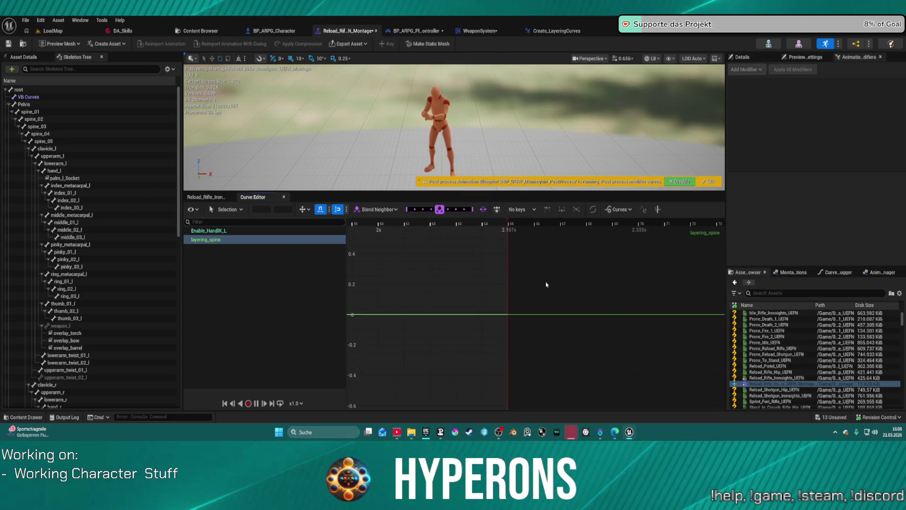
pyautogui.press('f')
pyautogui.scroll(-5, 527, 280)
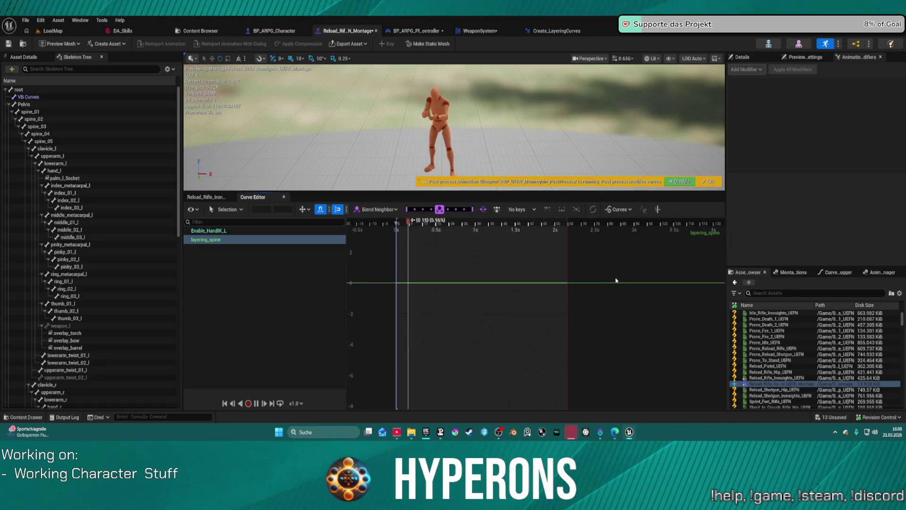
pyautogui.scroll(3, 526, 280)
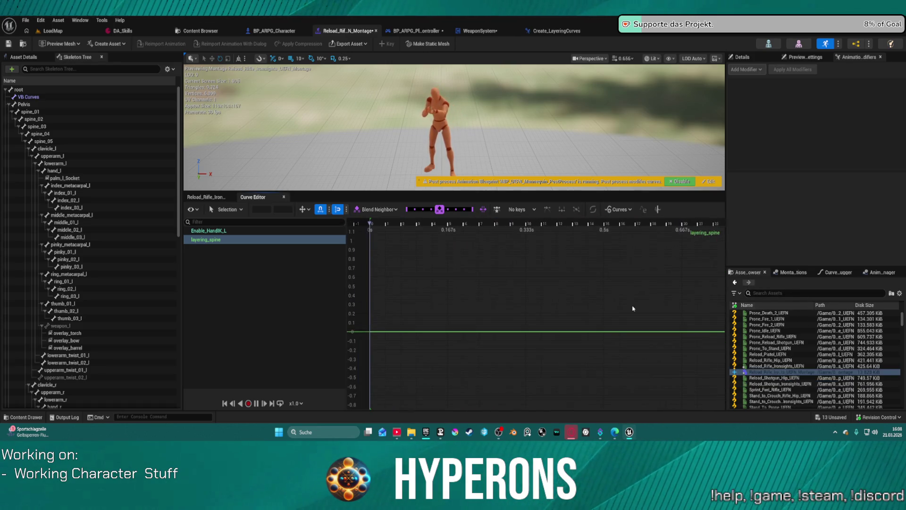
# Step: Key layering_spine at time 0 and raise the key value to about 1
pyautogui.rightClick(445, 312)
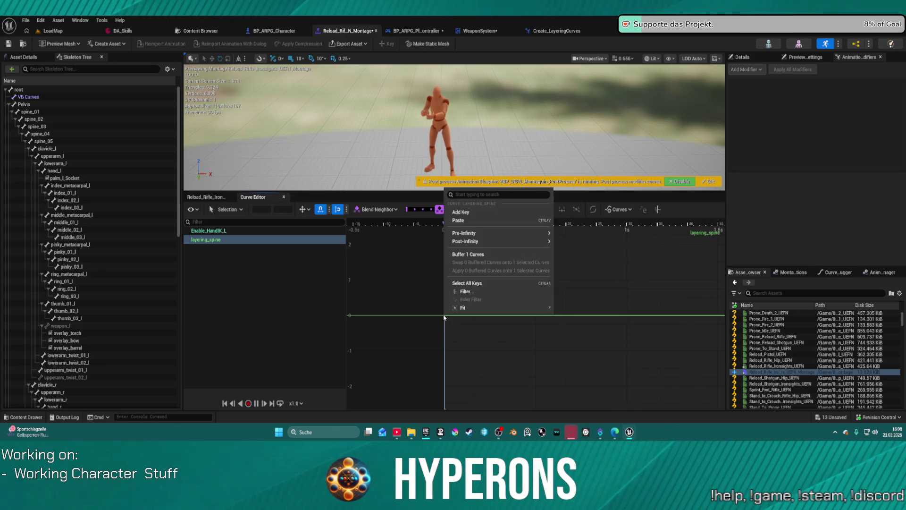
pyautogui.click(472, 211)
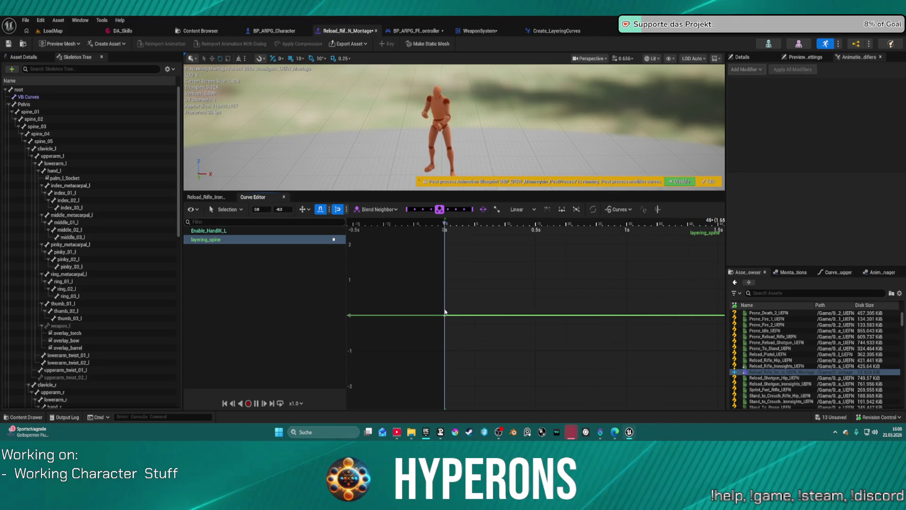
pyautogui.moveTo(445, 315); pyautogui.dragTo(444, 280)
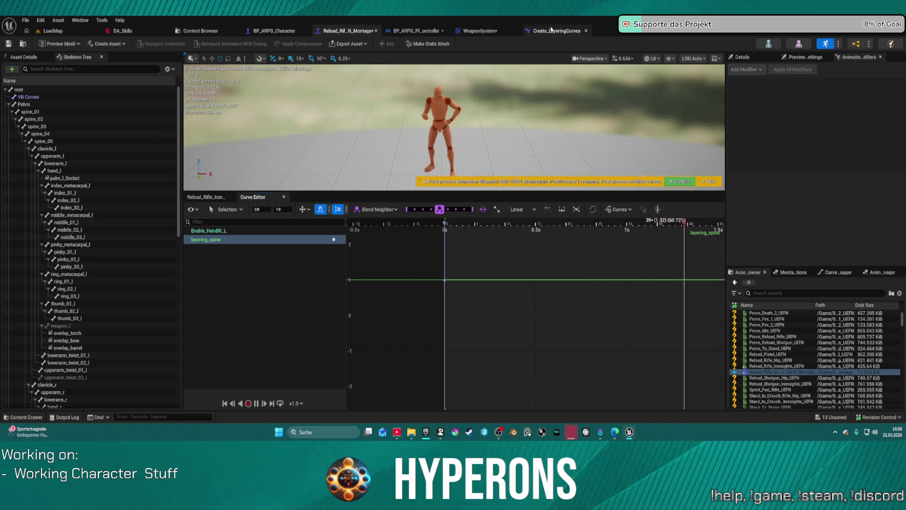
# Step: Return to the montage timeline and bring up the Curves slot track options
pyautogui.click(206, 196)
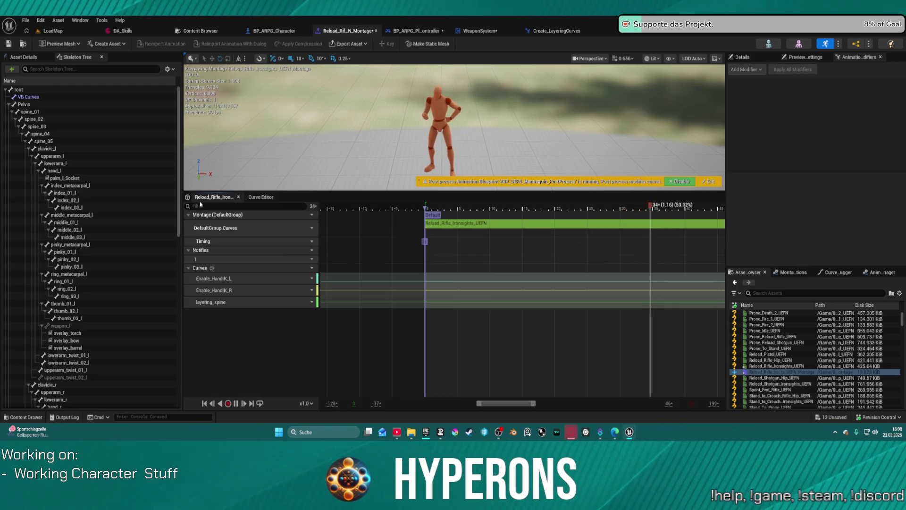
pyautogui.click(312, 227)
pyautogui.click(310, 218)
pyautogui.click(309, 216)
# Step: Add new slot tracks one by one: Arm R, Arm L, DefaultGroup.Head and DefaultGroup.Spine
pyautogui.moveTo(348, 235)
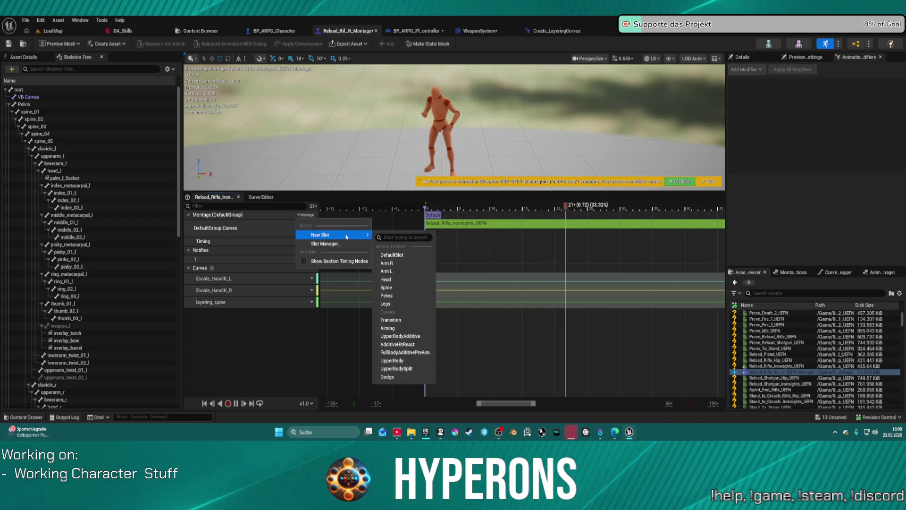
pyautogui.click(402, 265)
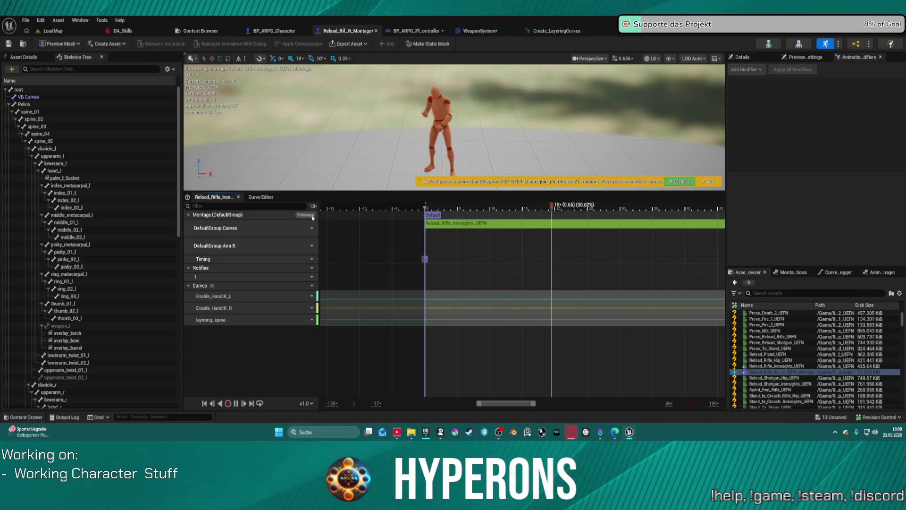
pyautogui.click(306, 215)
pyautogui.moveTo(349, 234)
pyautogui.click(405, 273)
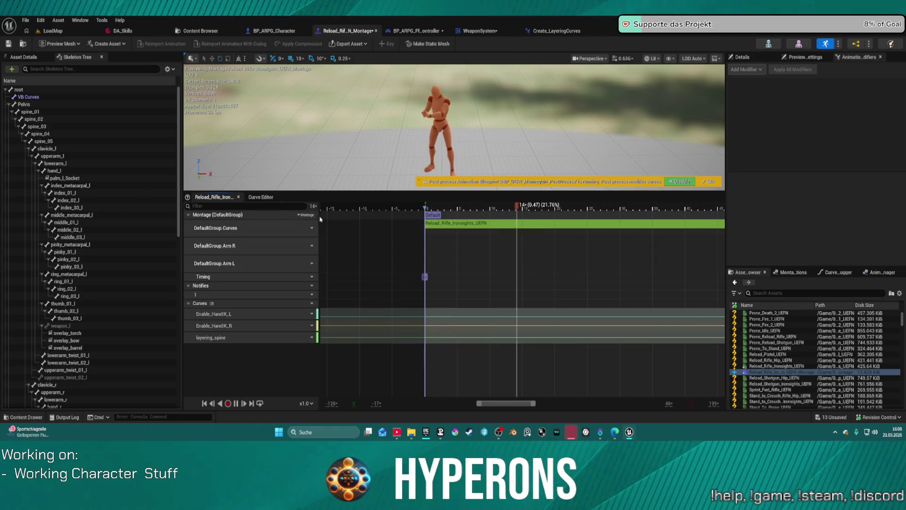
pyautogui.click(306, 215)
pyautogui.click(399, 279)
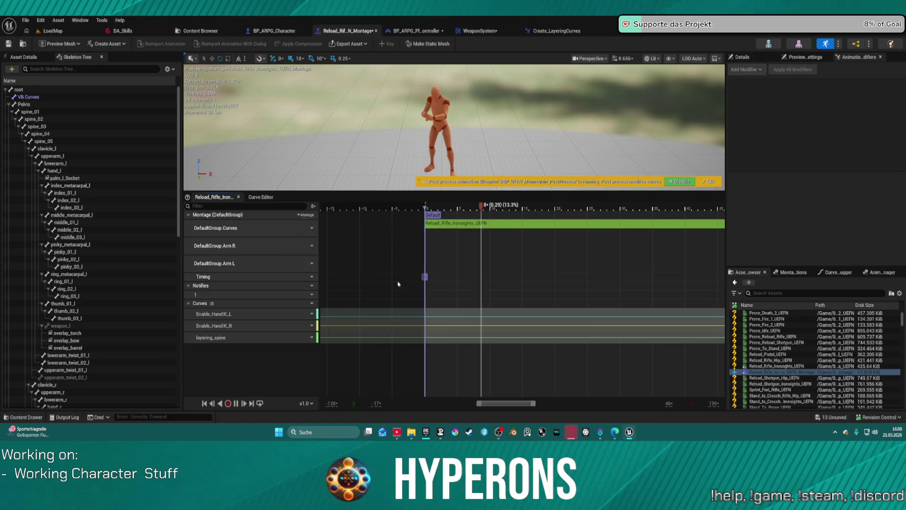
pyautogui.click(306, 215)
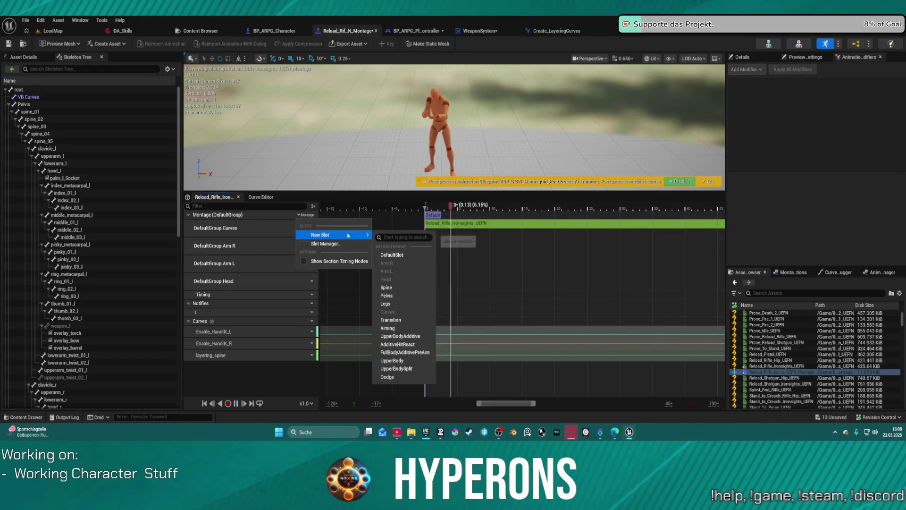
pyautogui.click(397, 287)
pyautogui.click(305, 215)
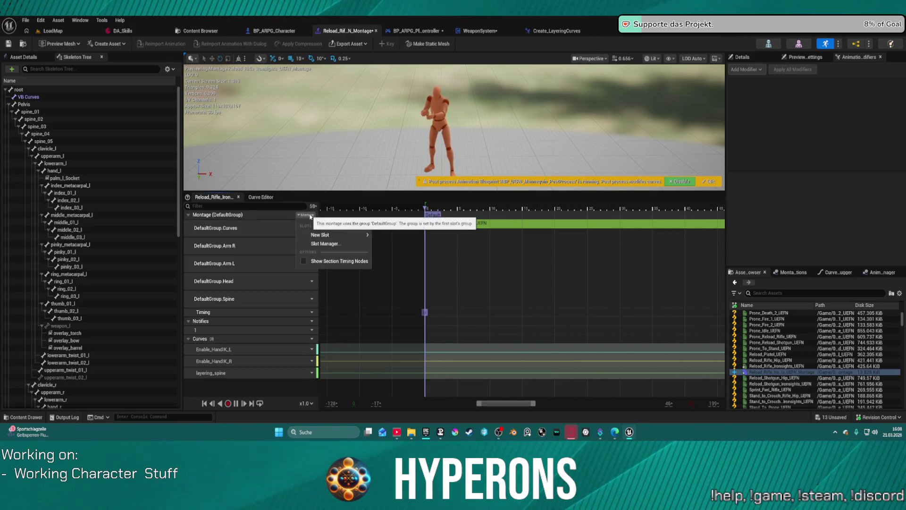
pyautogui.moveTo(362, 236)
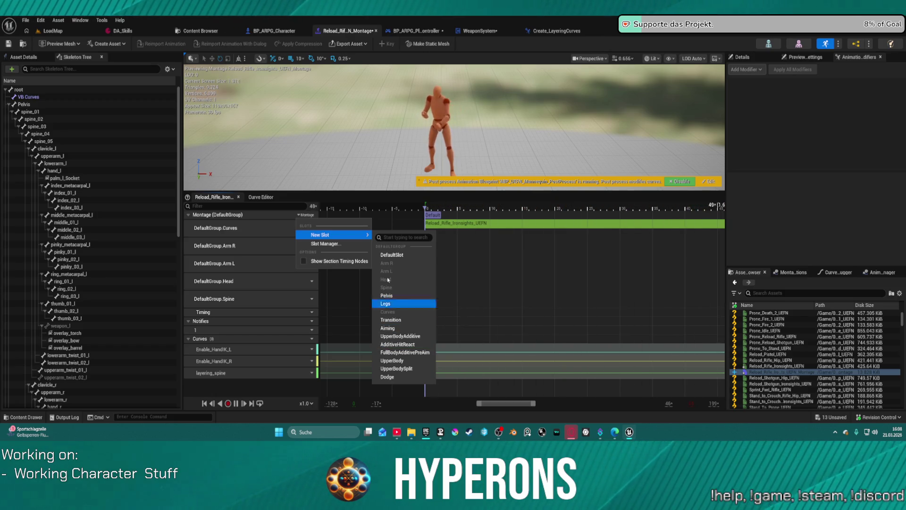
pyautogui.press('Escape')
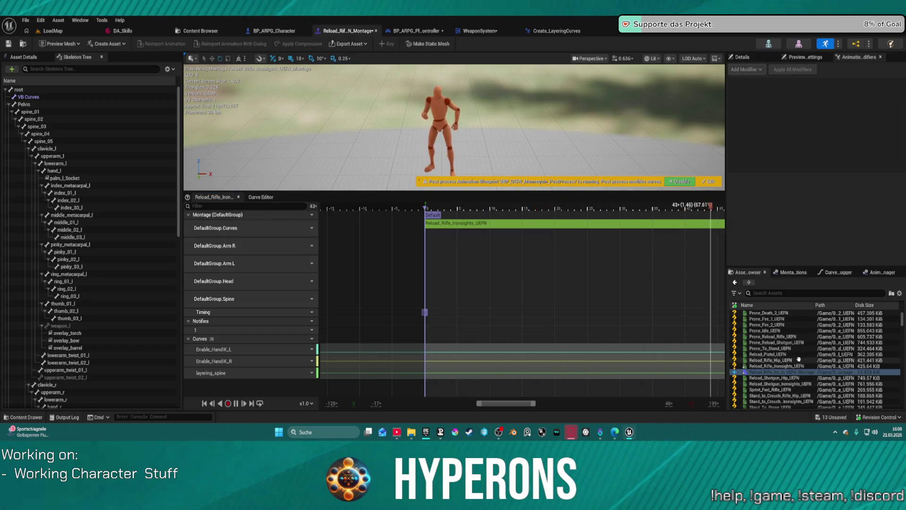
# Step: Append Reload_Rifle_Ironsights_UEFN to the Curves slot and delete the extra second segment
pyautogui.moveTo(776, 366)
pyautogui.mouseDown()
pyautogui.moveTo(667, 339)
pyautogui.moveTo(435, 239)
pyautogui.moveTo(496, 239)
pyautogui.mouseUp()
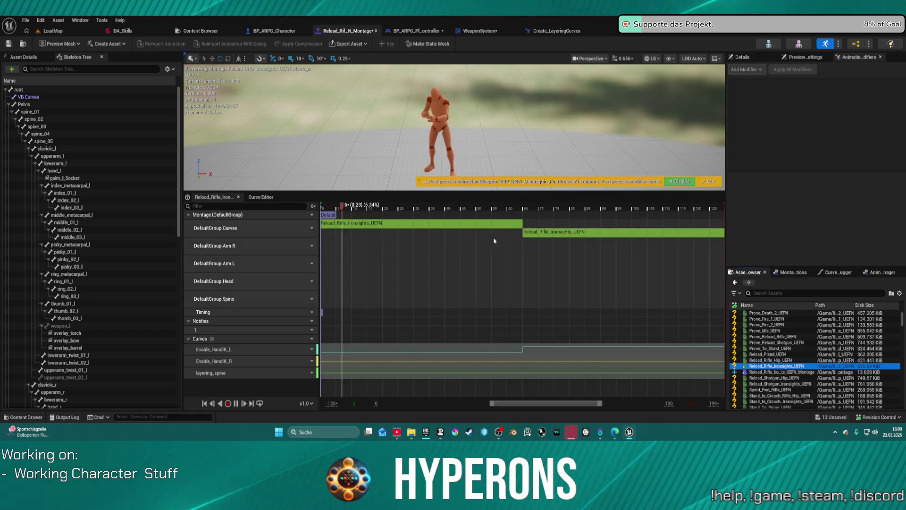
pyautogui.click(566, 238)
pyautogui.press('Delete')
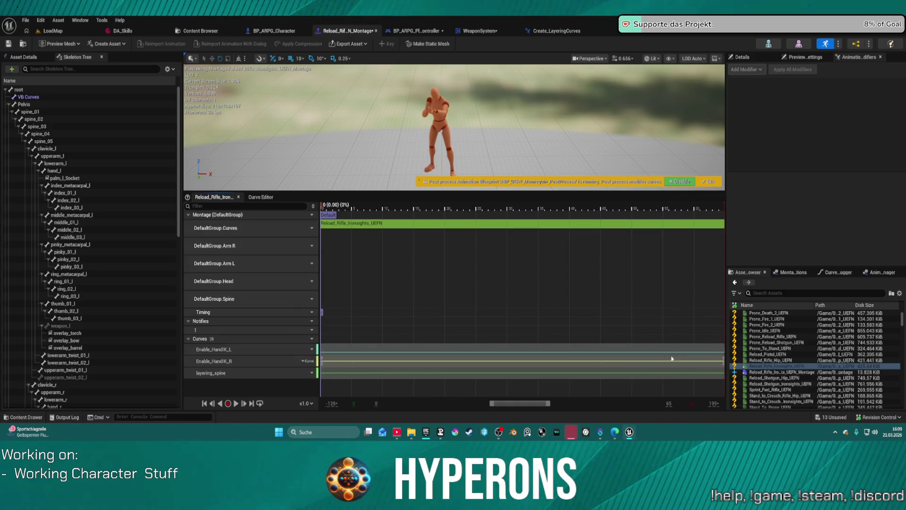
# Step: Place Reload_Rifle_Ironsights_UEFN on Arm R, Arm L and Head, and Reload_Rifle_Hip_UEFN on Spine
pyautogui.click(755, 372)
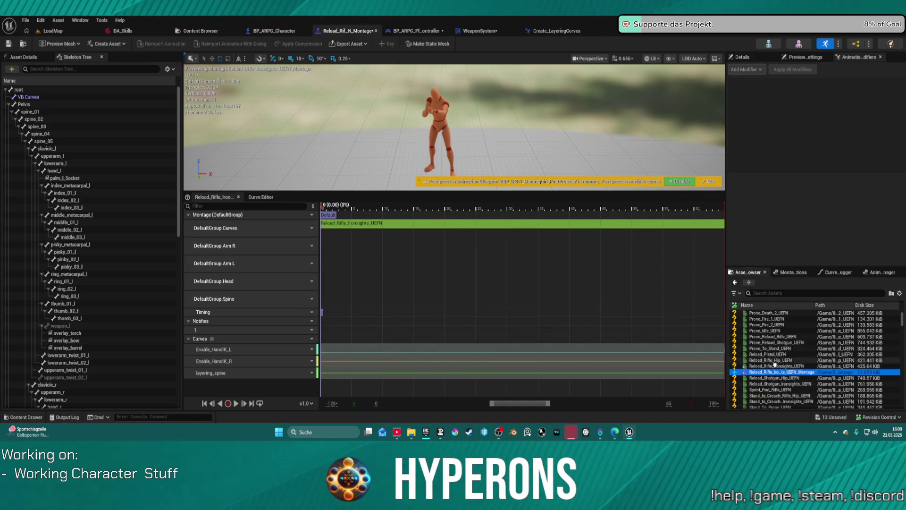
pyautogui.moveTo(775, 364)
pyautogui.mouseDown()
pyautogui.moveTo(699, 335)
pyautogui.moveTo(336, 245)
pyautogui.mouseUp()
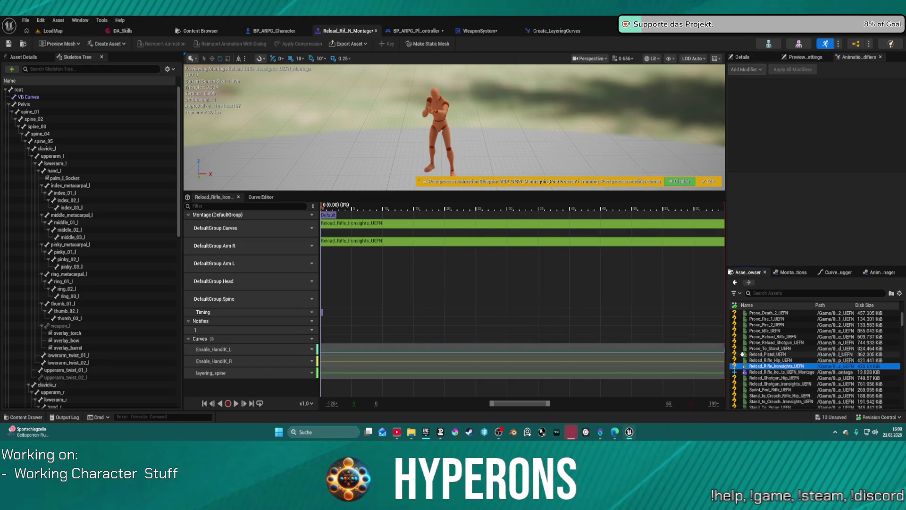
pyautogui.moveTo(775, 367)
pyautogui.mouseDown()
pyautogui.moveTo(425, 288)
pyautogui.moveTo(338, 277)
pyautogui.moveTo(336, 263)
pyautogui.mouseUp()
pyautogui.moveTo(765, 368)
pyautogui.mouseDown()
pyautogui.moveTo(435, 313)
pyautogui.moveTo(334, 277)
pyautogui.moveTo(673, 324)
pyautogui.moveTo(757, 371)
pyautogui.moveTo(331, 283)
pyautogui.mouseUp()
pyautogui.moveTo(765, 361)
pyautogui.mouseDown()
pyautogui.moveTo(718, 364)
pyautogui.moveTo(336, 297)
pyautogui.mouseUp()
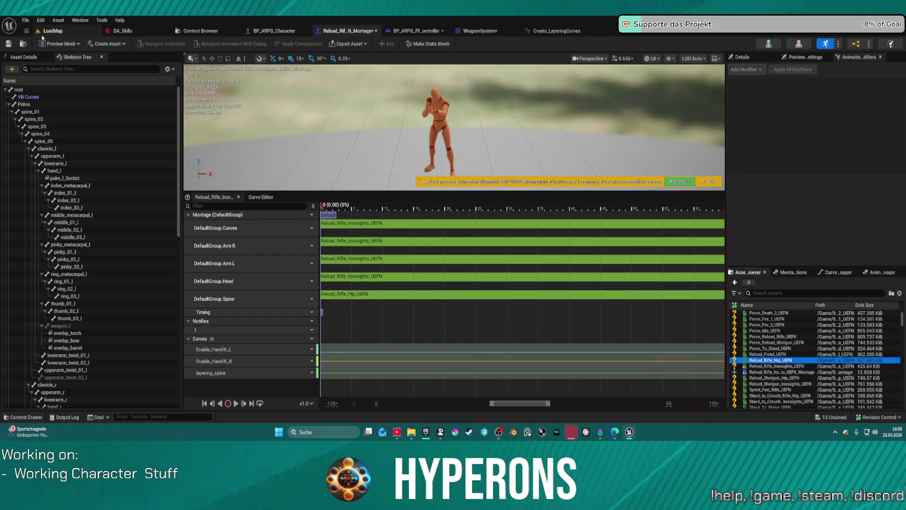
# Step: Save the reload montage and run a quick play test in LoadMap, walking the character
pyautogui.click(8, 46)
pyautogui.click(48, 31)
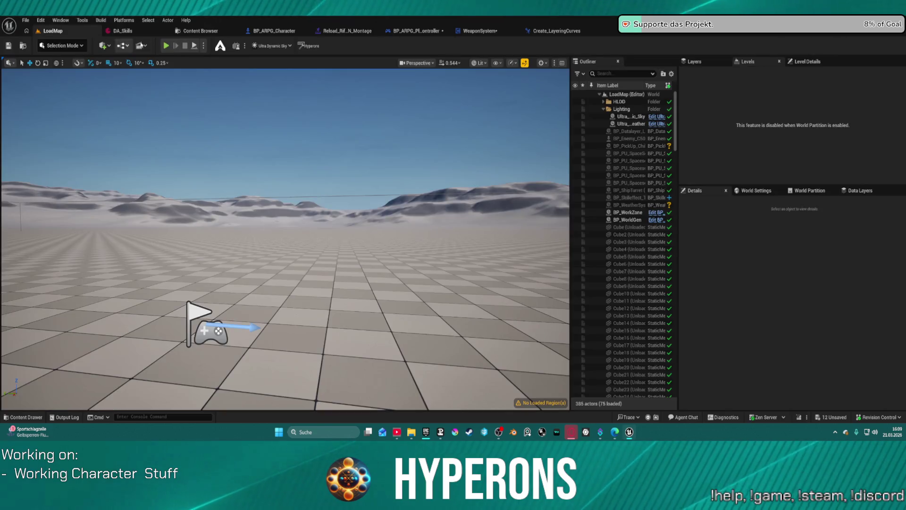
pyautogui.hotkey('alt', 'p')
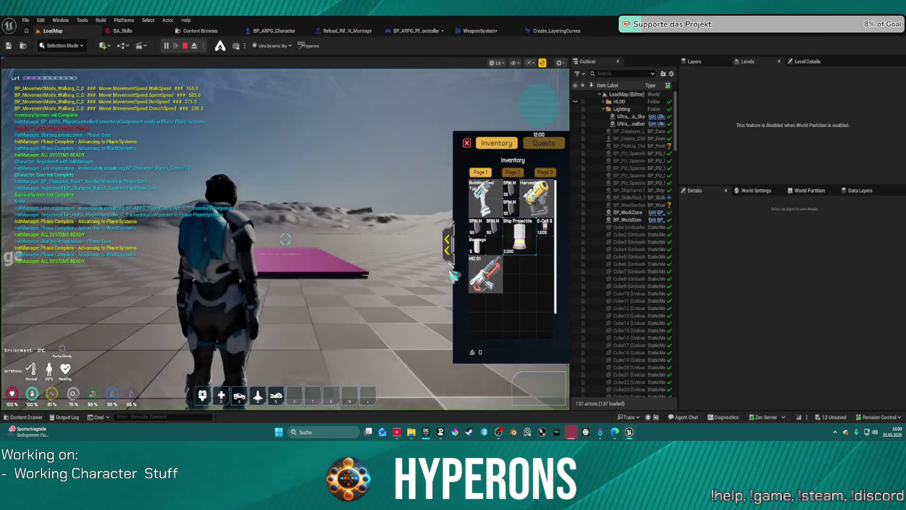
pyautogui.press('i')
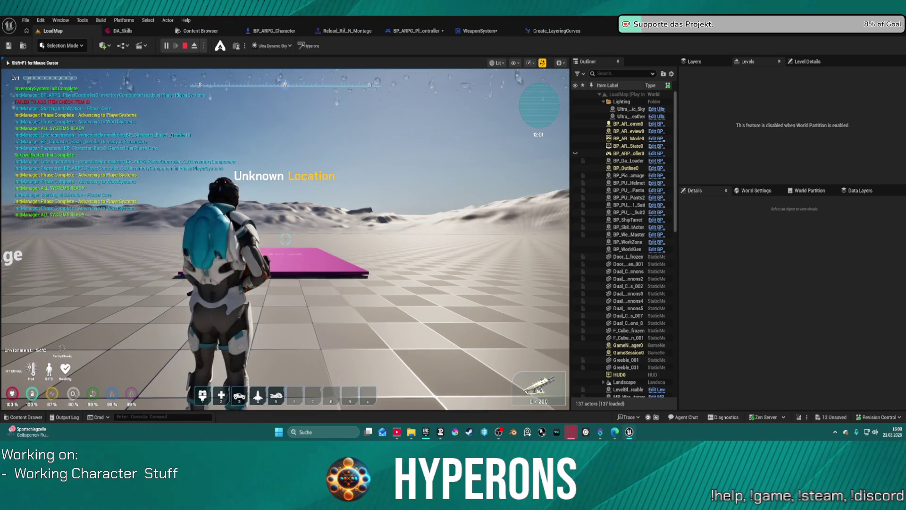
pyautogui.press('w')
pyautogui.press('w')
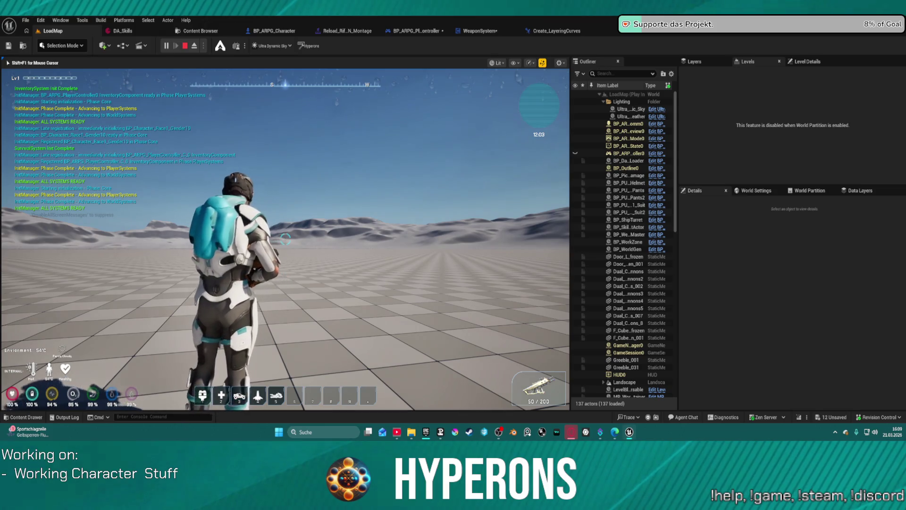
pyautogui.press('Escape')
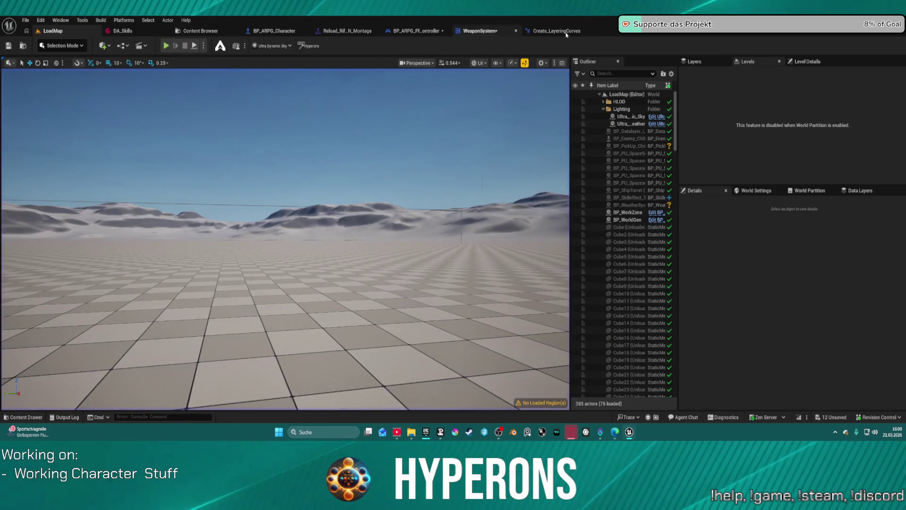
# Step: Delete the layering_spine curve from the reload montage and return to LoadMap
pyautogui.click(340, 32)
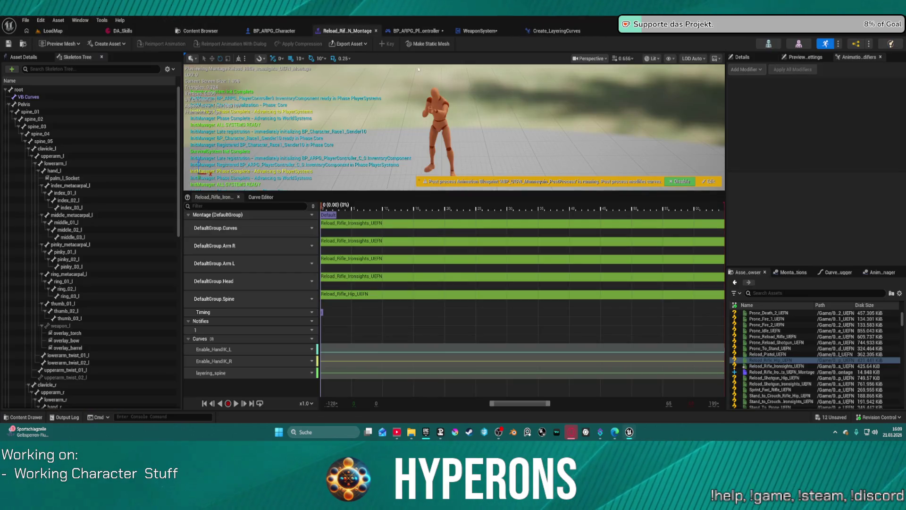
pyautogui.click(254, 375)
pyautogui.press('Delete')
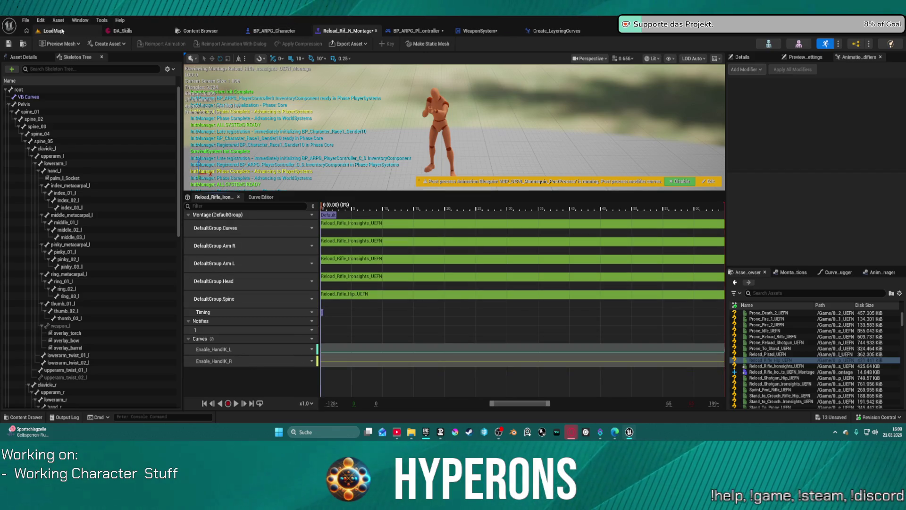
pyautogui.click(61, 31)
# Step: In a new play session, reload the rifle while walking, crouching and strafing the character
pyautogui.hotkey('alt', 'p')
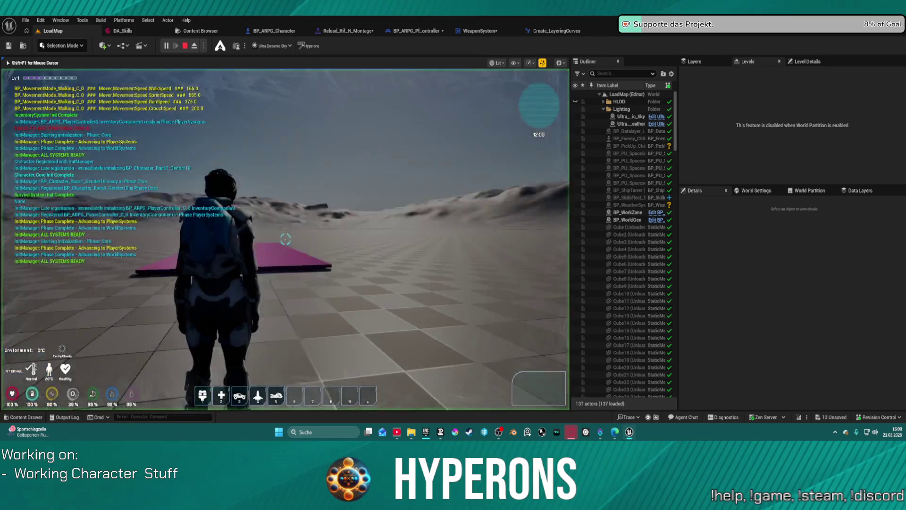
pyautogui.press('i')
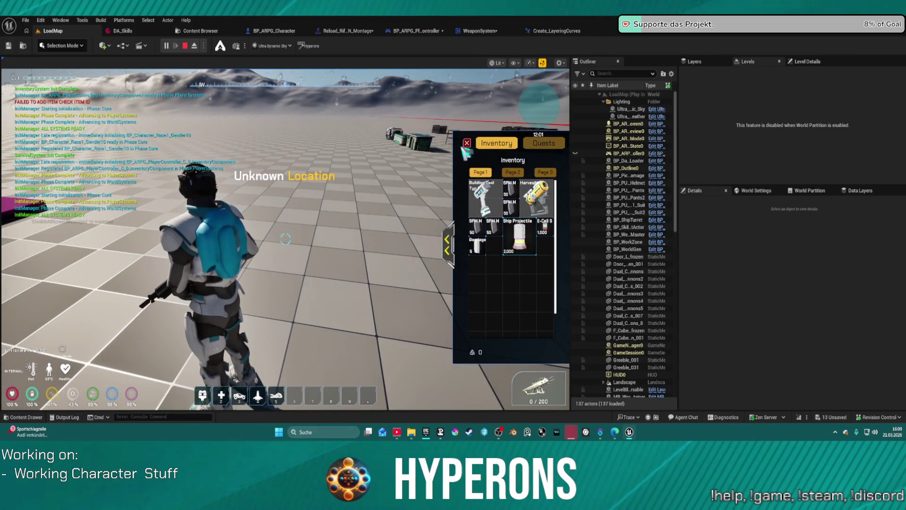
pyautogui.click(467, 142)
pyautogui.press('r')
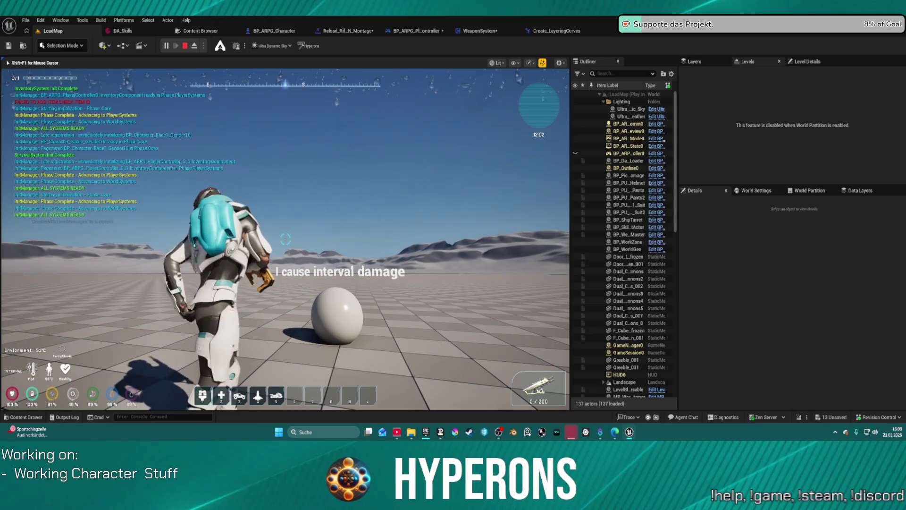
pyautogui.press('w')
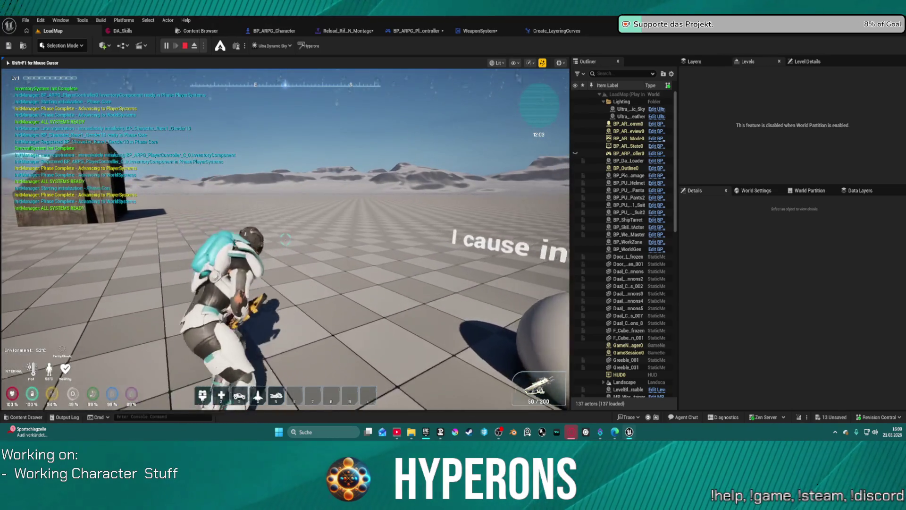
pyautogui.press('c')
pyautogui.press('a')
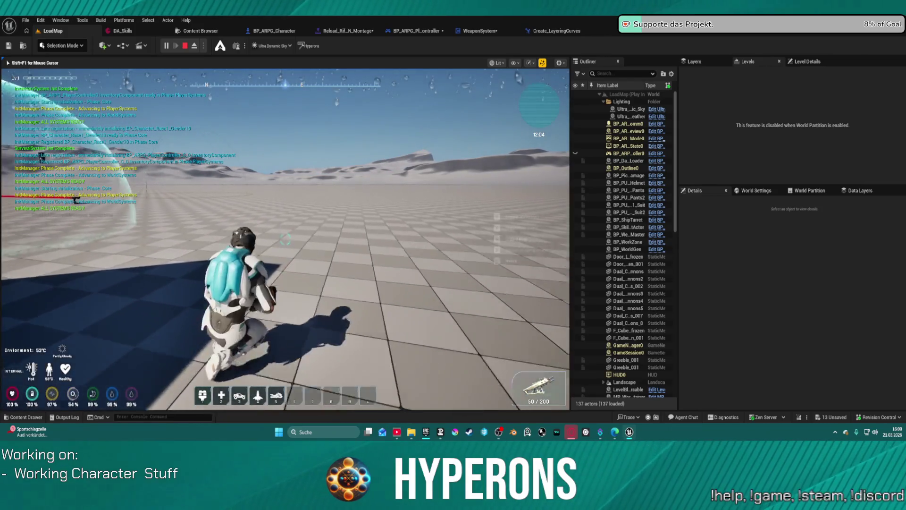
pyautogui.press('c')
pyautogui.press('w')
pyautogui.press('w')
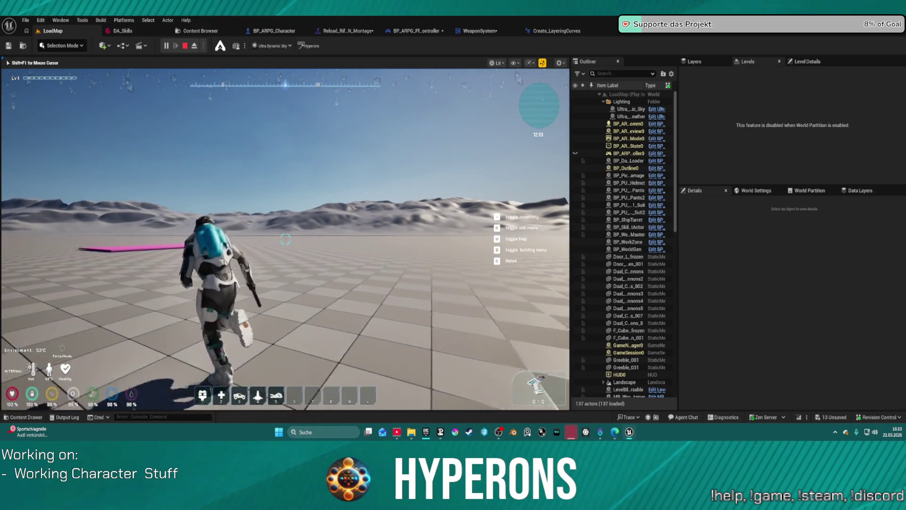
# Step: Switch to the rifle with key 1, toggle the inventory, and stop the session
pyautogui.press('1')
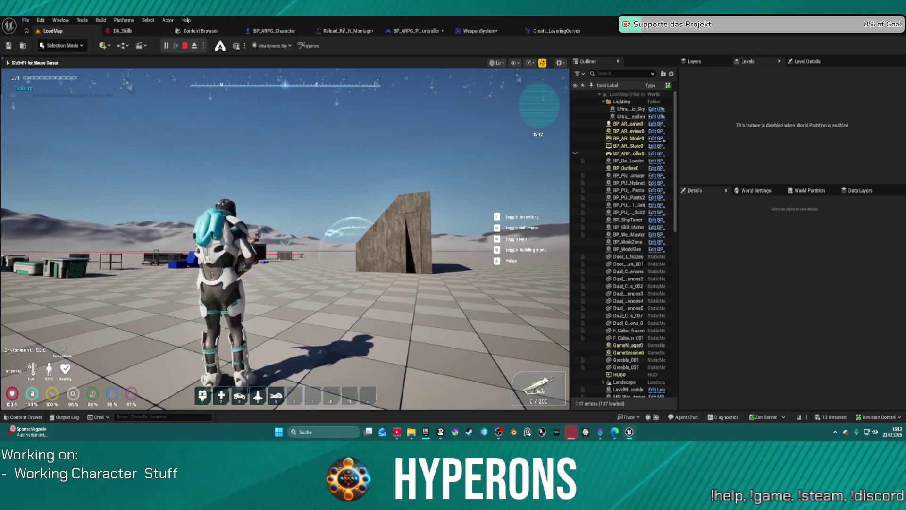
pyautogui.press('i')
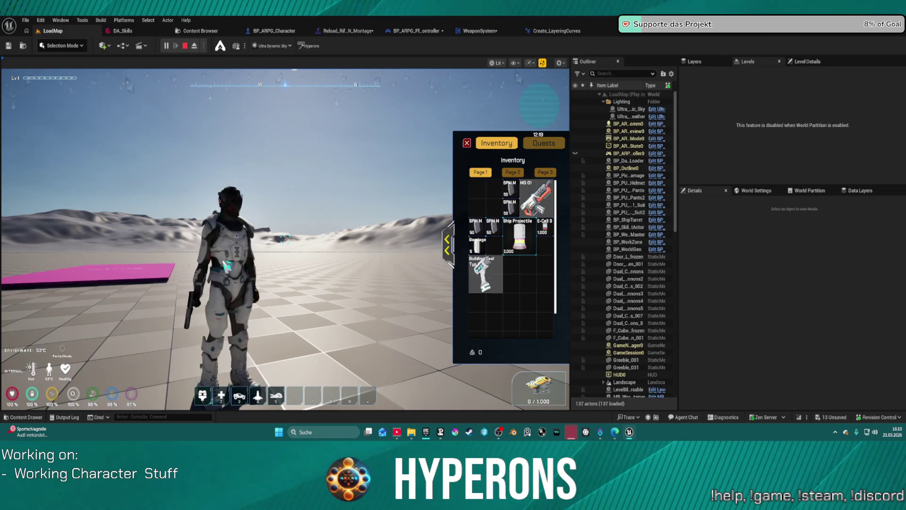
pyautogui.press('i')
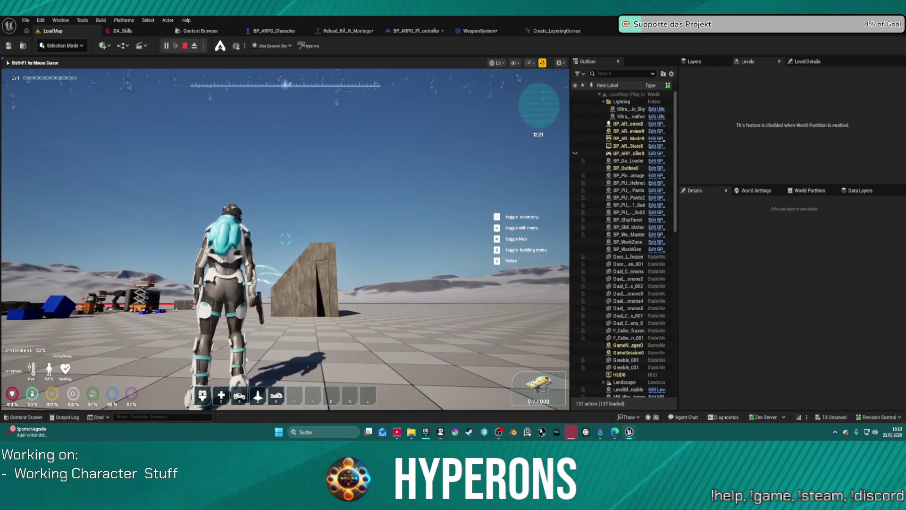
pyautogui.click(185, 45)
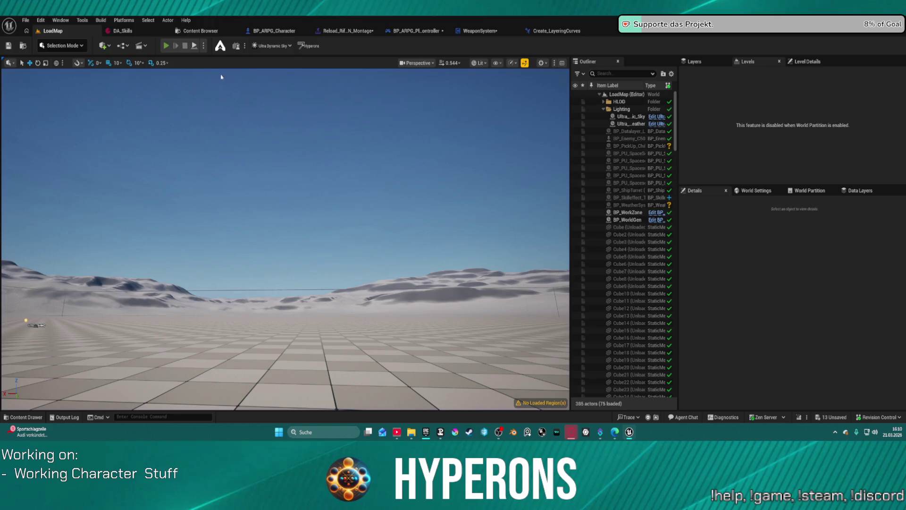
pyautogui.hotkey('alt', 'p')
pyautogui.press('i')
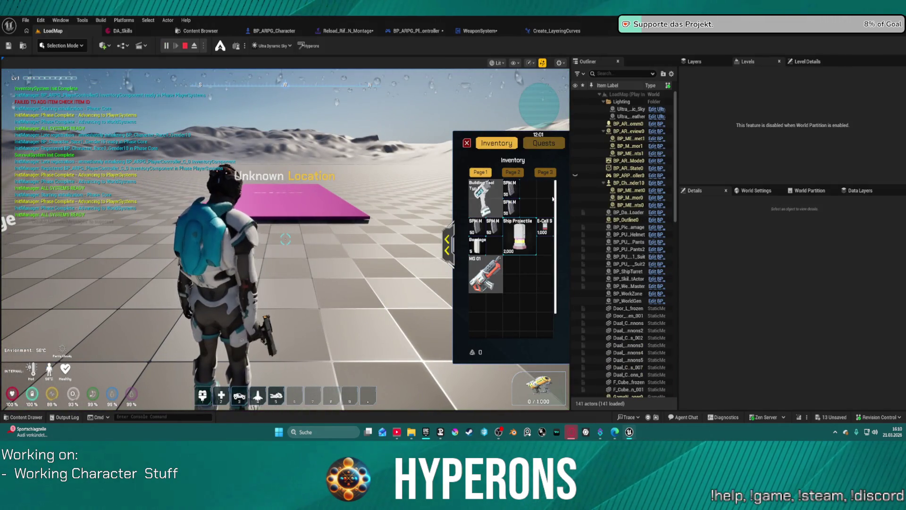
pyautogui.press('i')
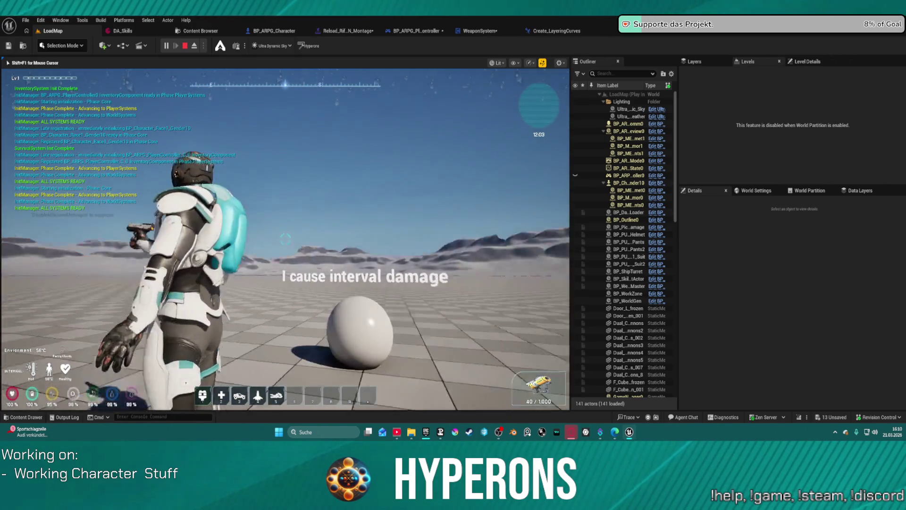
pyautogui.press('1')
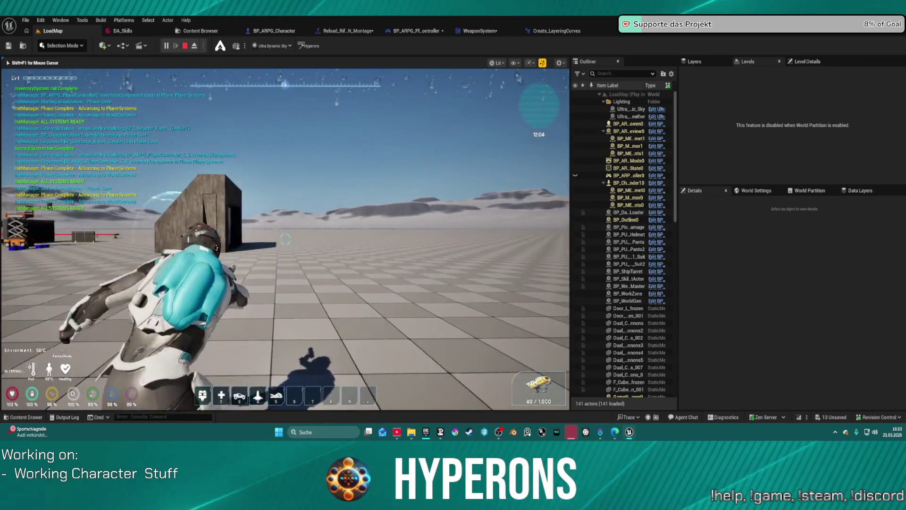
pyautogui.click(285, 239)
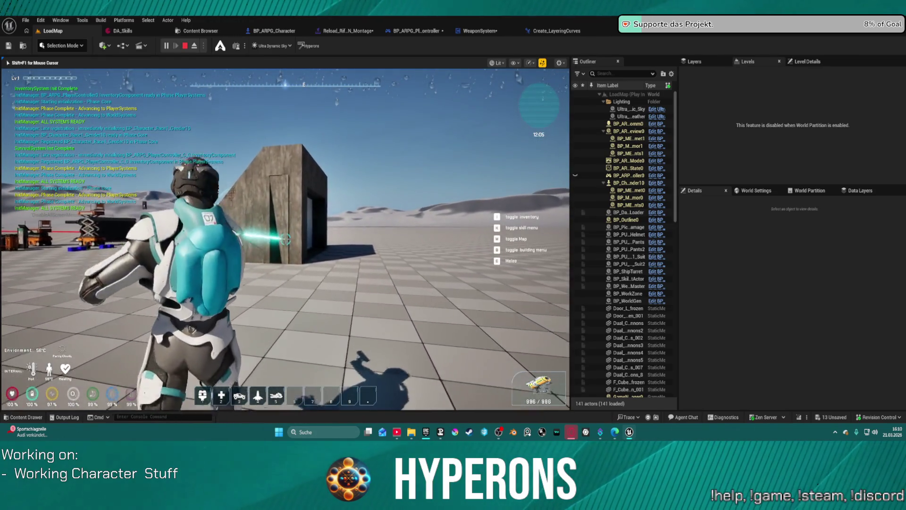
pyautogui.press('w')
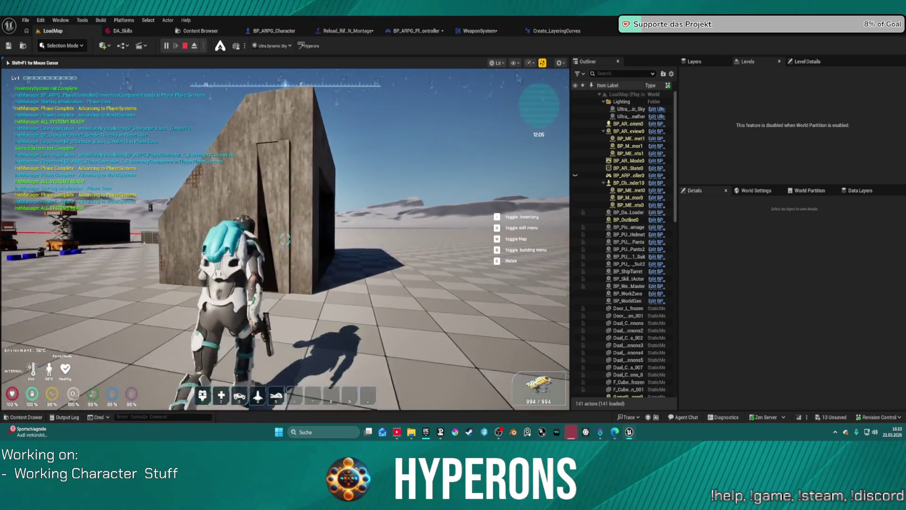
pyautogui.press('a')
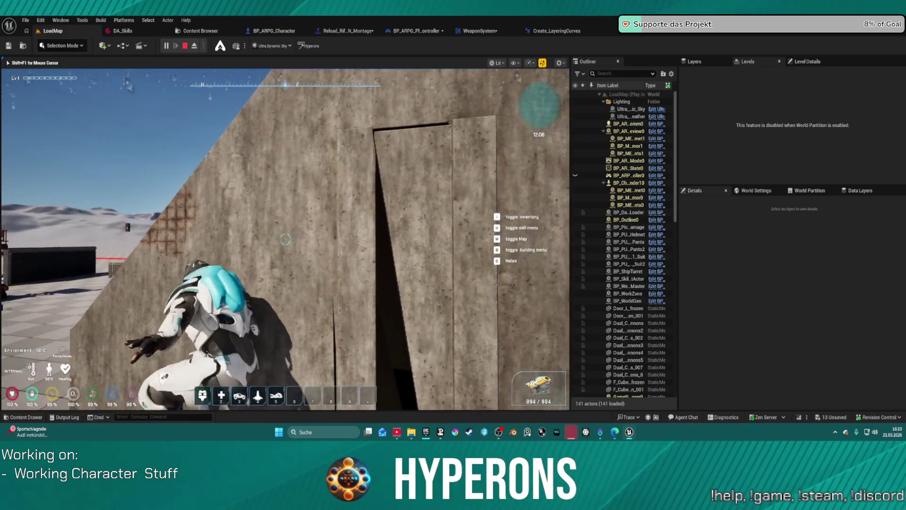
pyautogui.press('a')
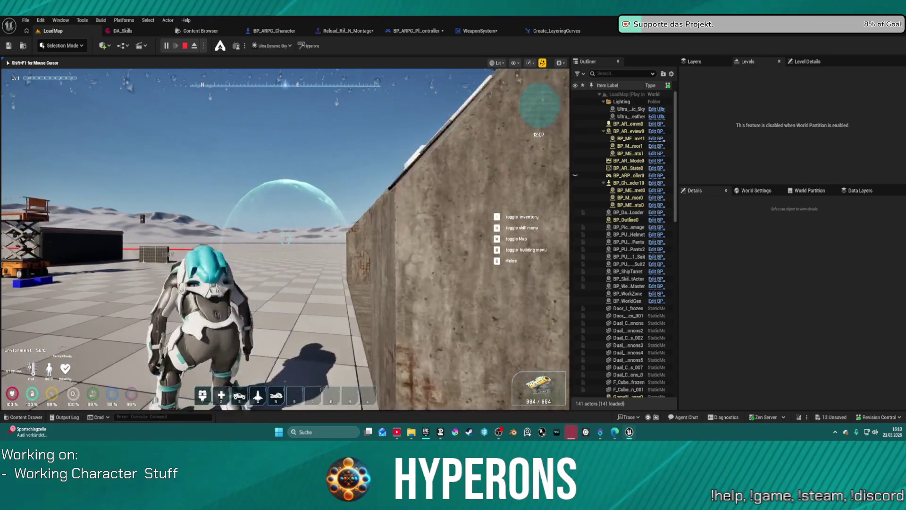
pyautogui.press('w')
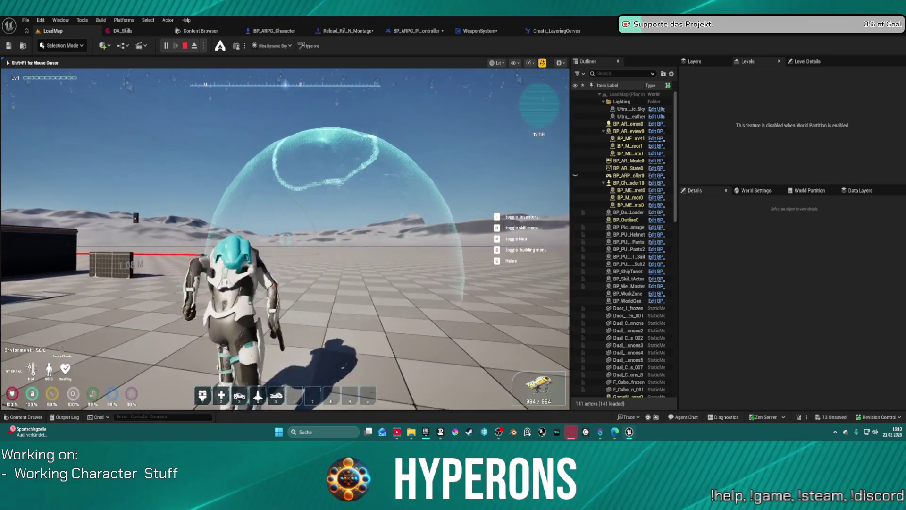
pyautogui.press('w')
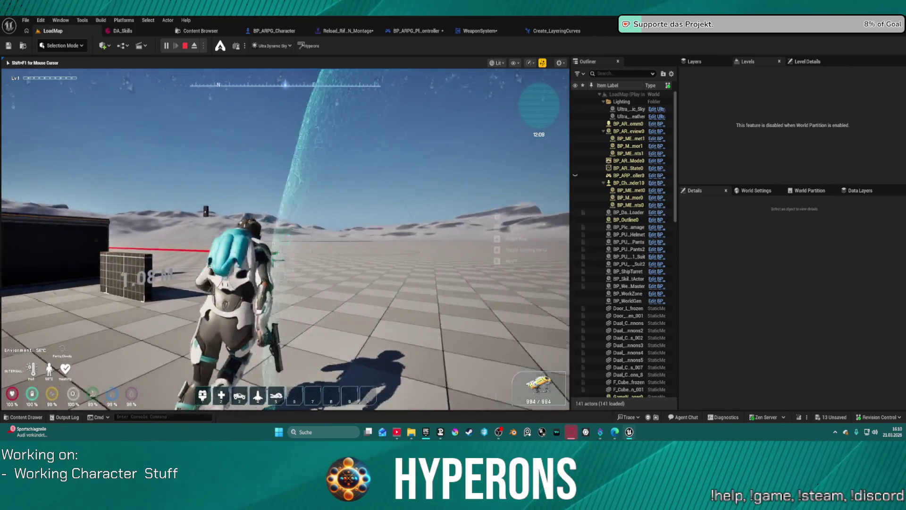
pyautogui.press('w')
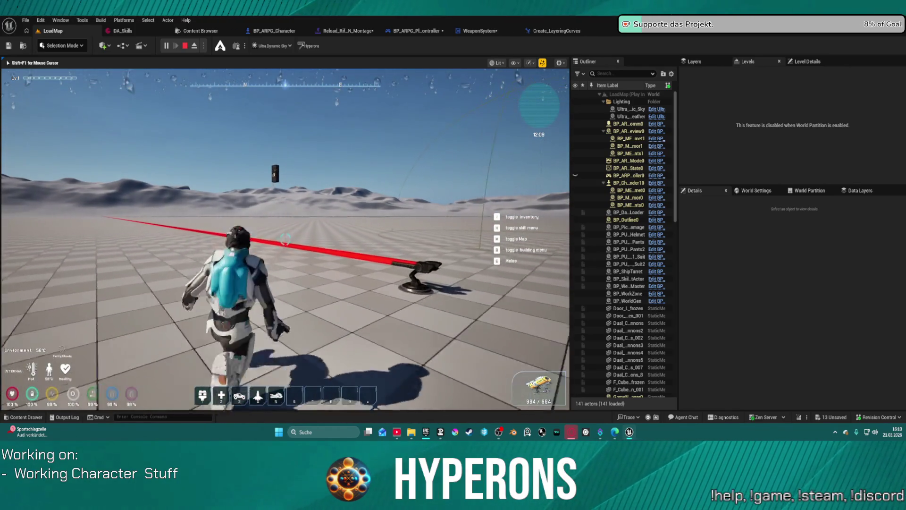
pyautogui.press('w')
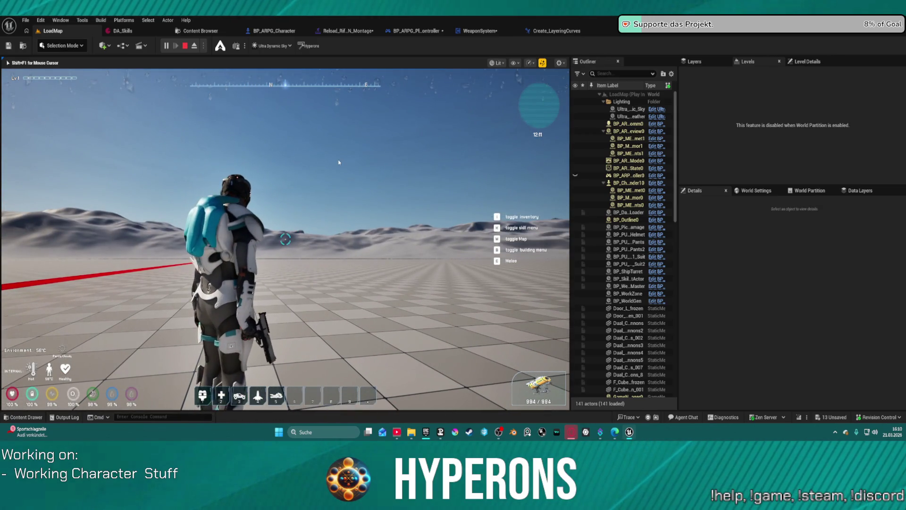
pyautogui.press('Escape')
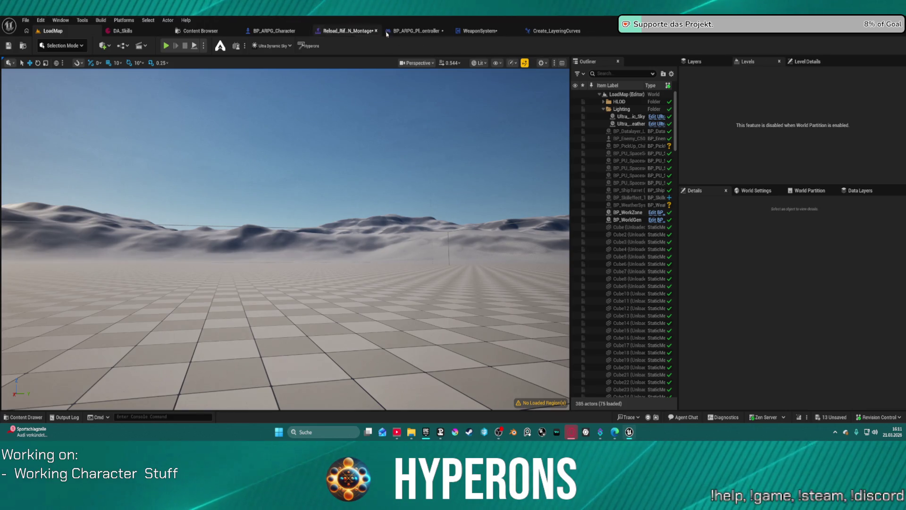
# Step: Reopen the Reload_Rifle_Ironsights montage and select both the Enable_HandIK_R and Enable_HandIK_L curves
pyautogui.click(349, 32)
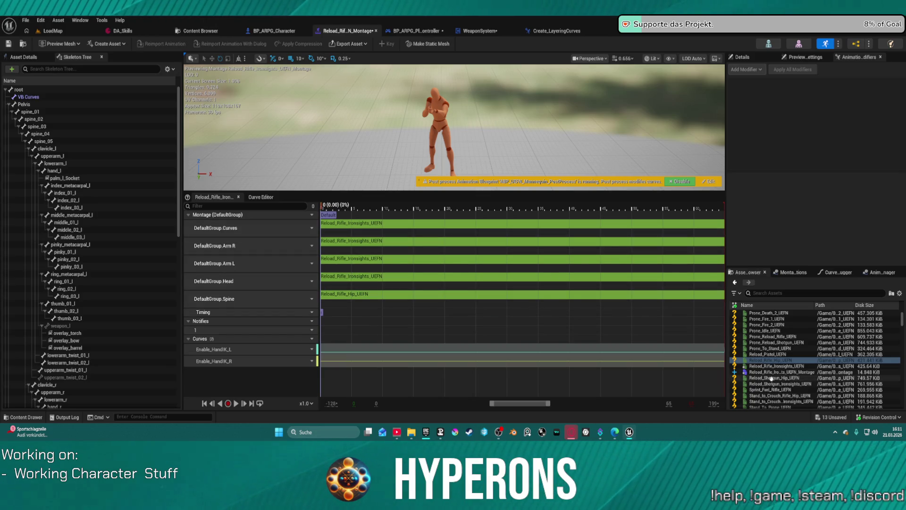
pyautogui.click(274, 361)
pyautogui.keyDown('shift'); pyautogui.click(275, 350); pyautogui.keyUp('shift')
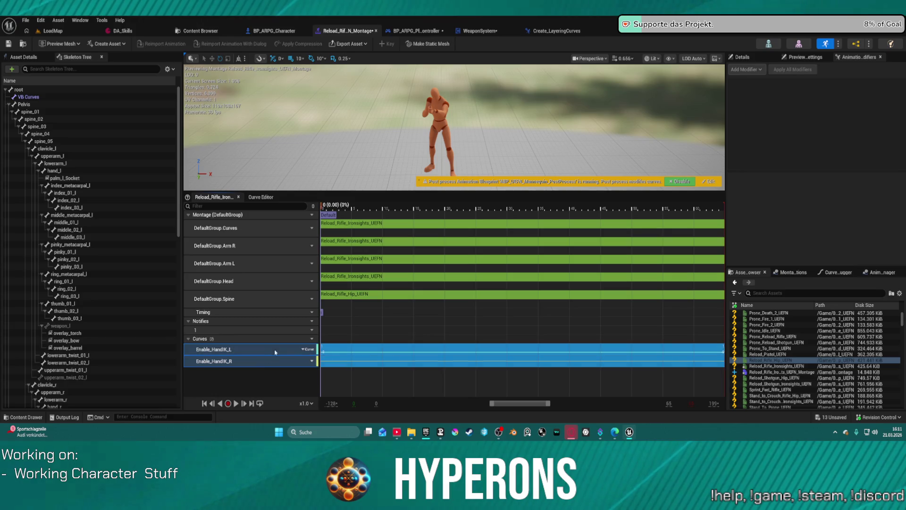
pyautogui.scroll(10, 789, 345)
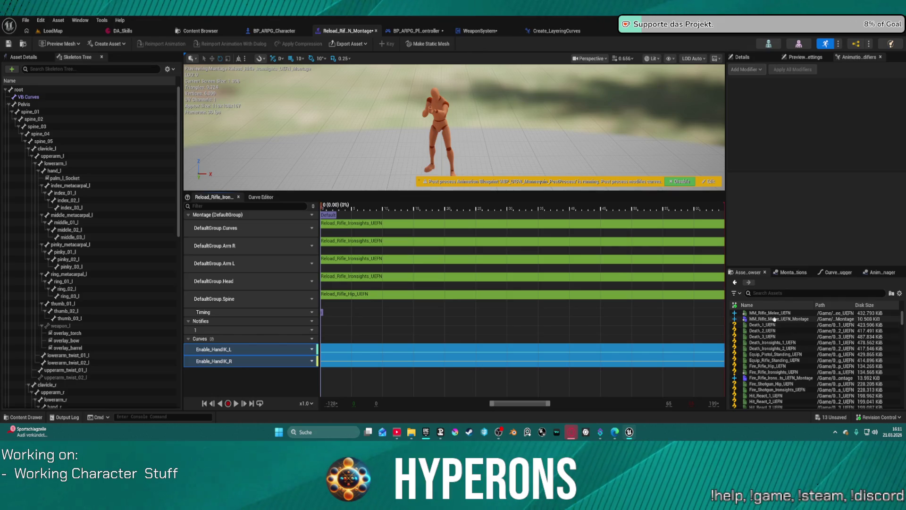
# Step: Open the Fire_Rifle_Ironsights_UEFN_Montage and move Enable_HandIK_R above Enable_HandIK_L
pyautogui.doubleClick(783, 377)
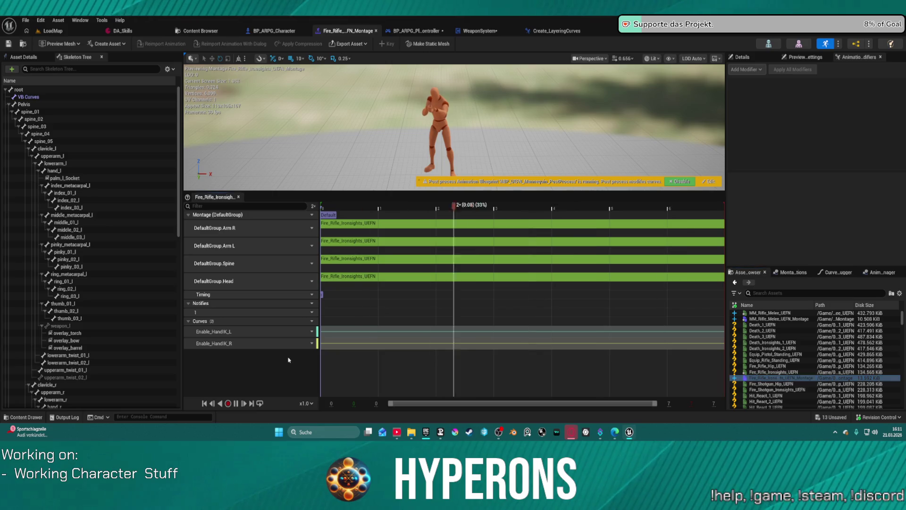
pyautogui.click(285, 343)
pyautogui.keyDown('shift'); pyautogui.click(306, 330); pyautogui.keyUp('shift')
pyautogui.moveTo(306, 331)
pyautogui.mouseDown()
pyautogui.moveTo(312, 339)
pyautogui.moveTo(269, 340)
pyautogui.mouseUp()
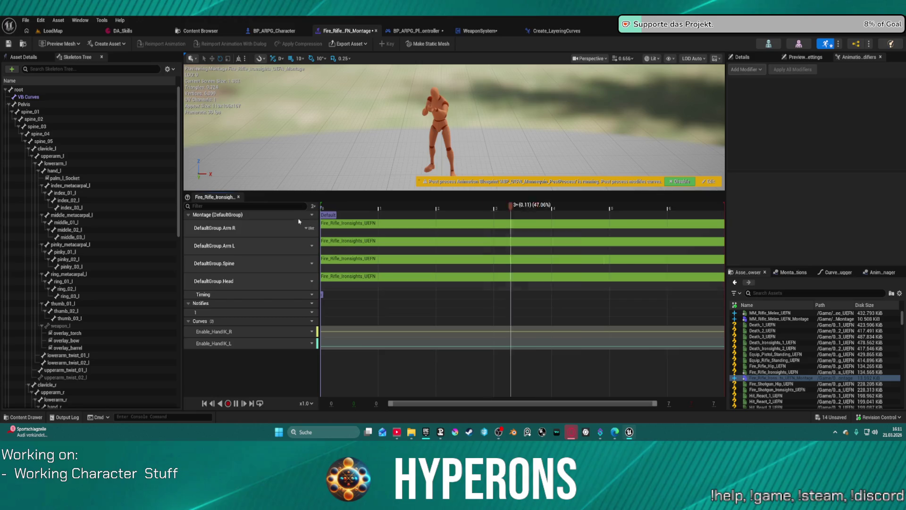
# Step: Add a DefaultGroup.Curves slot and fill it with the Fire_Rifle_Ironsights_UEFN clip
pyautogui.click(311, 215)
pyautogui.moveTo(328, 234)
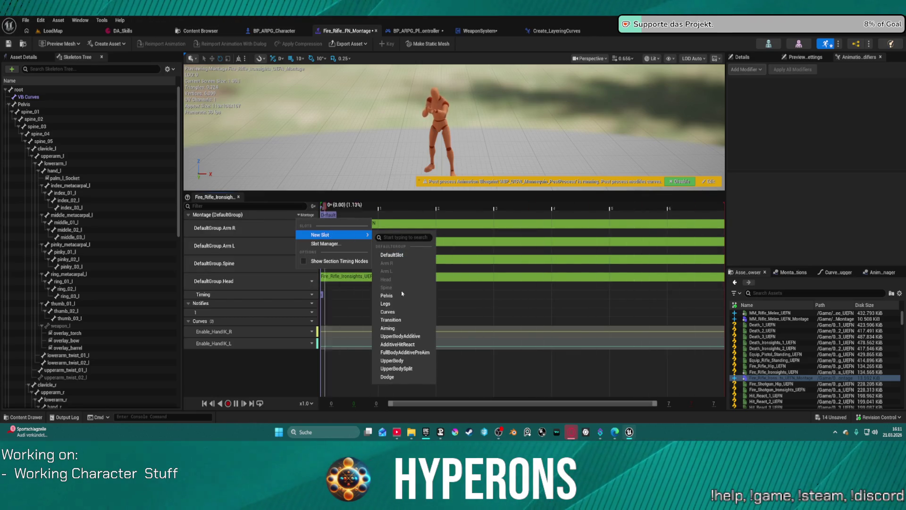
pyautogui.click(387, 312)
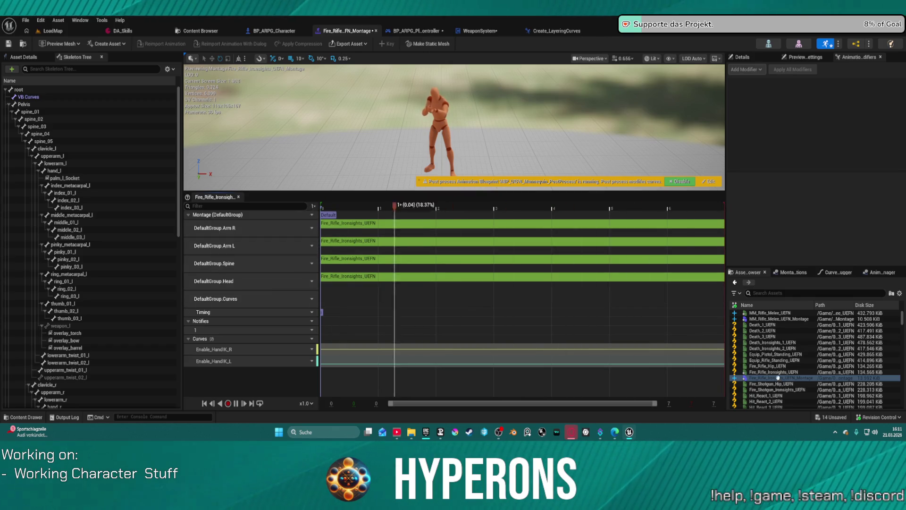
pyautogui.click(781, 372)
pyautogui.moveTo(781, 372)
pyautogui.mouseDown()
pyautogui.moveTo(485, 348)
pyautogui.moveTo(486, 294)
pyautogui.mouseUp()
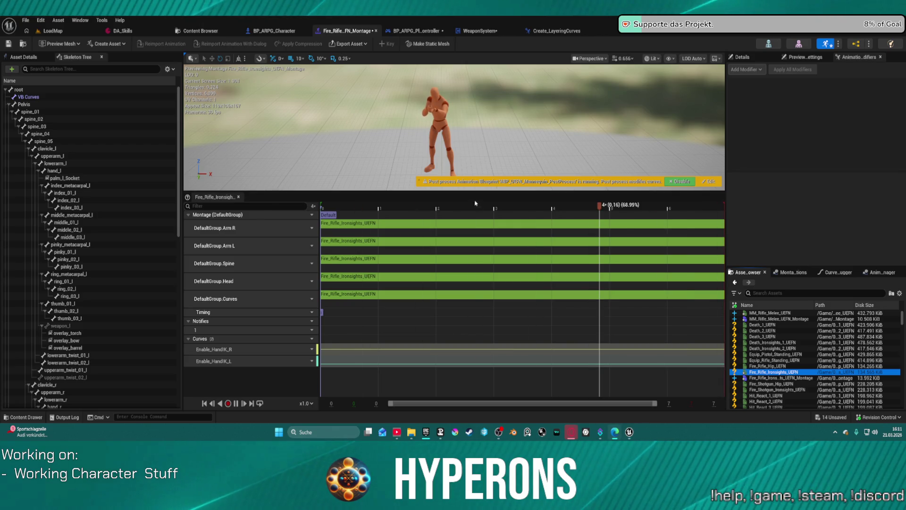
pyautogui.click(63, 32)
# Step: Play the level, equip and reload the rifle, and fire at the wooden wall
pyautogui.hotkey('alt', 'p')
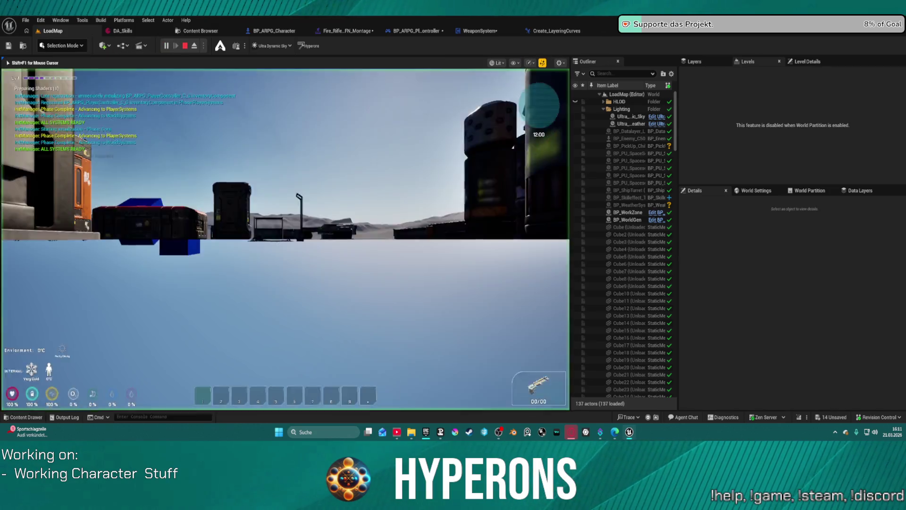
pyautogui.press('i')
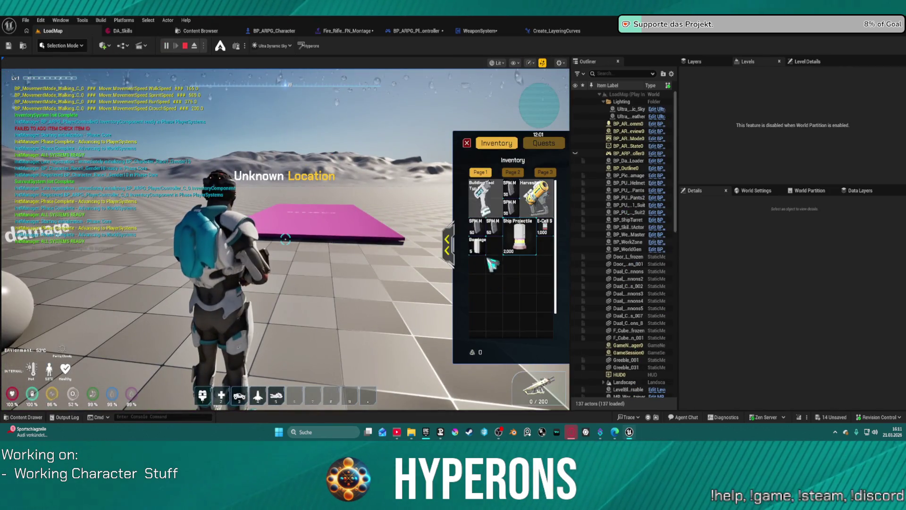
pyautogui.press('i')
pyautogui.press('r')
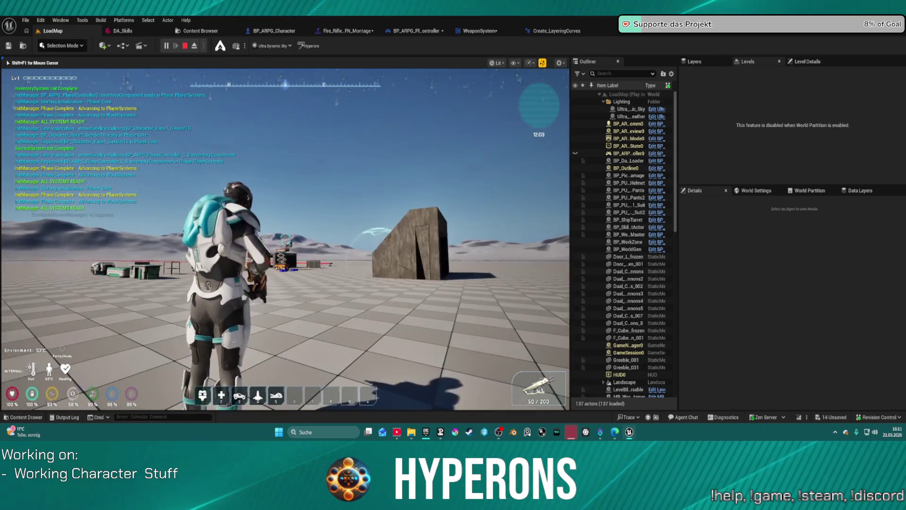
pyautogui.press('s')
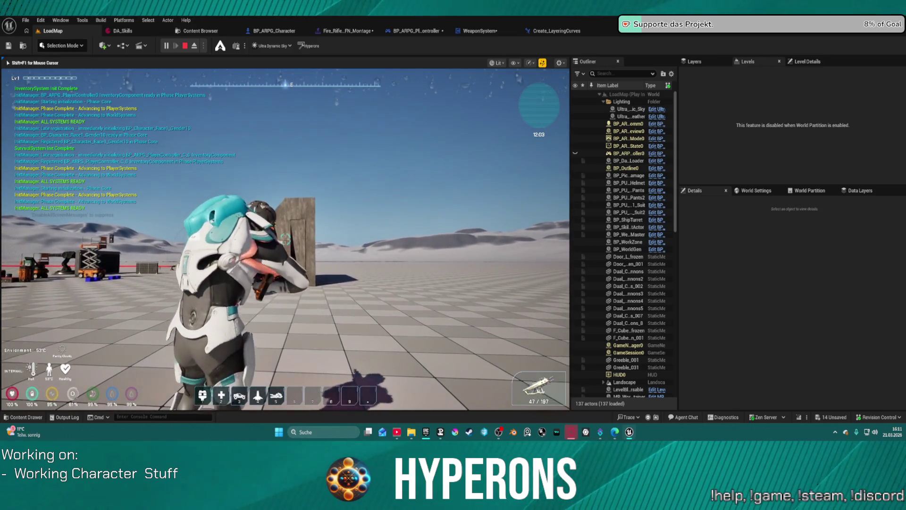
pyautogui.click(286, 239)
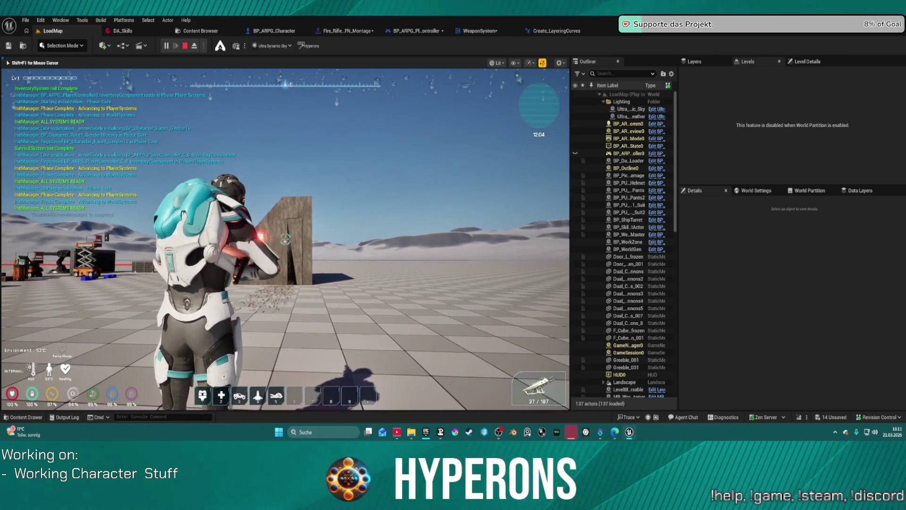
pyautogui.click(285, 239)
pyautogui.click(285, 239)
# Step: Keep firing at the wall while moving closer and back, then stop the play session
pyautogui.press('w')
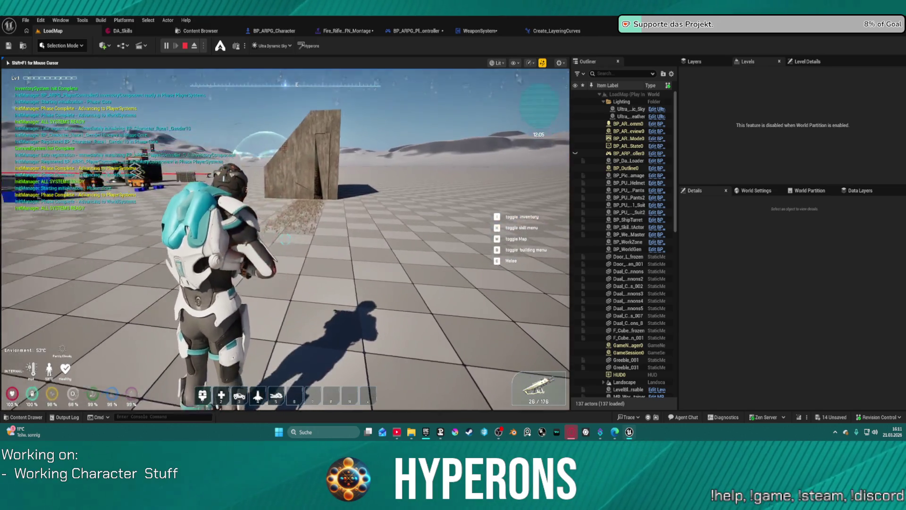
pyautogui.click(285, 240)
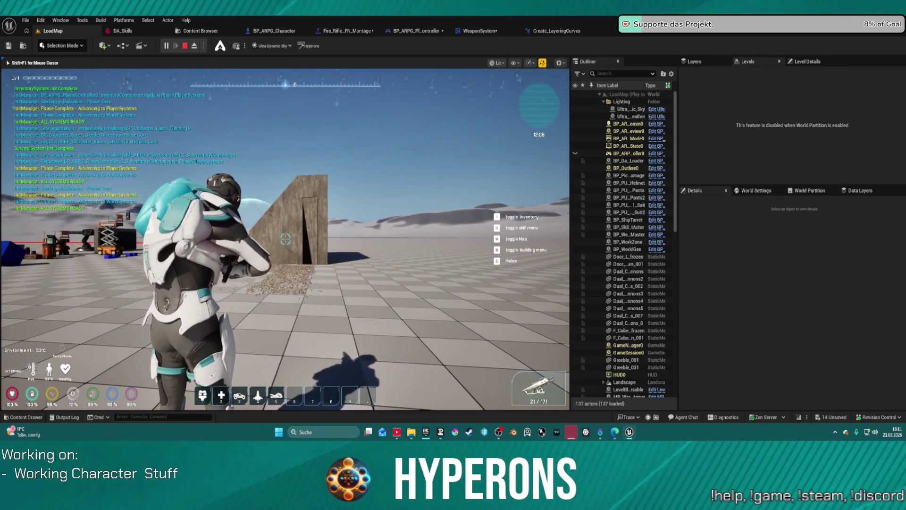
pyautogui.press('s')
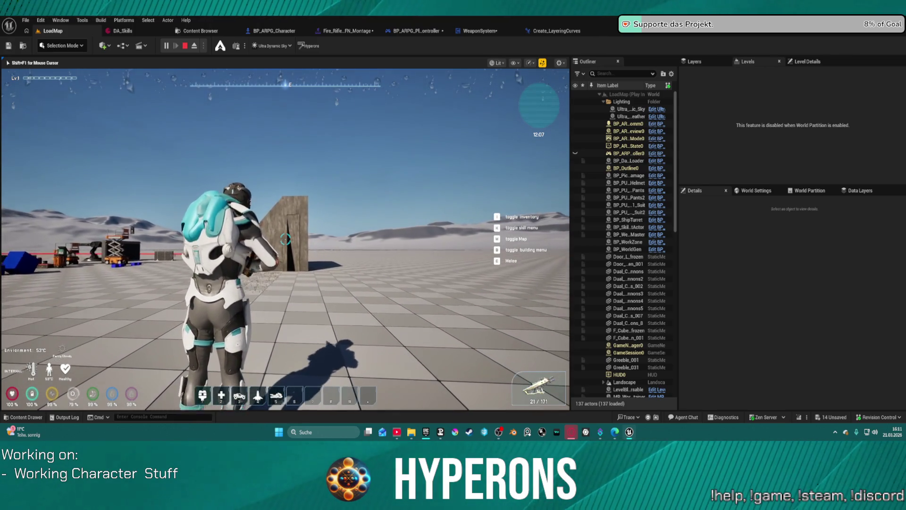
pyautogui.click(286, 239)
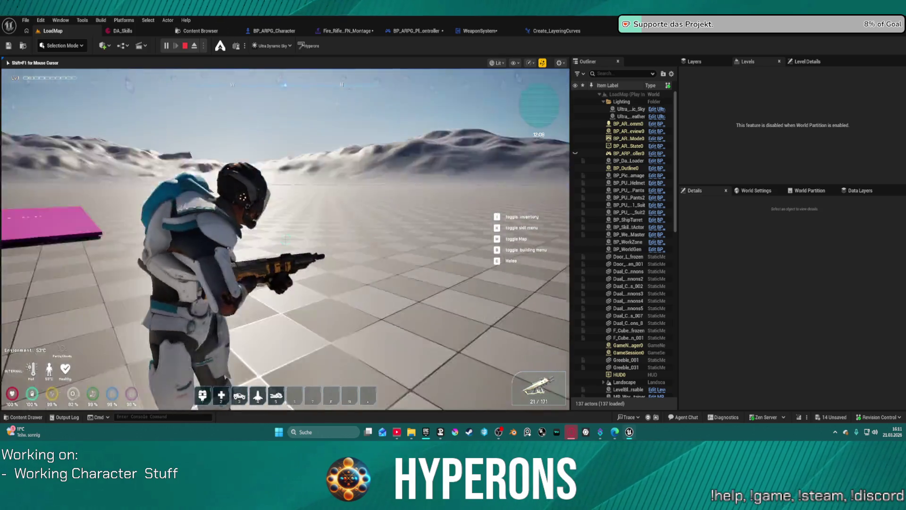
pyautogui.click(286, 239)
pyautogui.click(285, 239)
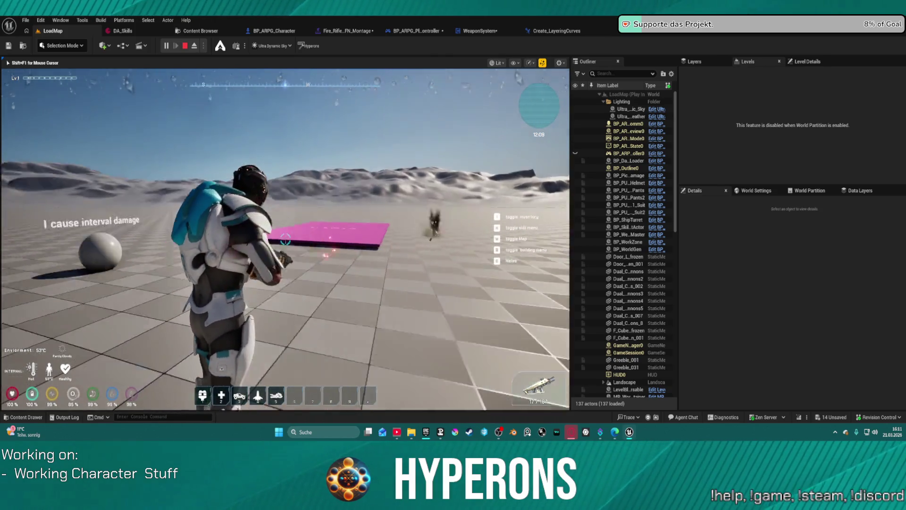
pyautogui.click(286, 239)
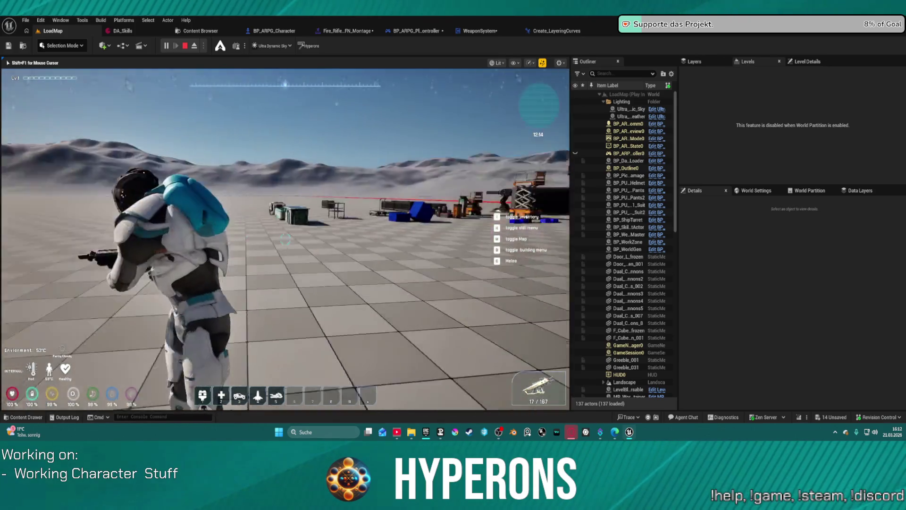
pyautogui.press('w')
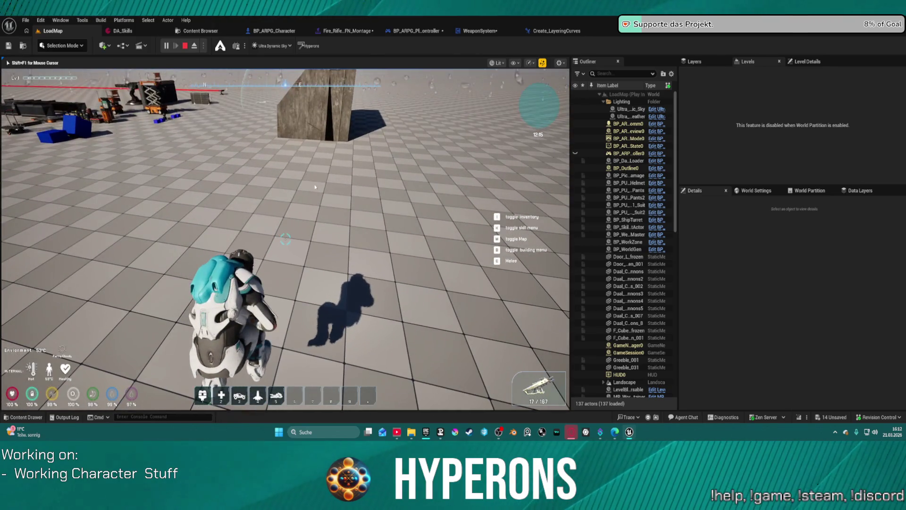
pyautogui.press('Escape')
pyautogui.hotkey('ctrl', 'space')
# Step: Open the SK_SSK-80_Assault_Y_01a mesh from Scifi_Weapon_Vol01 > Mesh > SSK-80_Assault
pyautogui.scroll(-15, 31, 330)
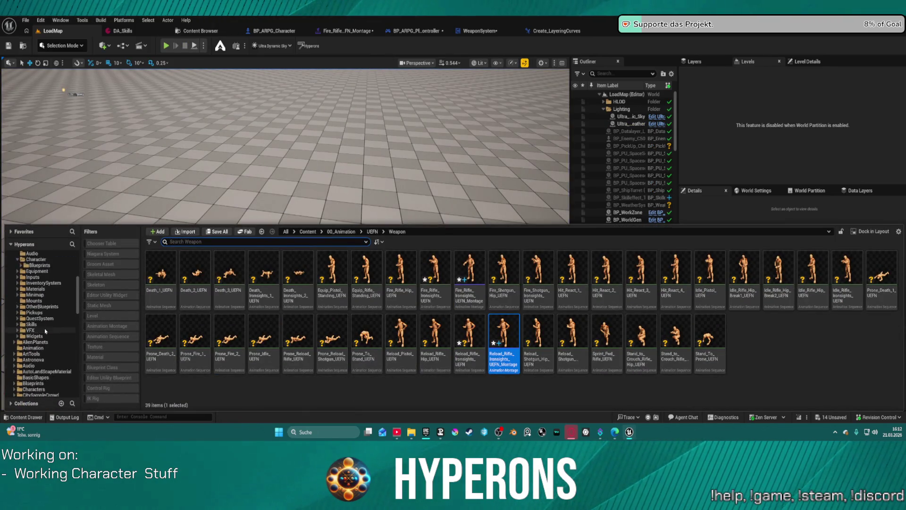
pyautogui.scroll(-8, 62, 332)
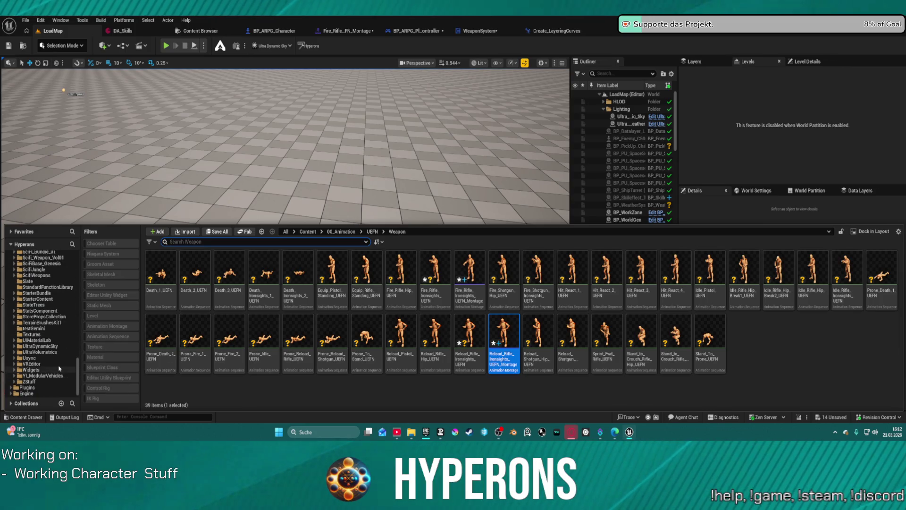
pyautogui.scroll(1, 61, 365)
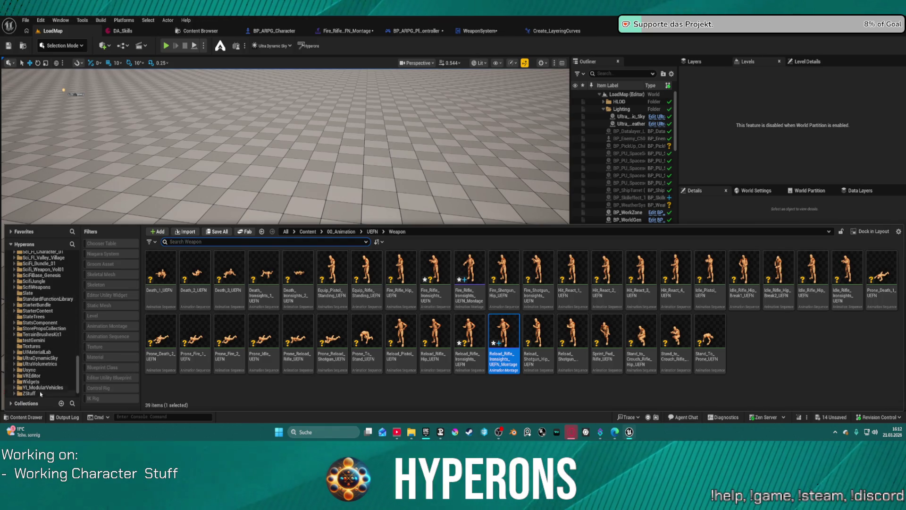
pyautogui.scroll(4, 42, 382)
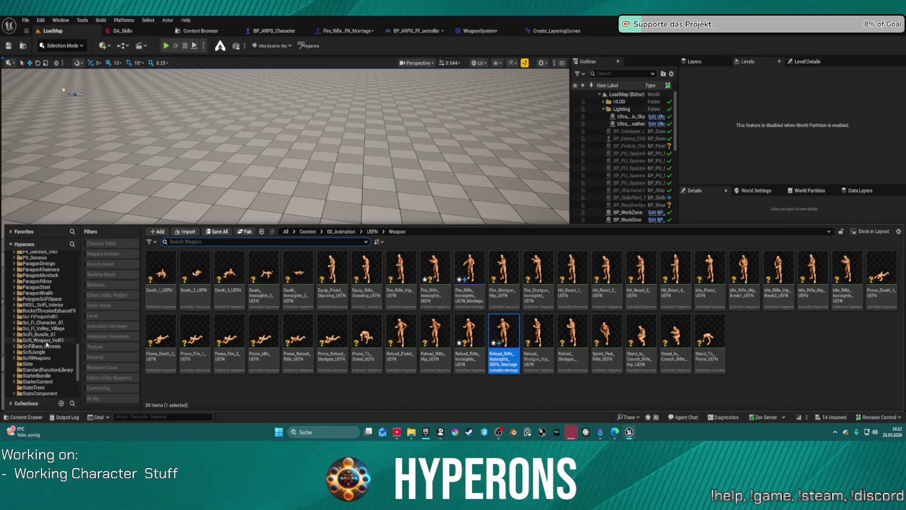
pyautogui.click(51, 340)
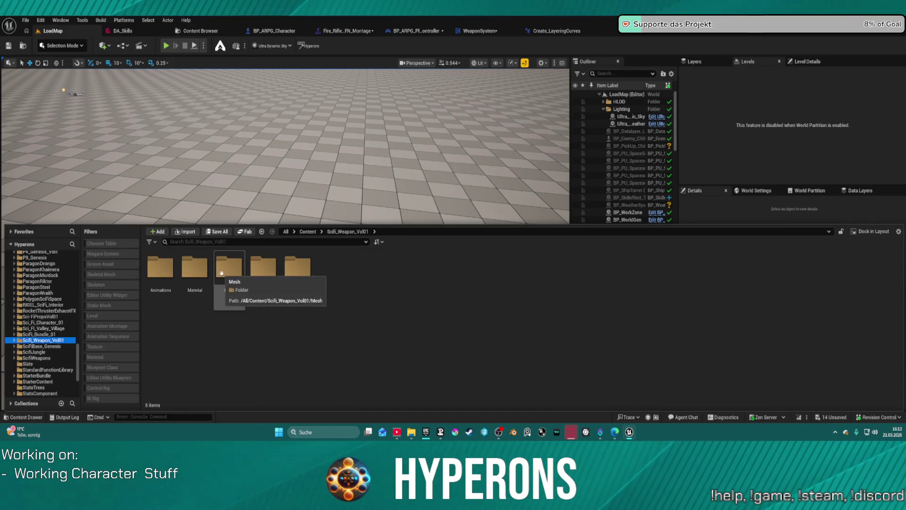
pyautogui.doubleClick(229, 269)
pyautogui.doubleClick(330, 269)
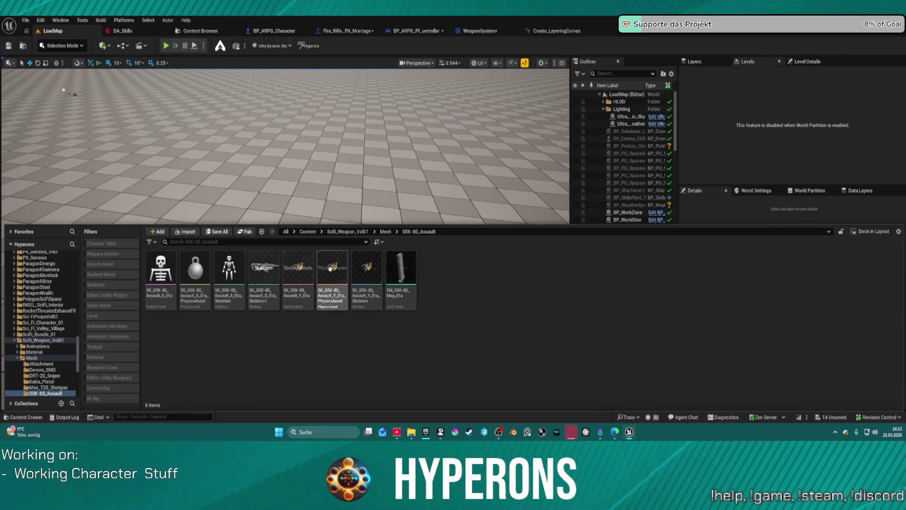
pyautogui.click(310, 267)
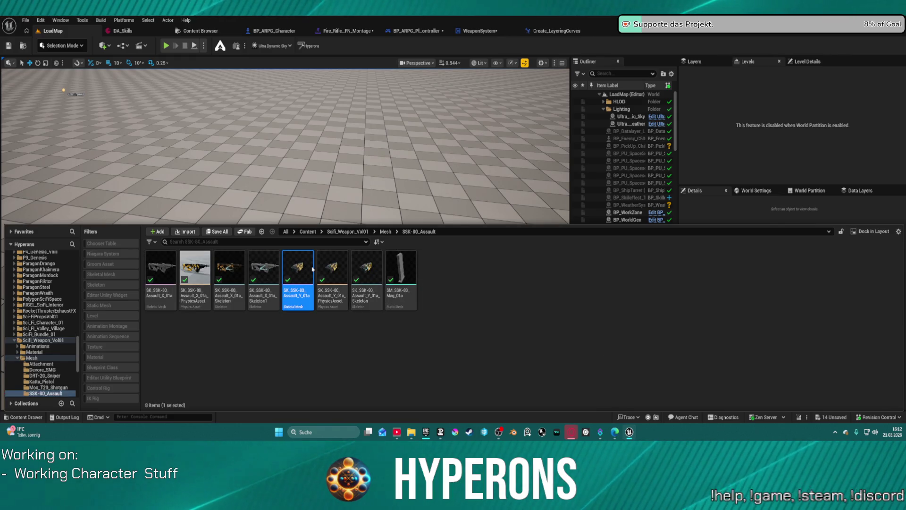
pyautogui.doubleClick(312, 269)
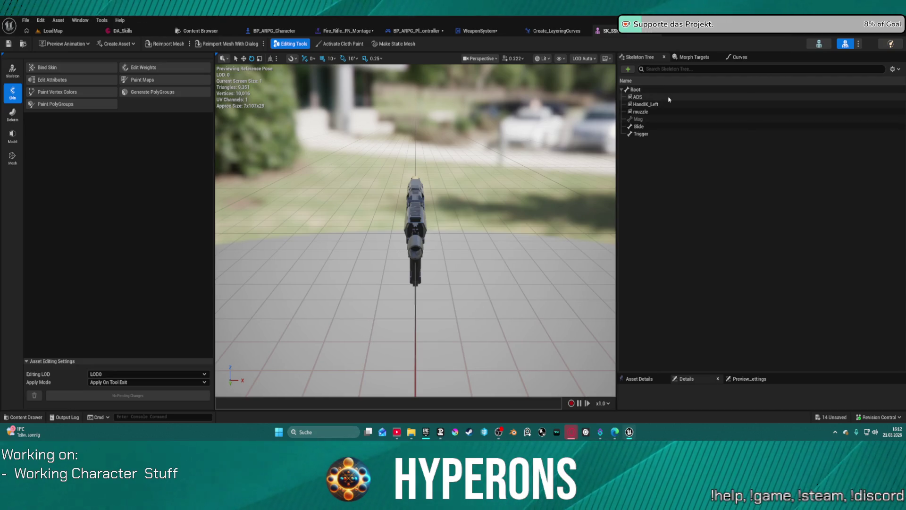
# Step: Select the rifle's ADS socket and switch its gizmo to rotation
pyautogui.click(637, 96)
pyautogui.moveTo(473, 198); pyautogui.dragTo(439, 237)
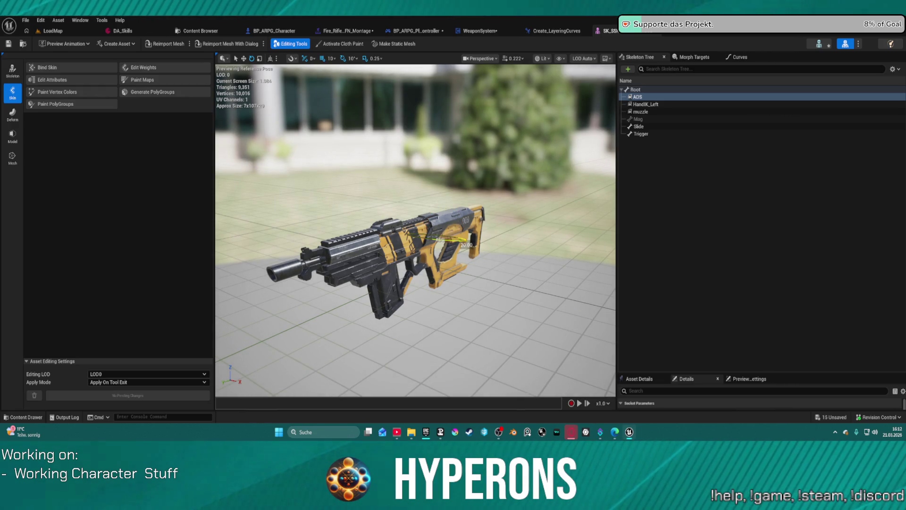
pyautogui.press('e')
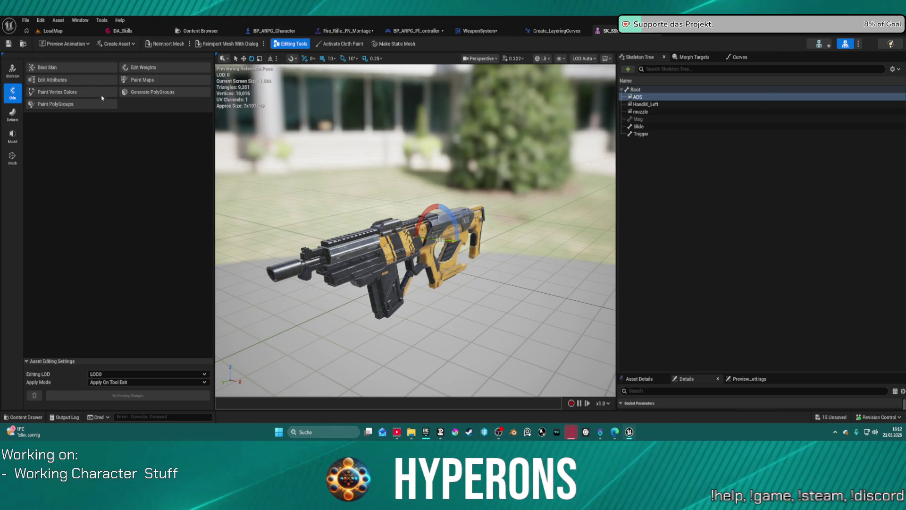
pyautogui.click(71, 31)
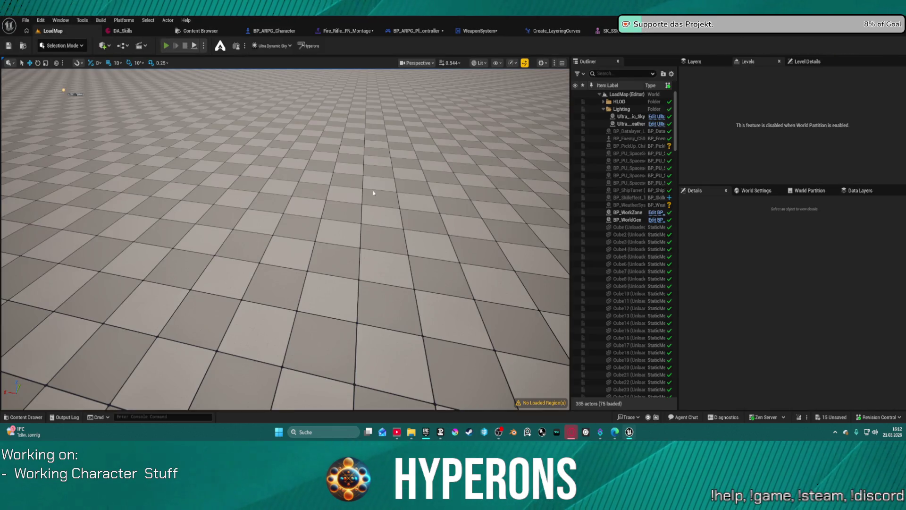
# Step: Start a play session and equip the MG 01 rifle from the inventory
pyautogui.hotkey('alt', 'p')
pyautogui.press('i')
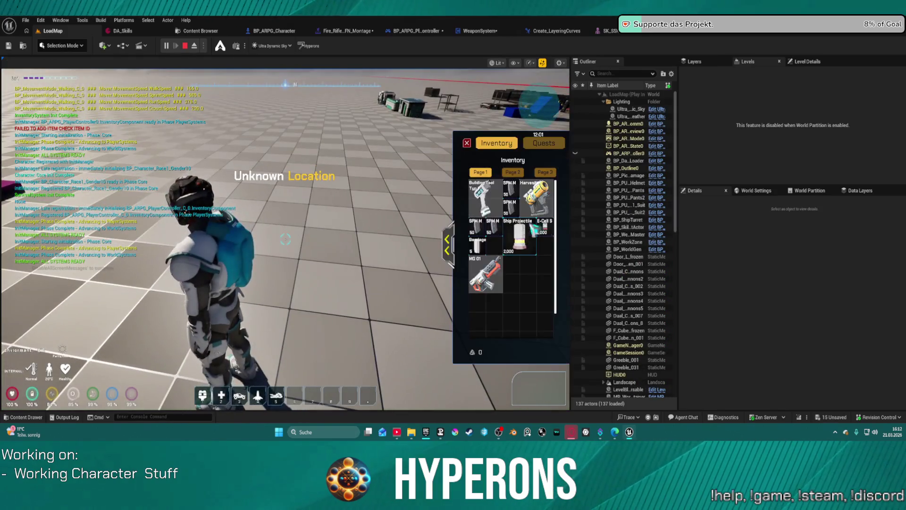
pyautogui.doubleClick(482, 273)
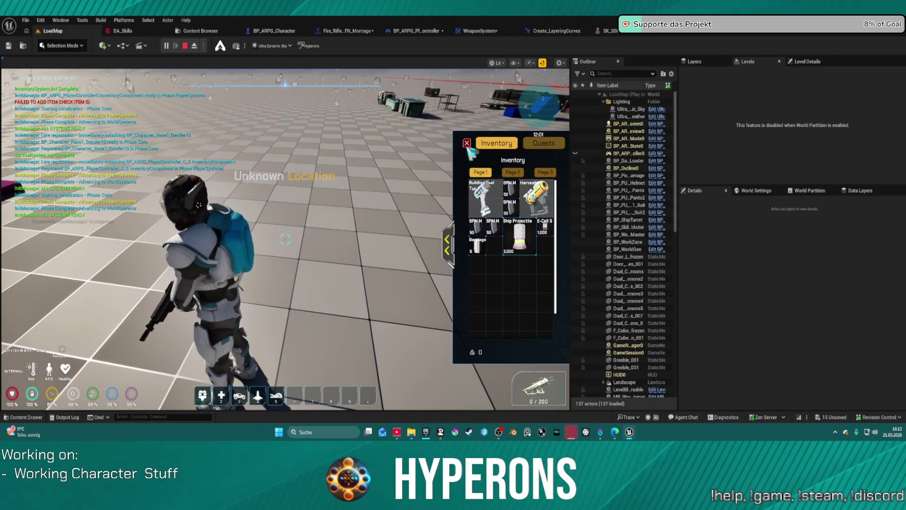
pyautogui.click(295, 214)
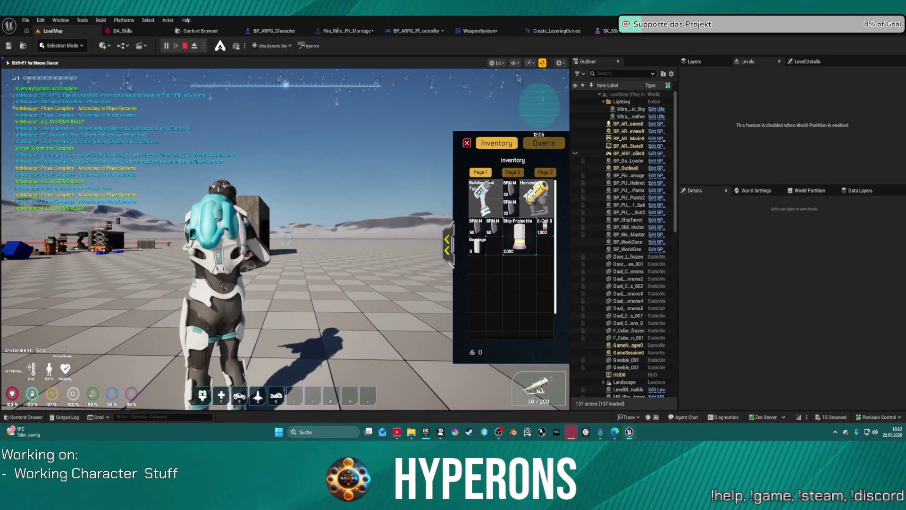
pyautogui.press('i')
# Step: Fire and aim the rifle in game, then free the mouse and return to the rifle mesh
pyautogui.click(285, 239)
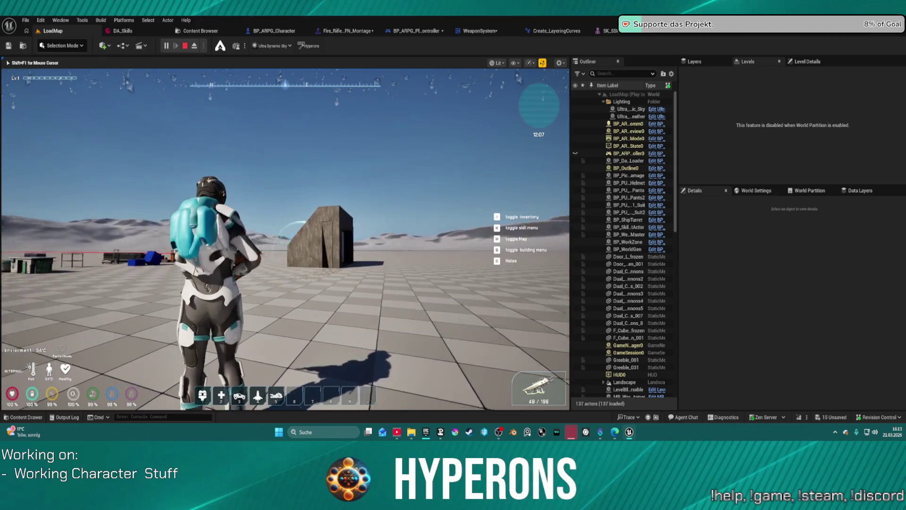
pyautogui.press('b')
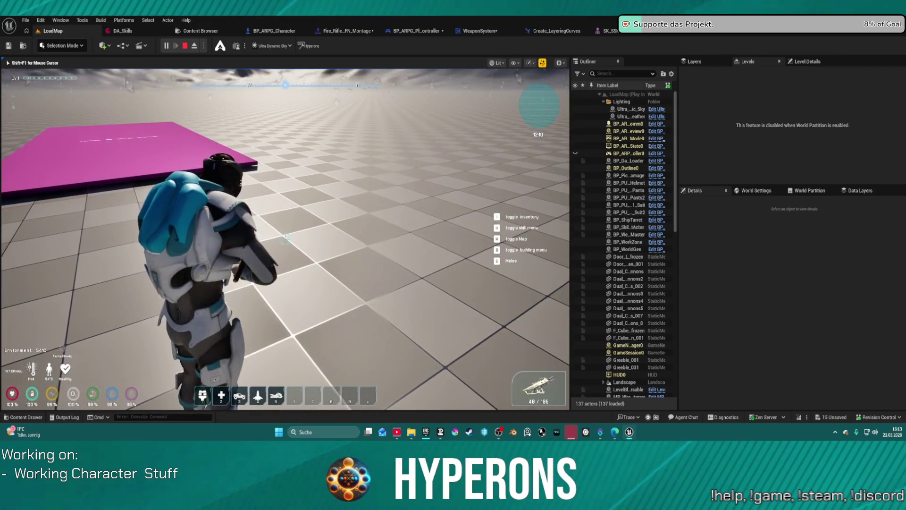
pyautogui.hotkey('shift', 'F1')
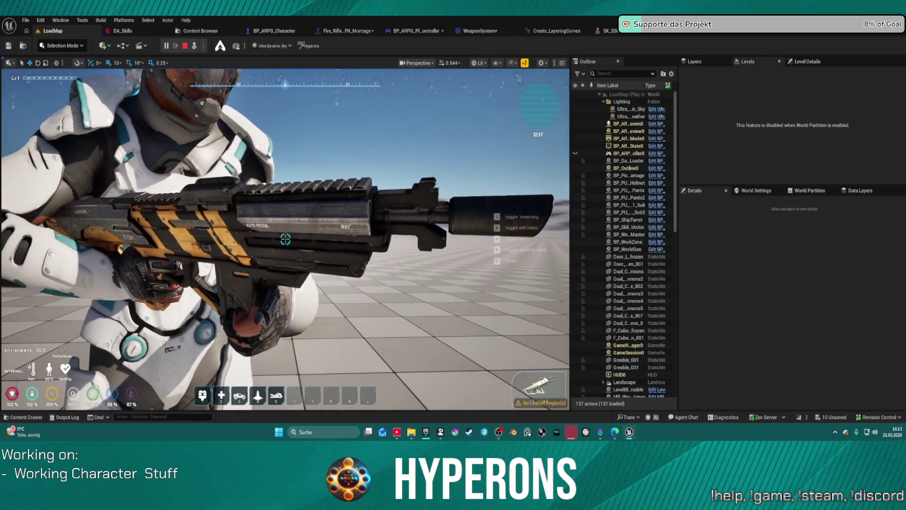
pyautogui.click(641, 32)
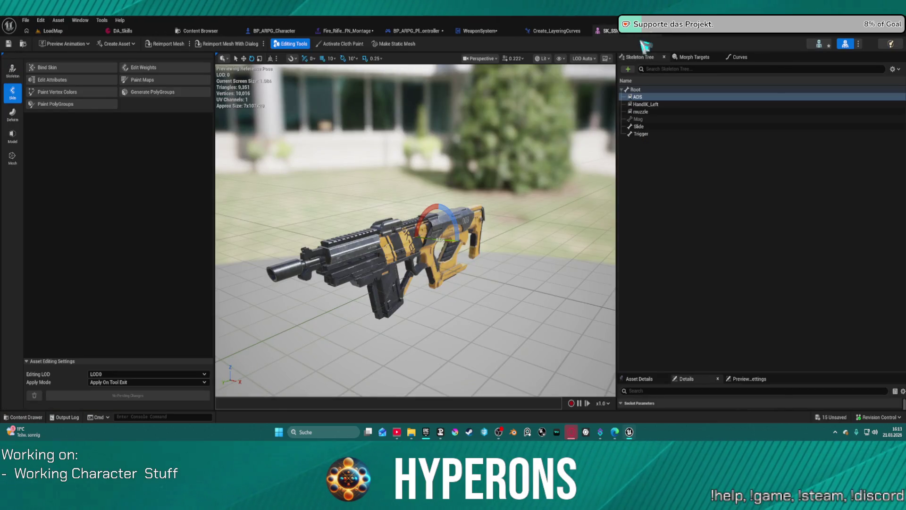
# Step: Stop the running game and play-test again with the MG 01 weapon equipped
pyautogui.click(52, 31)
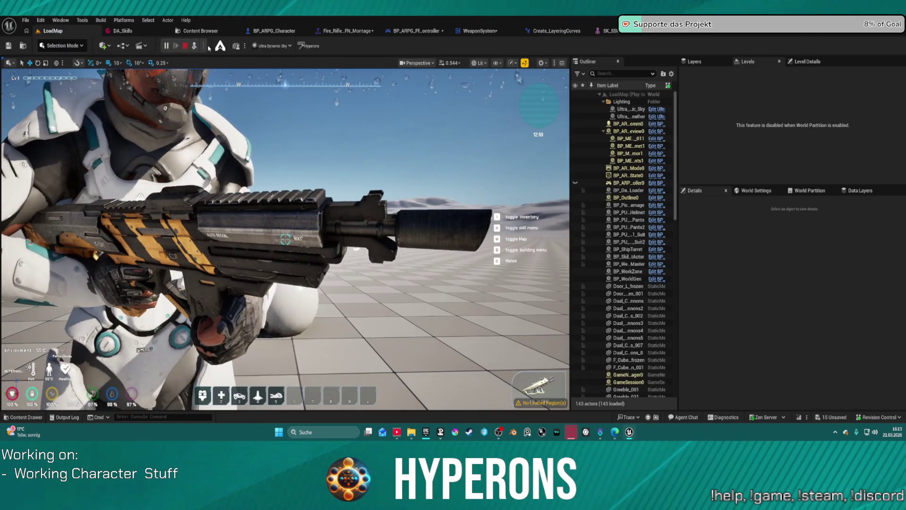
pyautogui.click(191, 43)
pyautogui.click(608, 30)
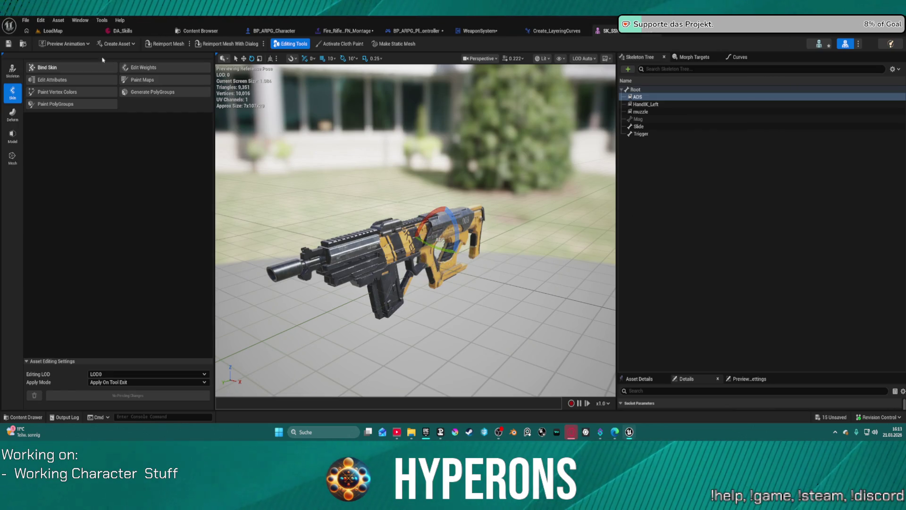
pyautogui.click(59, 31)
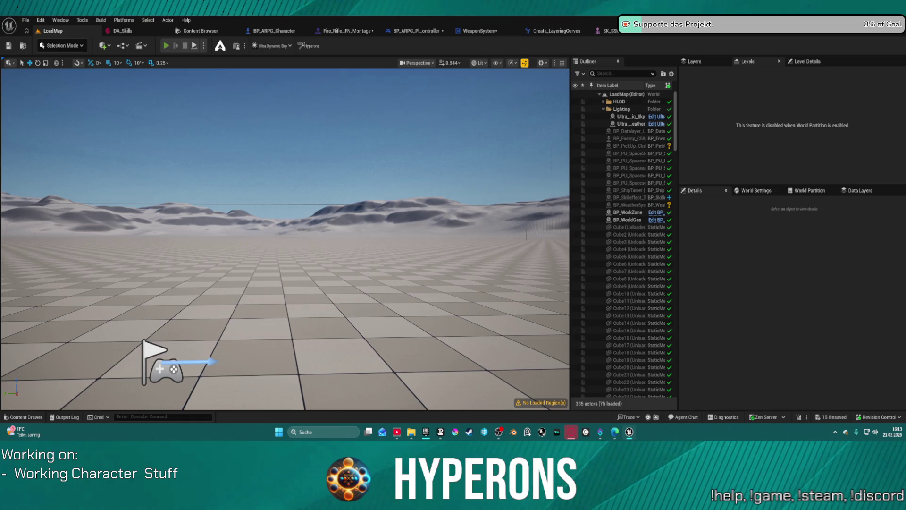
pyautogui.hotkey('alt', 'p')
pyautogui.press('i')
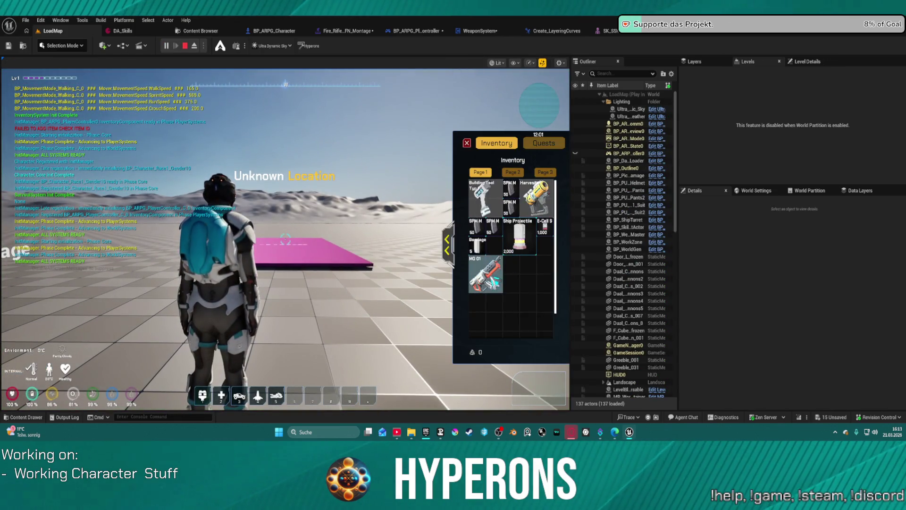
pyautogui.click(495, 282)
pyautogui.click(467, 143)
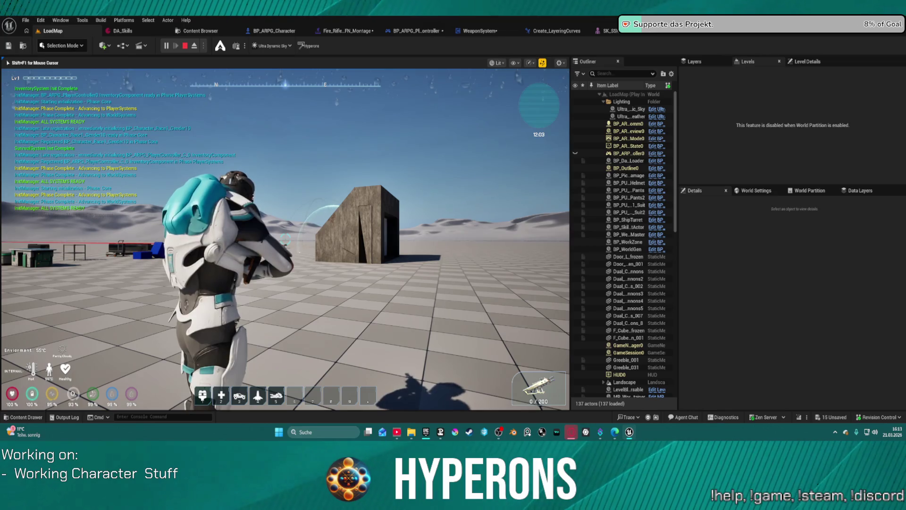
pyautogui.hotkey('shift', 'F1')
pyautogui.click(271, 165)
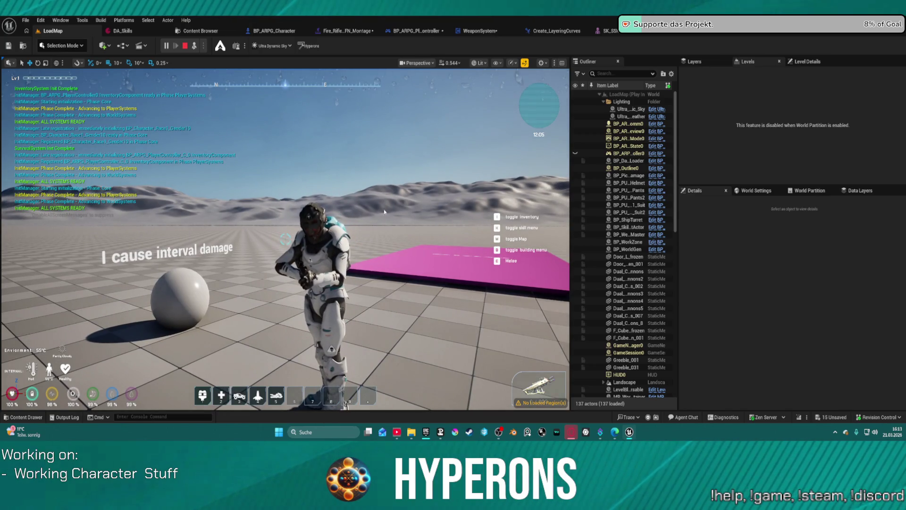
pyautogui.press('Escape')
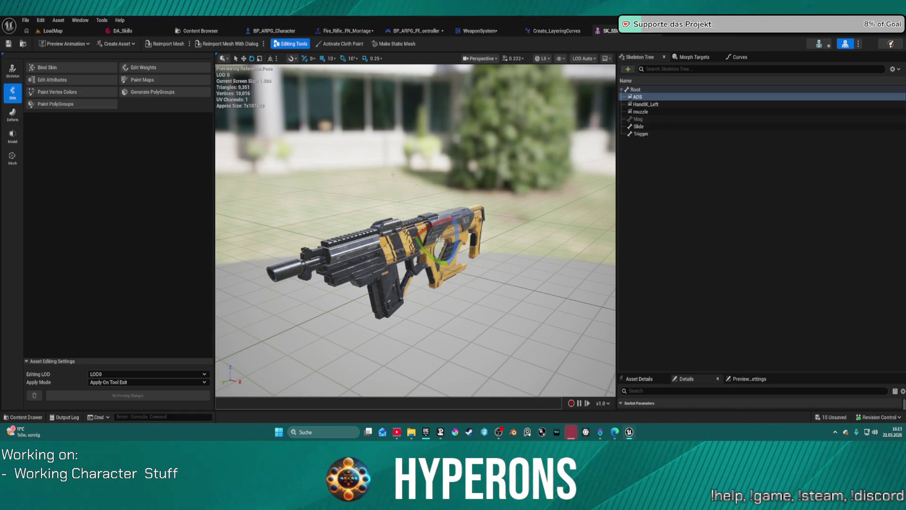
# Step: Run another play test with MG 01 equipped, ejecting with F8 to inspect the scene
pyautogui.click(49, 31)
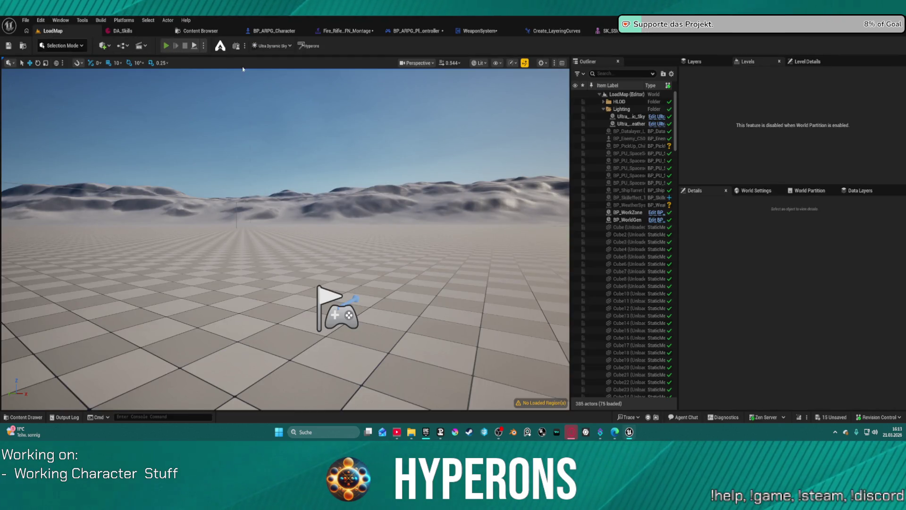
pyautogui.hotkey('alt', 'p')
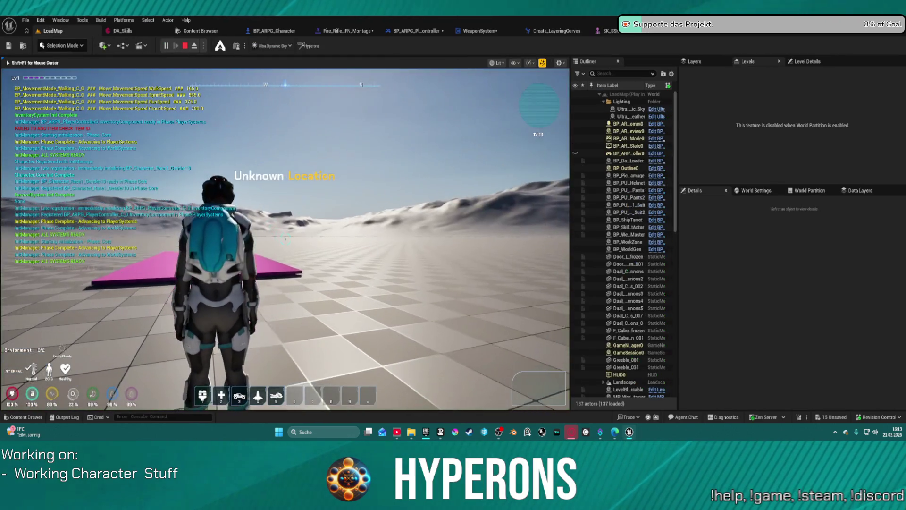
pyautogui.press('i')
pyautogui.moveTo(486, 273)
pyautogui.mouseDown()
pyautogui.moveTo(528, 288)
pyautogui.moveTo(538, 385)
pyautogui.mouseUp()
pyautogui.press('i')
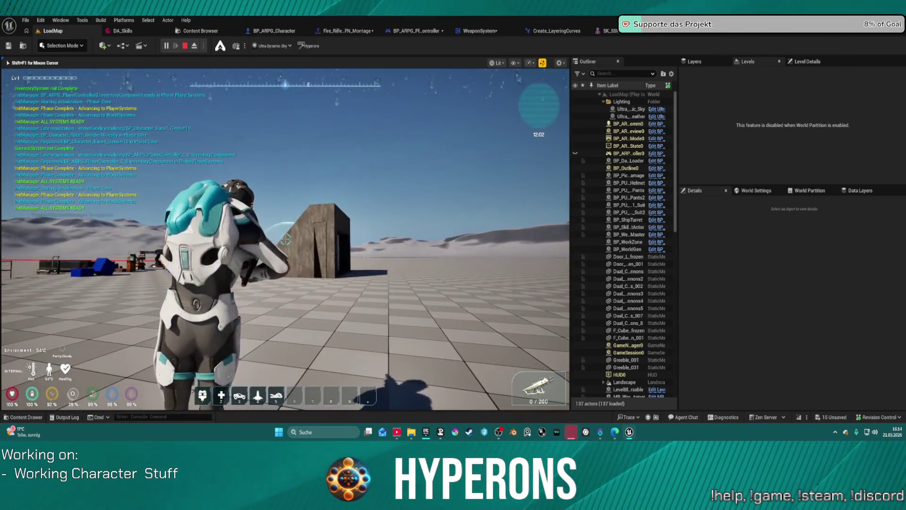
pyautogui.press('F8')
pyautogui.click(504, 175)
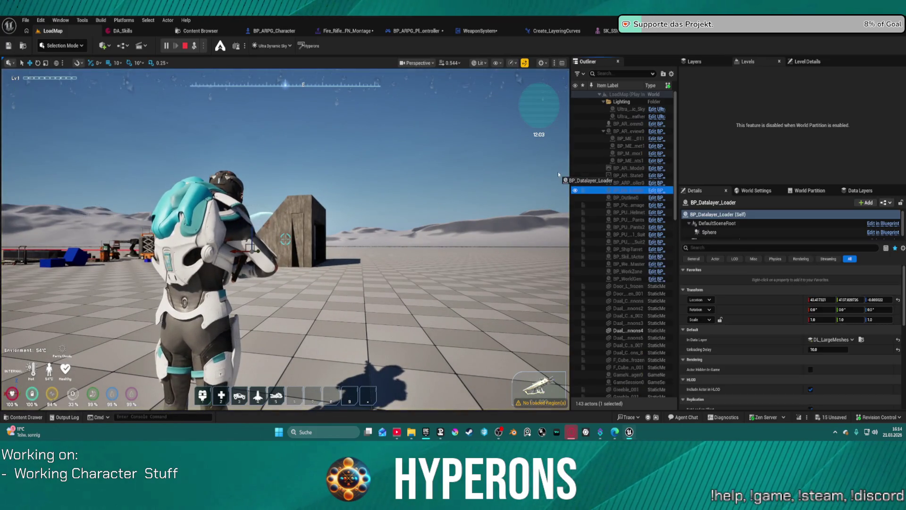
pyautogui.moveTo(504, 175); pyautogui.dragTo(448, 151)
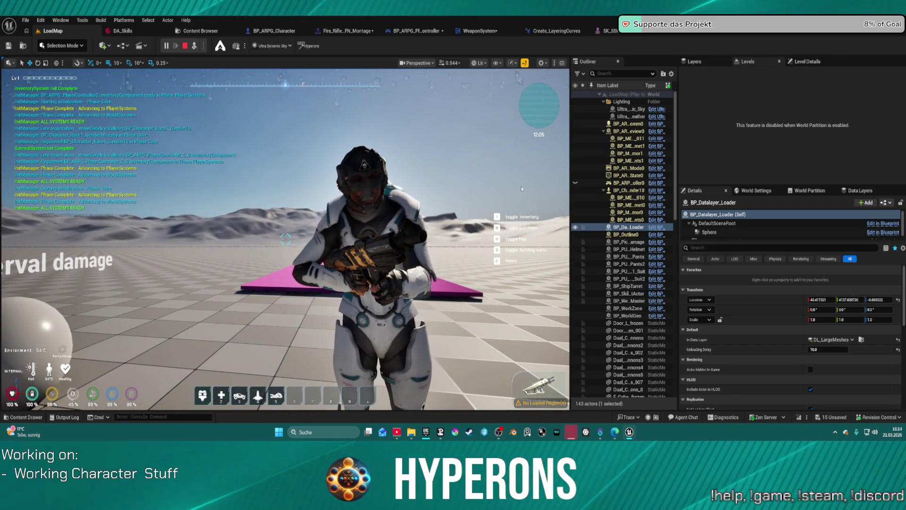
pyautogui.press('Escape')
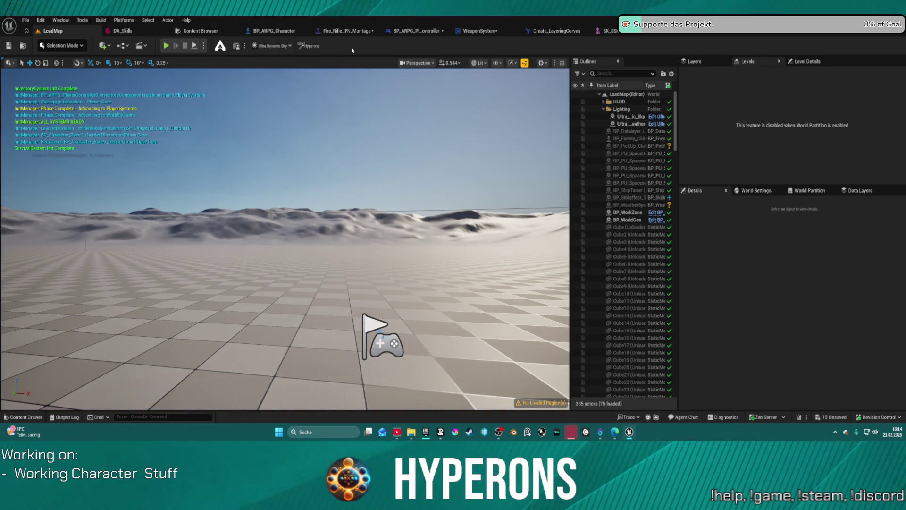
# Step: Rotate the rifle's ADS socket from -40 to -60 and start a new play test
pyautogui.click(611, 31)
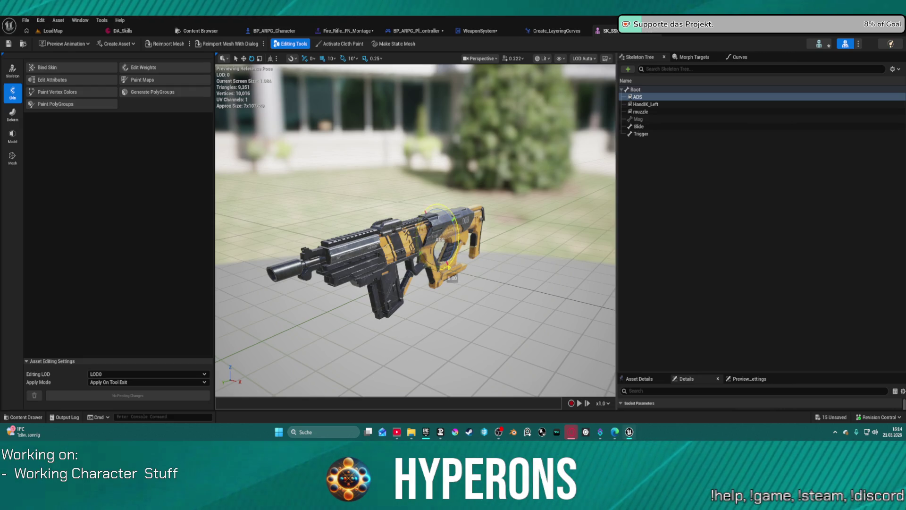
pyautogui.moveTo(460, 253); pyautogui.dragTo(462, 237)
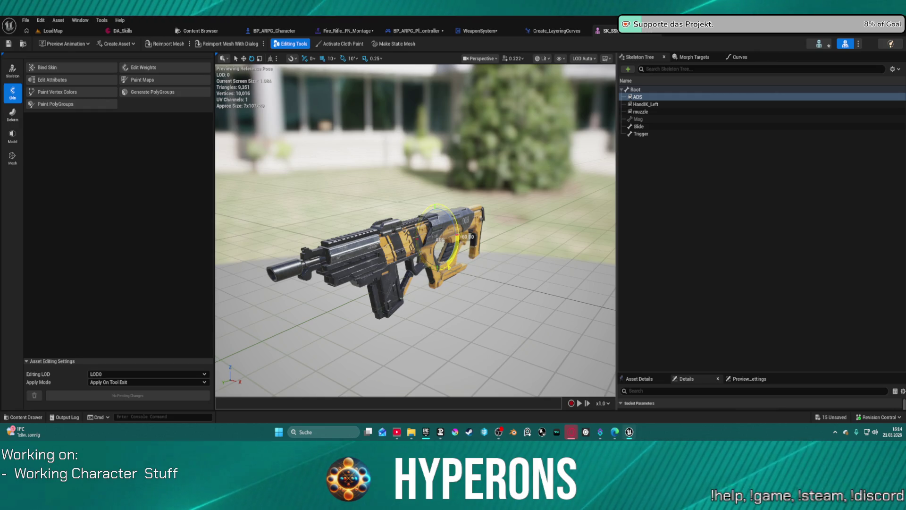
pyautogui.click(75, 36)
pyautogui.hotkey('ctrl', 'space')
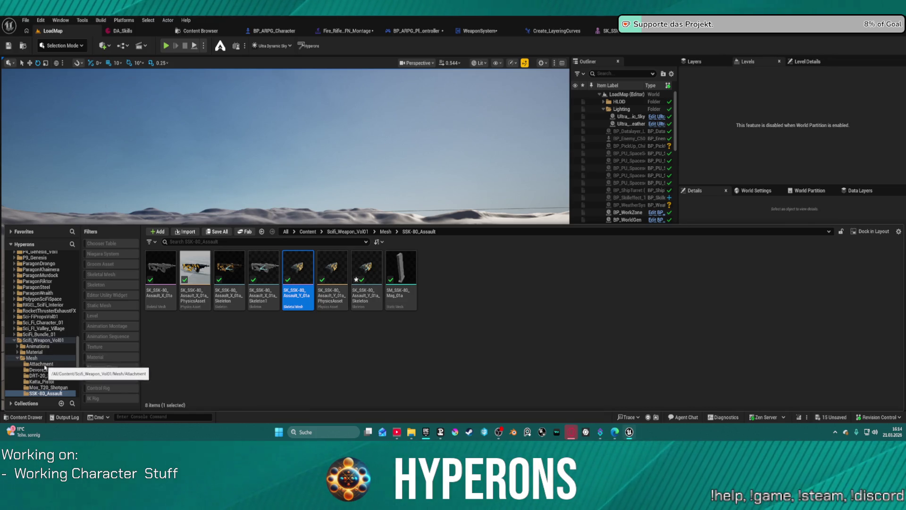
pyautogui.click(276, 31)
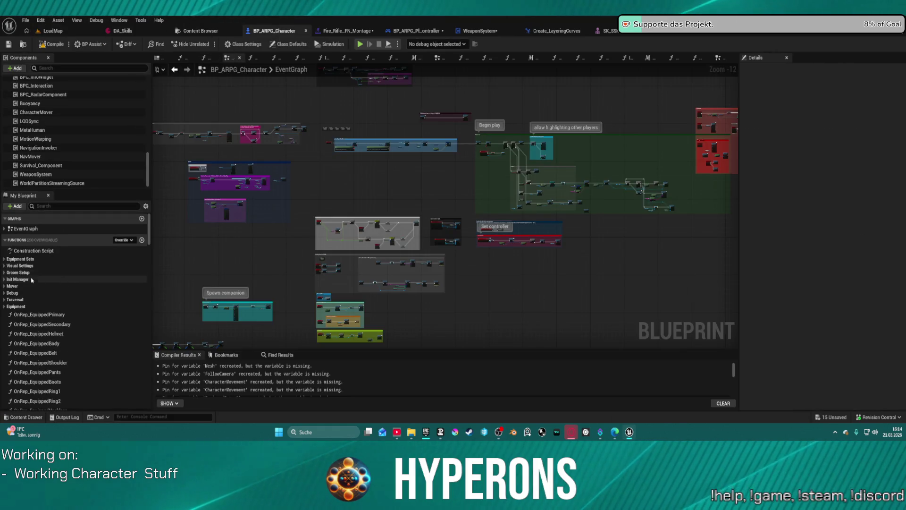
pyautogui.click(63, 33)
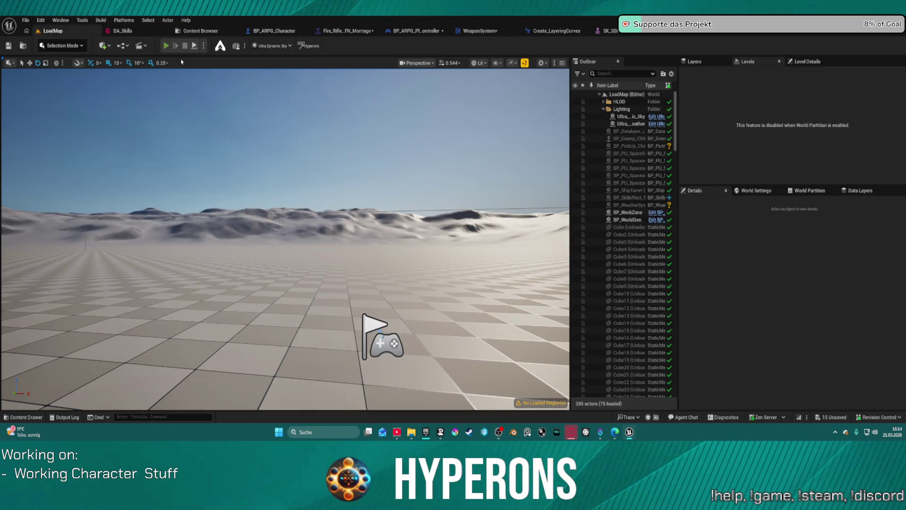
pyautogui.hotkey('alt', 'p')
# Step: Equip the Harvester from the in-game inventory, free the mouse, and end the play session
pyautogui.press('i')
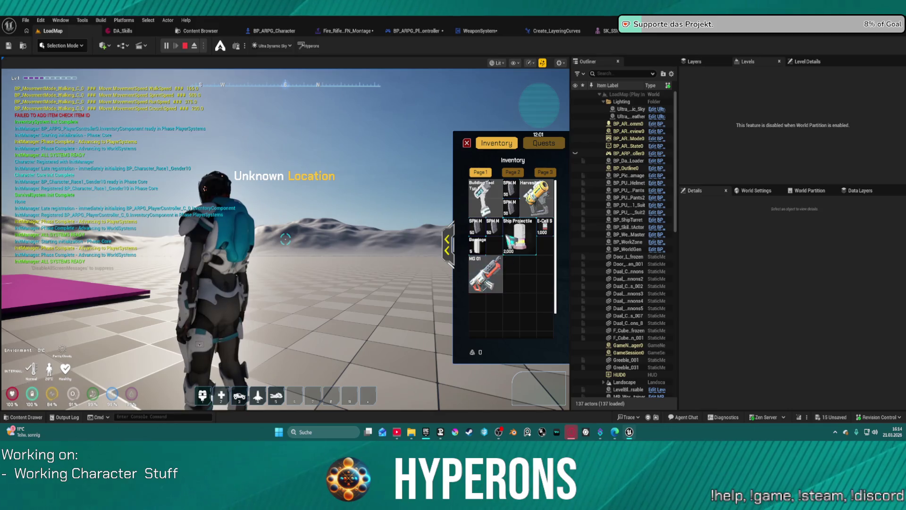
pyautogui.moveTo(537, 197)
pyautogui.mouseDown()
pyautogui.moveTo(558, 211)
pyautogui.moveTo(538, 387)
pyautogui.mouseUp()
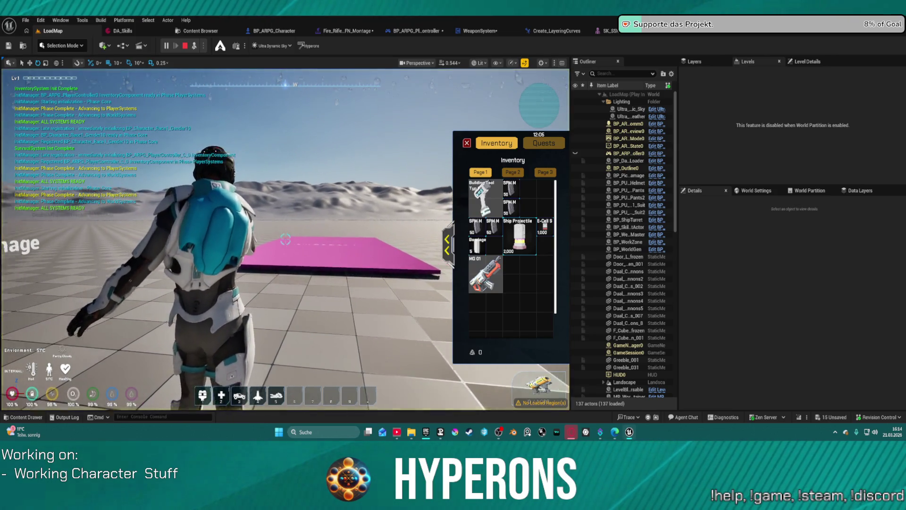
pyautogui.hotkey('shift', 'F1')
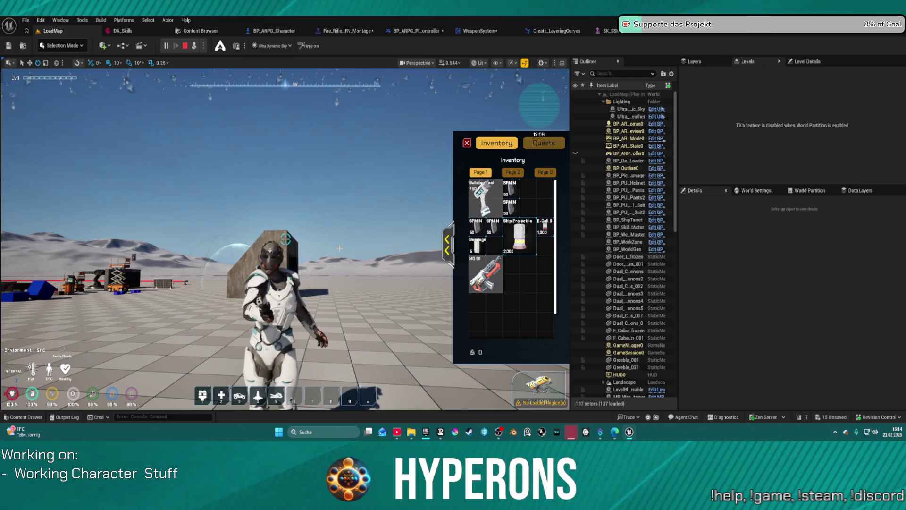
pyautogui.press('Escape')
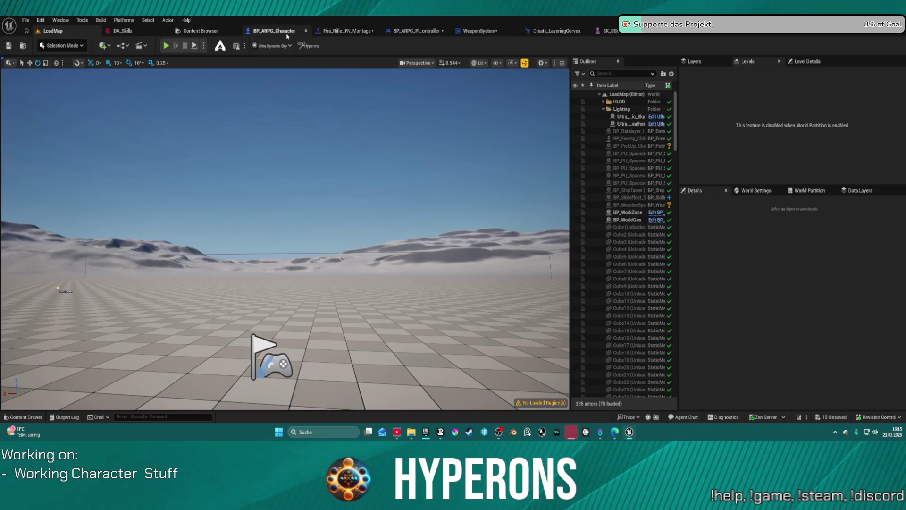
# Step: Open the MetaHuman body mesh used by BP_ARPG_Character's SkeletalMesh_TP component
pyautogui.click(286, 32)
pyautogui.scroll(10, 73, 122)
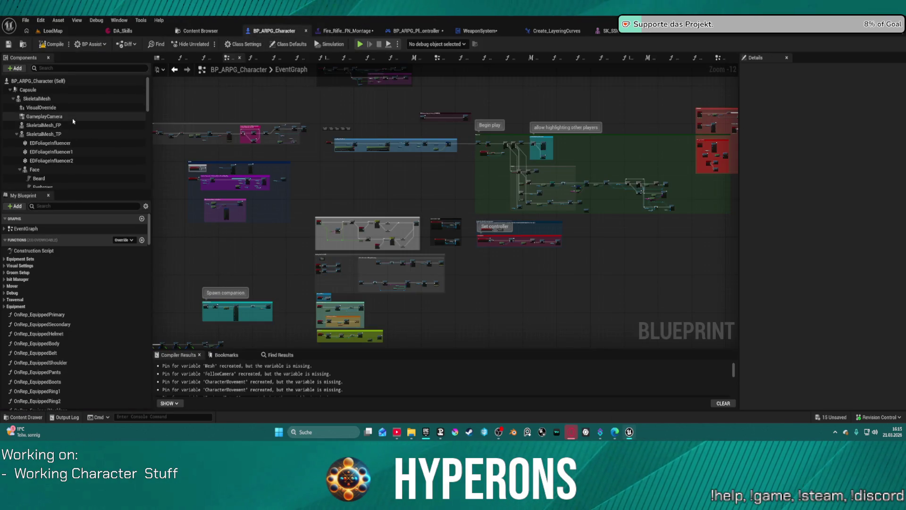
pyautogui.scroll(-3, 56, 174)
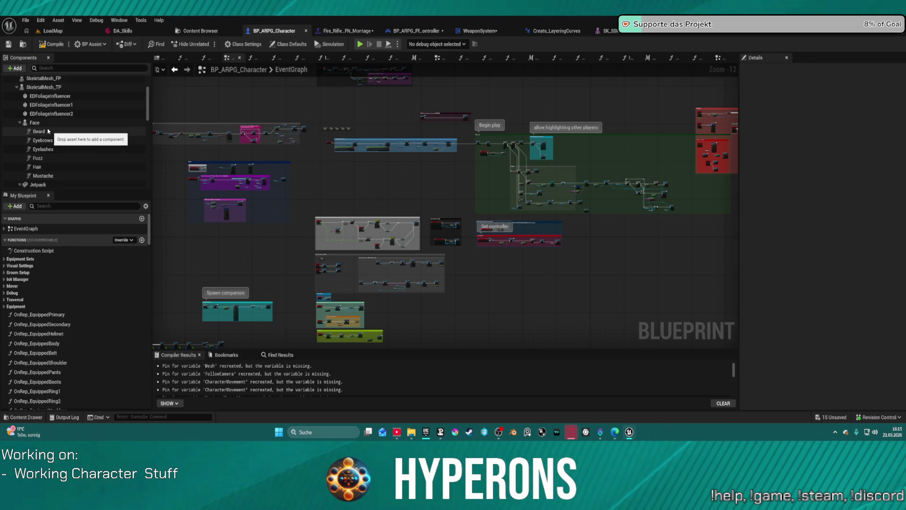
pyautogui.scroll(2, 57, 142)
pyautogui.click(55, 112)
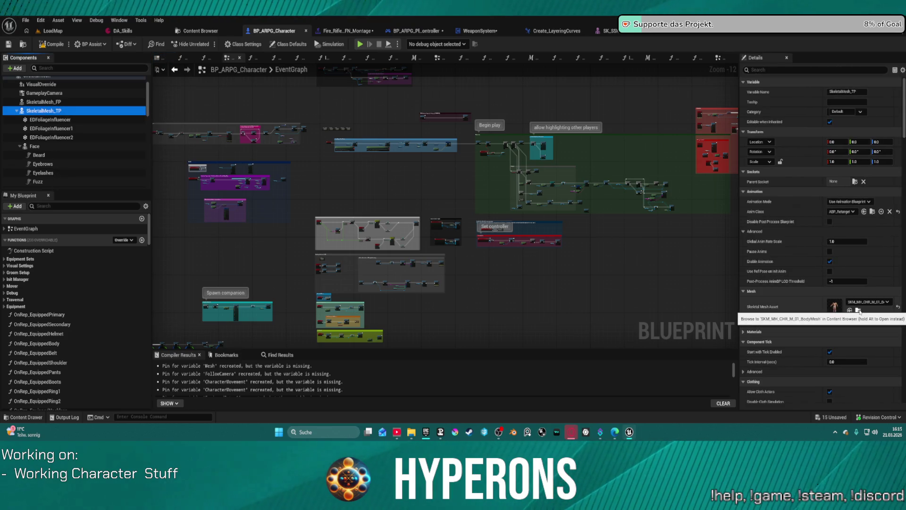
pyautogui.click(858, 311)
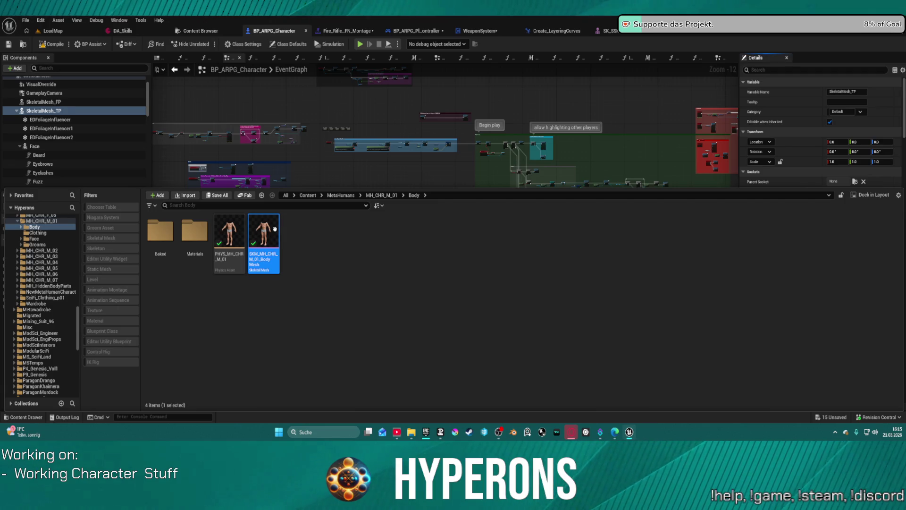
pyautogui.press('Return')
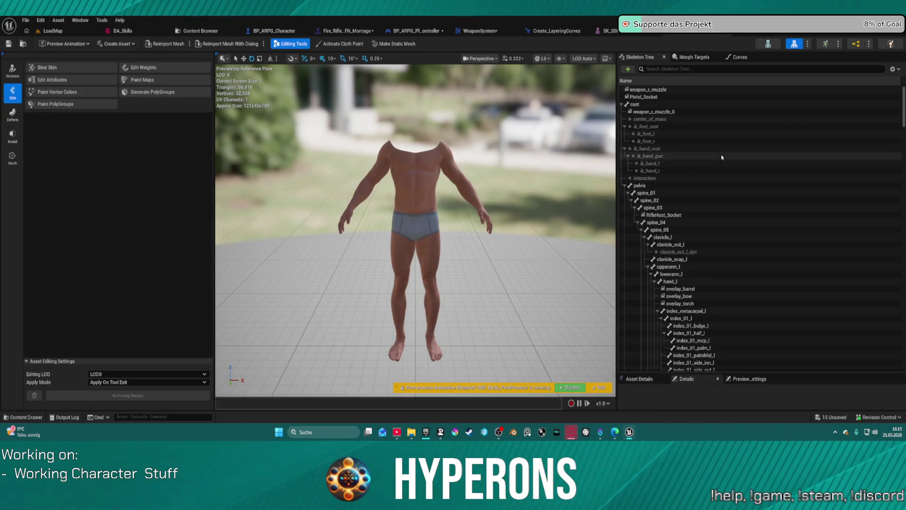
# Step: Hide bones in the Skeleton Tree so only sockets are listed
pyautogui.scroll(-10, 728, 162)
pyautogui.scroll(-20, 727, 162)
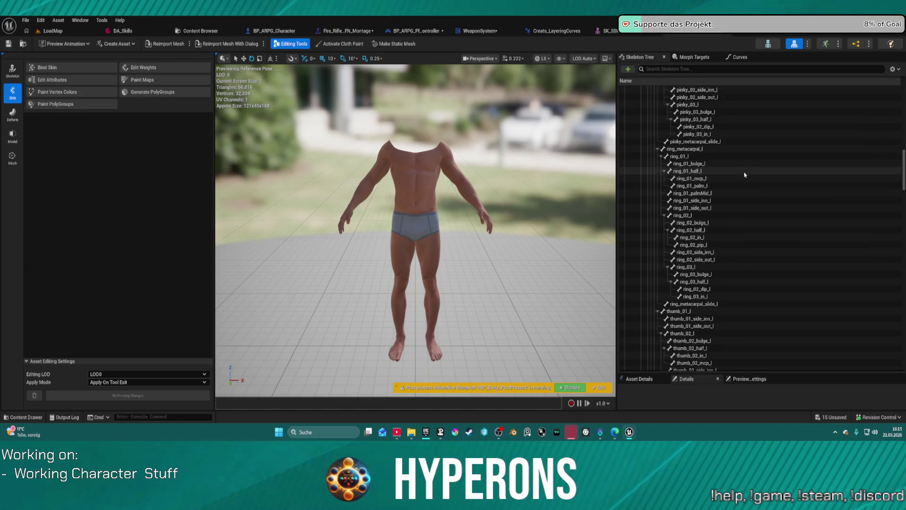
pyautogui.scroll(-20, 745, 175)
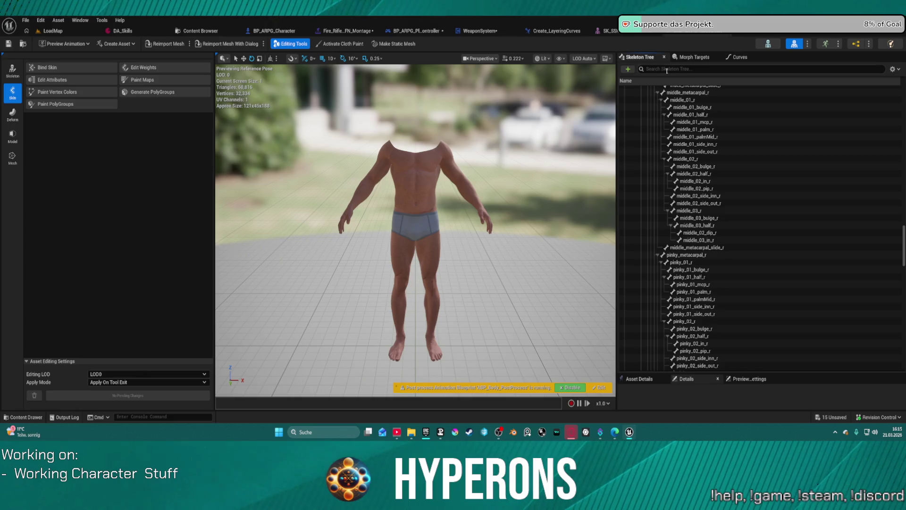
pyautogui.click(898, 69)
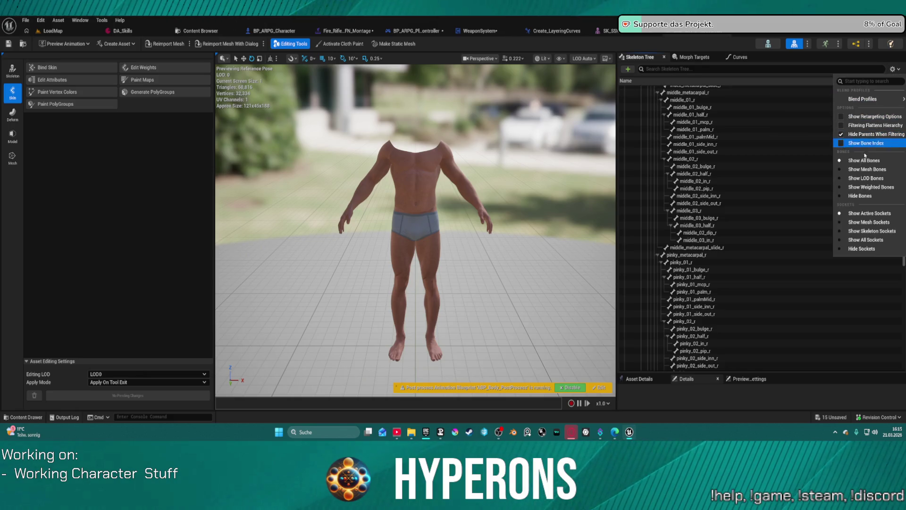
pyautogui.click(843, 196)
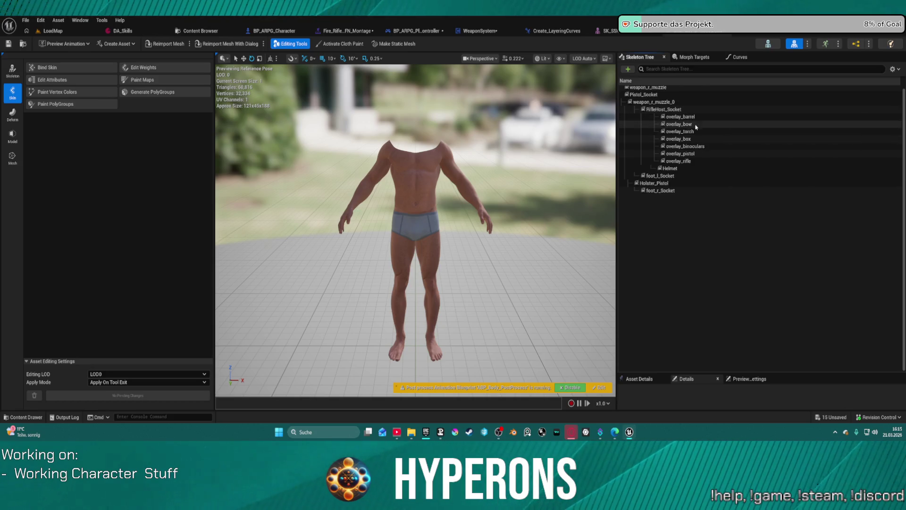
# Step: Inspect the overlay_rifle, overlay_barrel and overlay_bow sockets in the viewport
pyautogui.click(685, 161)
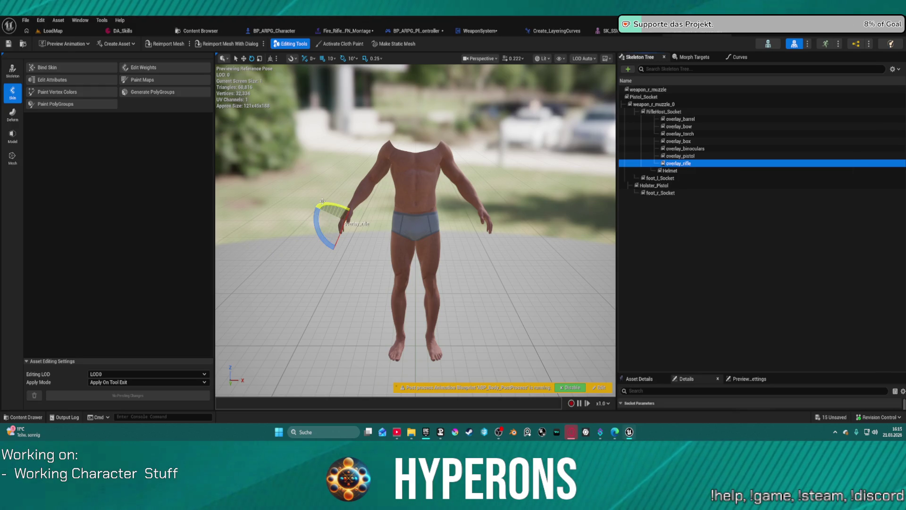
pyautogui.moveTo(322, 201); pyautogui.dragTo(324, 205)
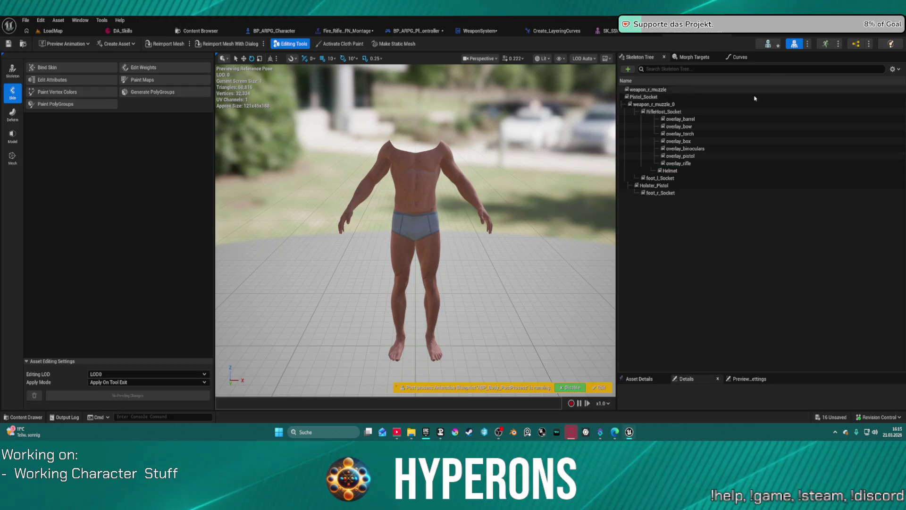
pyautogui.click(688, 120)
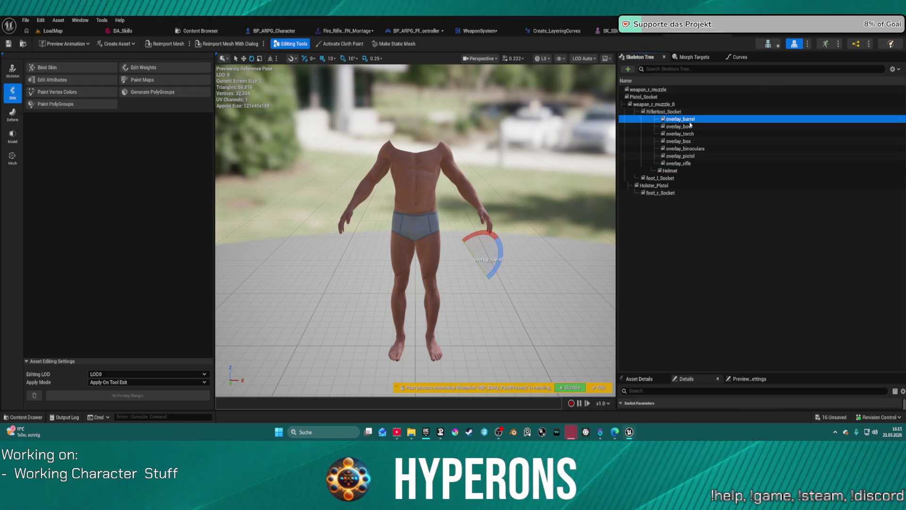
pyautogui.click(679, 127)
pyautogui.moveTo(463, 196); pyautogui.dragTo(457, 198)
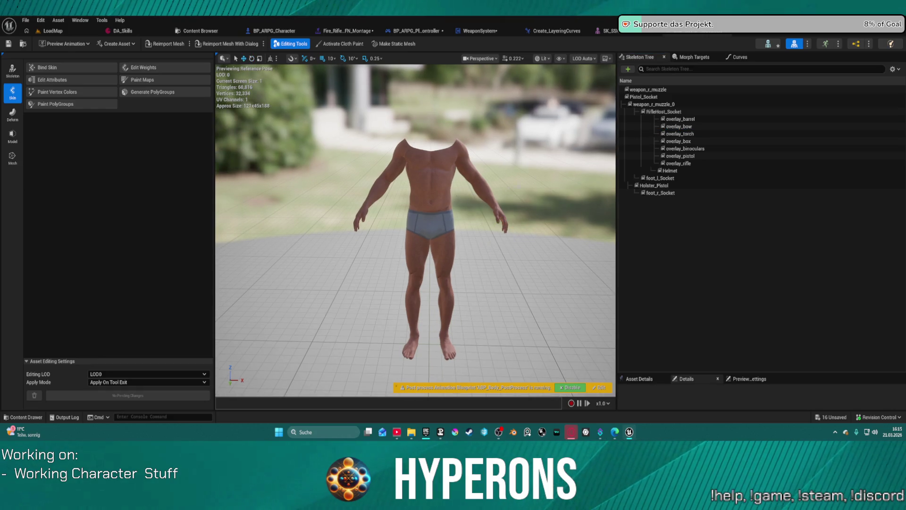
# Step: Add a preview to overlay_pistol, which attaches NS_Laser_Beam by mistake, then remove it
pyautogui.click(680, 156)
pyautogui.rightClick(680, 156)
pyautogui.moveTo(708, 198)
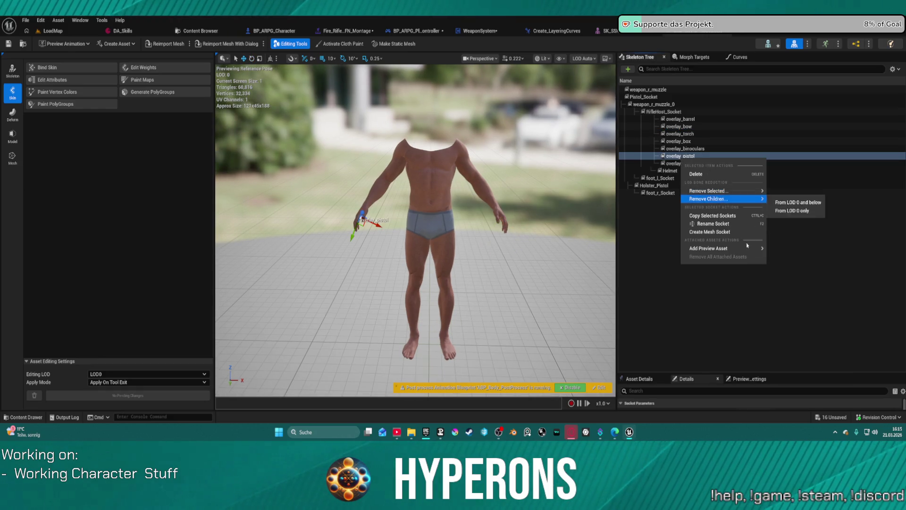
pyautogui.moveTo(747, 246)
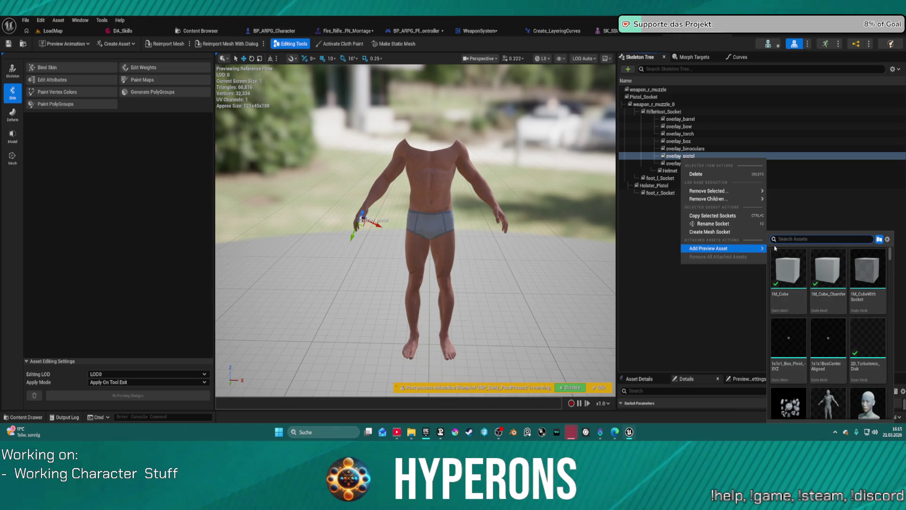
pyautogui.write('sm9')
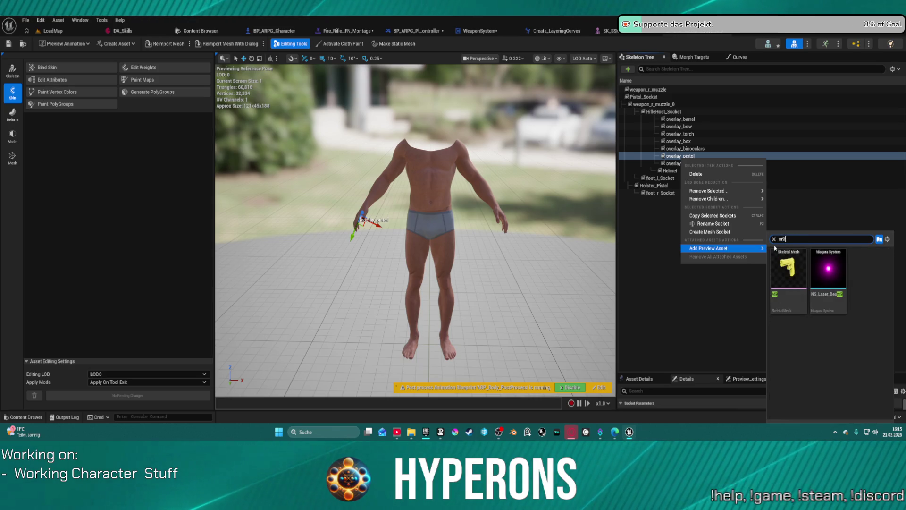
pyautogui.click(811, 272)
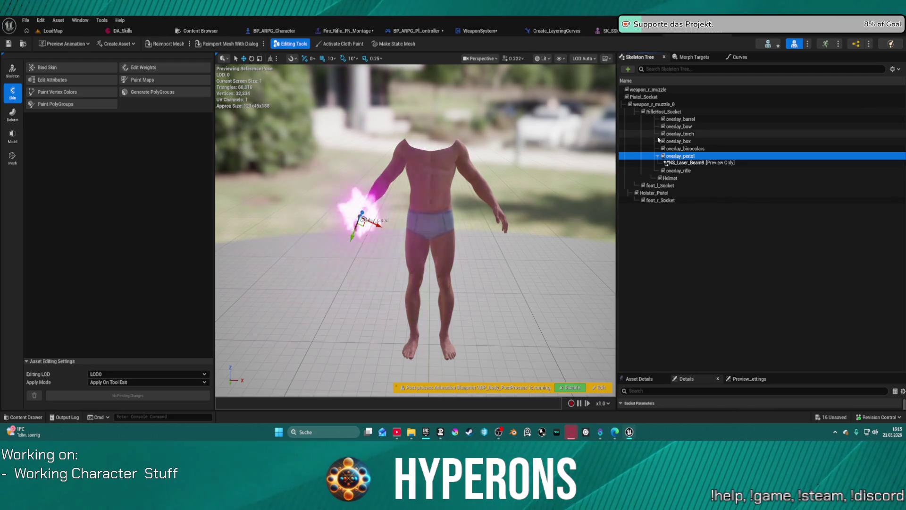
pyautogui.rightClick(705, 170)
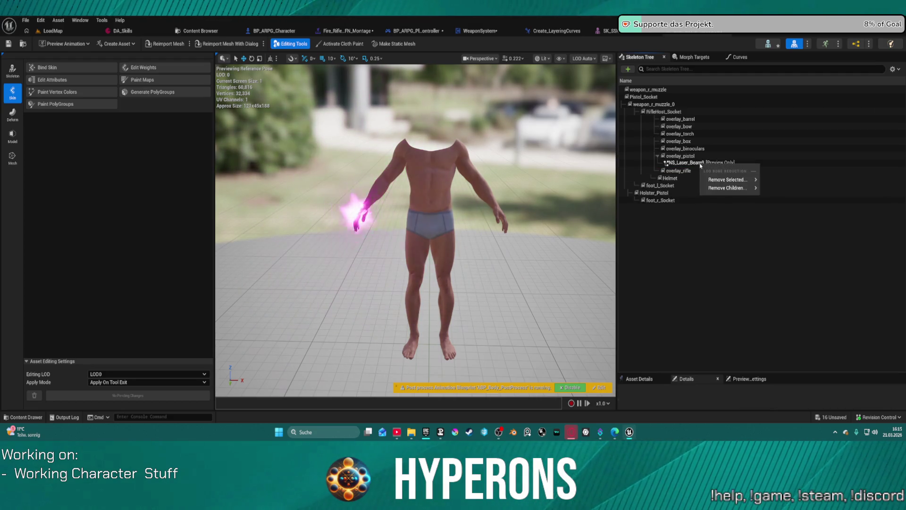
pyautogui.click(687, 165)
pyautogui.click(684, 156)
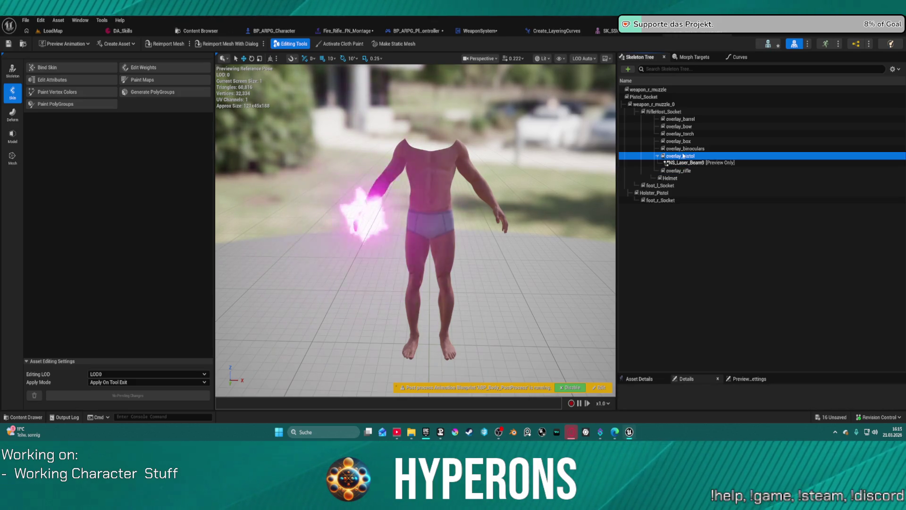
pyautogui.rightClick(683, 155)
pyautogui.click(696, 252)
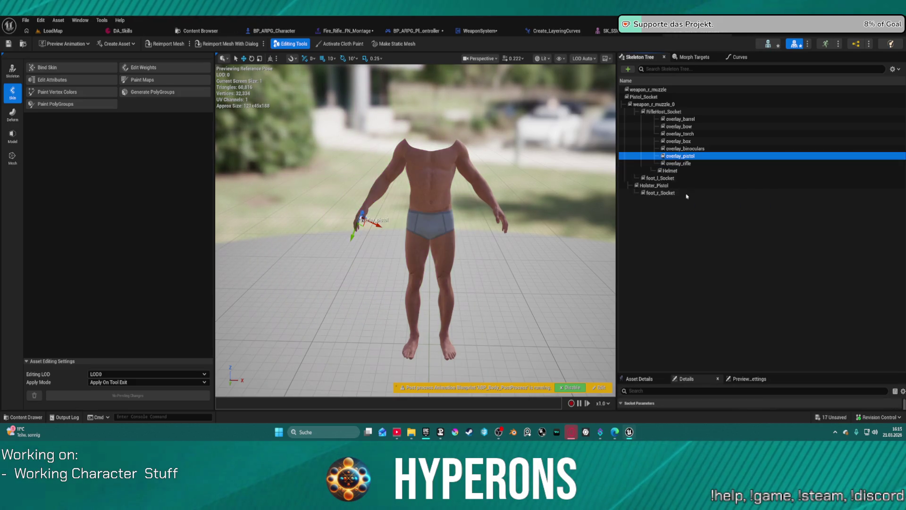
# Step: Attach the M9 pistol as a preview on overlay_pistol and view it in the hand
pyautogui.rightClick(679, 158)
pyautogui.moveTo(717, 245)
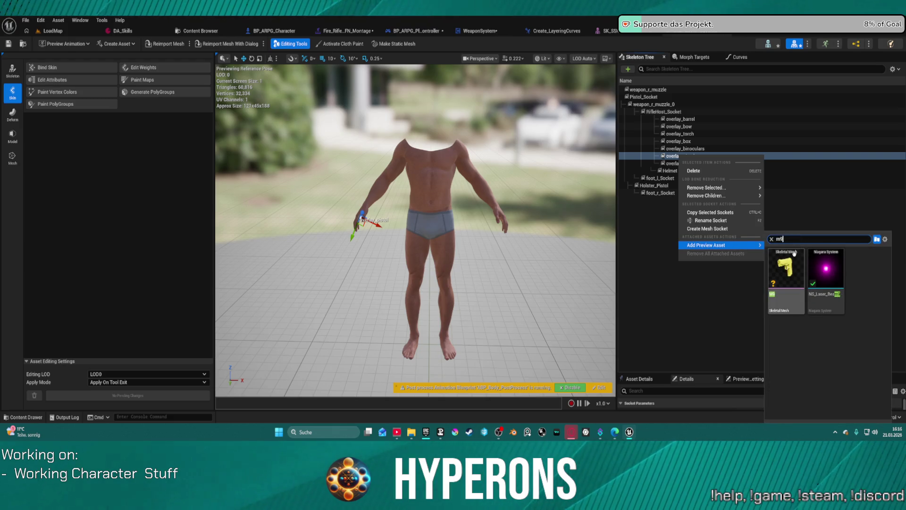
pyautogui.click(794, 262)
pyautogui.moveTo(462, 227)
pyautogui.mouseDown()
pyautogui.moveTo(425, 227)
pyautogui.moveTo(425, 203)
pyautogui.moveTo(448, 211)
pyautogui.mouseUp()
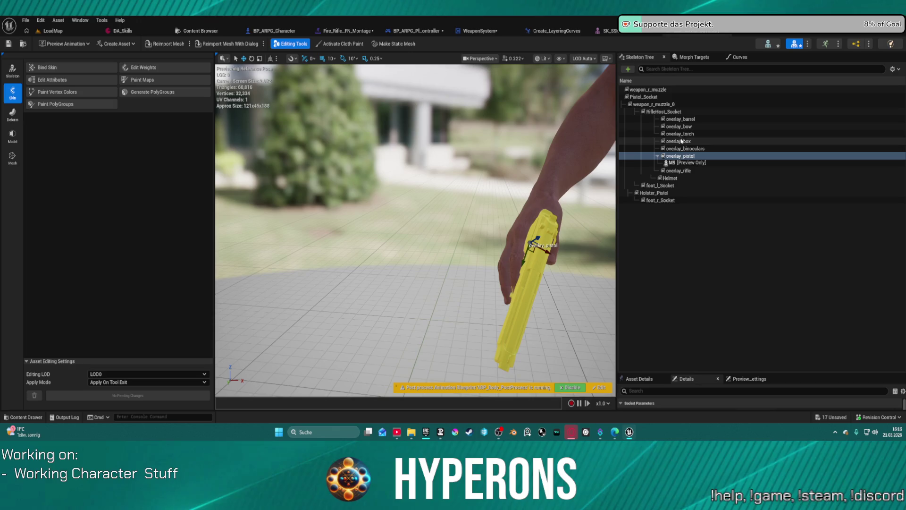
# Step: Remove the M9 preview pistol from the overlay_pistol socket
pyautogui.rightClick(678, 161)
pyautogui.click(712, 257)
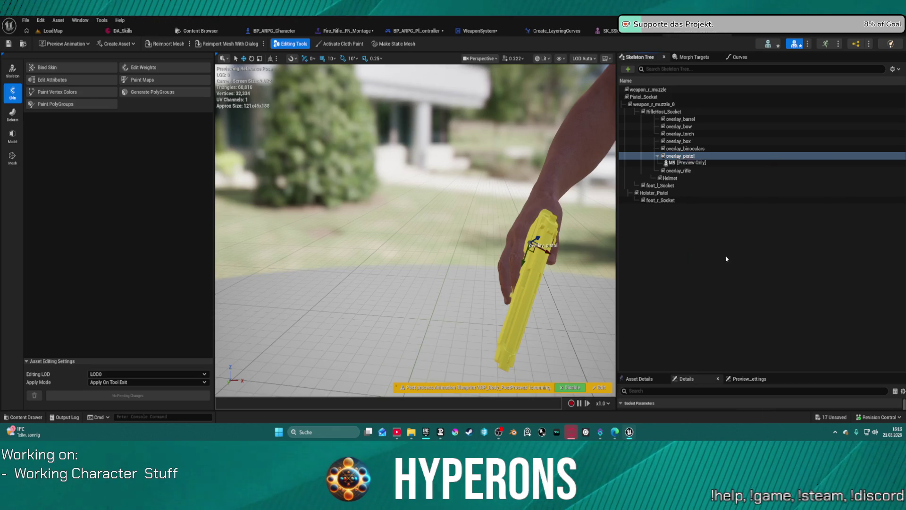
pyautogui.click(683, 127)
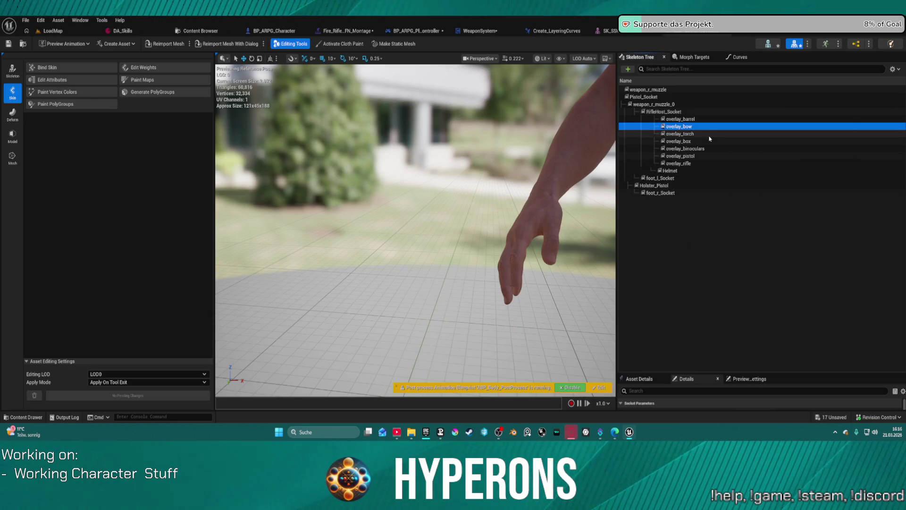
# Step: Add the M4A1 rifle as a preview asset on the overlay_rifle socket
pyautogui.rightClick(679, 164)
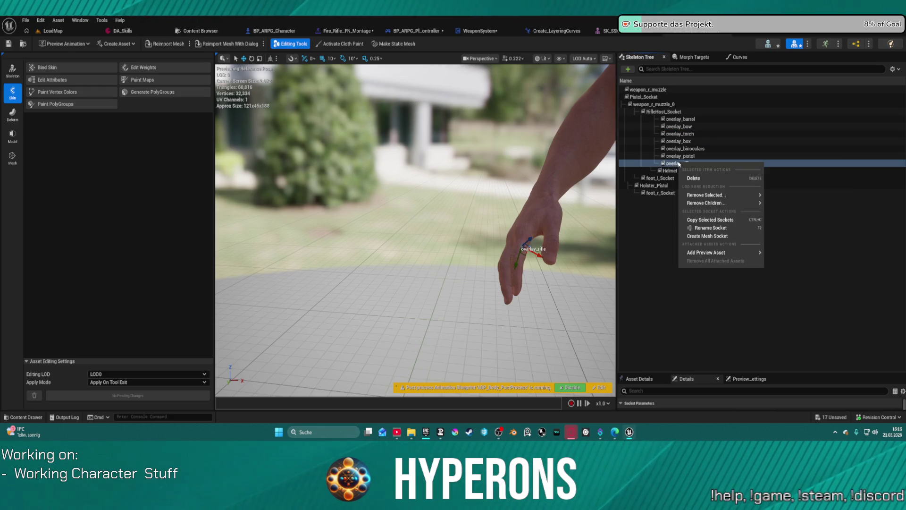
pyautogui.moveTo(722, 195)
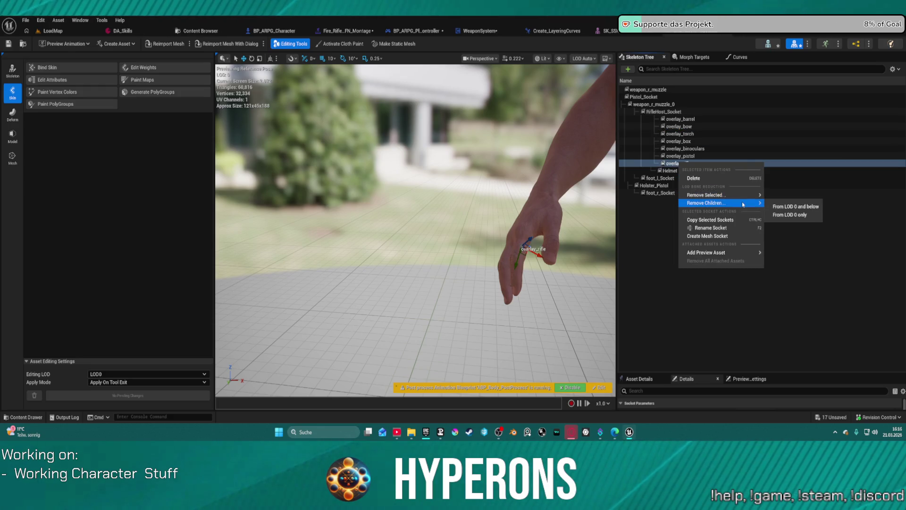
pyautogui.moveTo(739, 253)
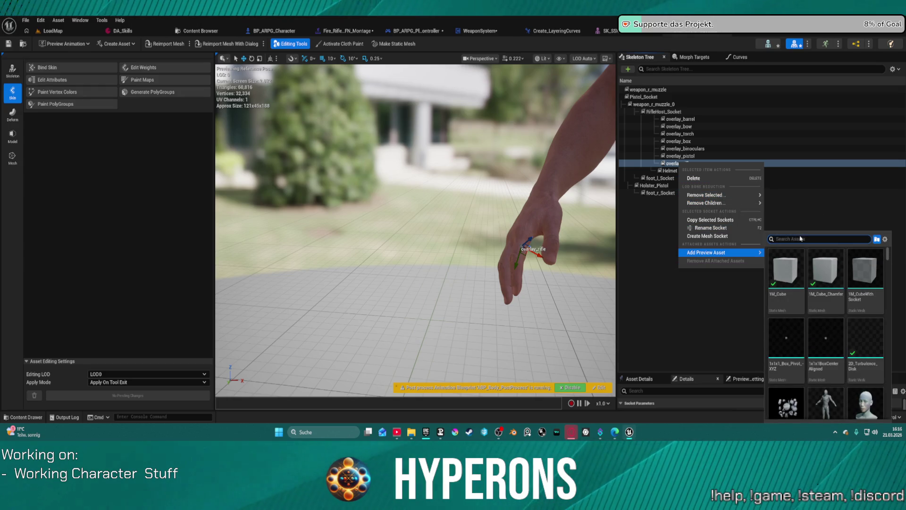
pyautogui.write('m4')
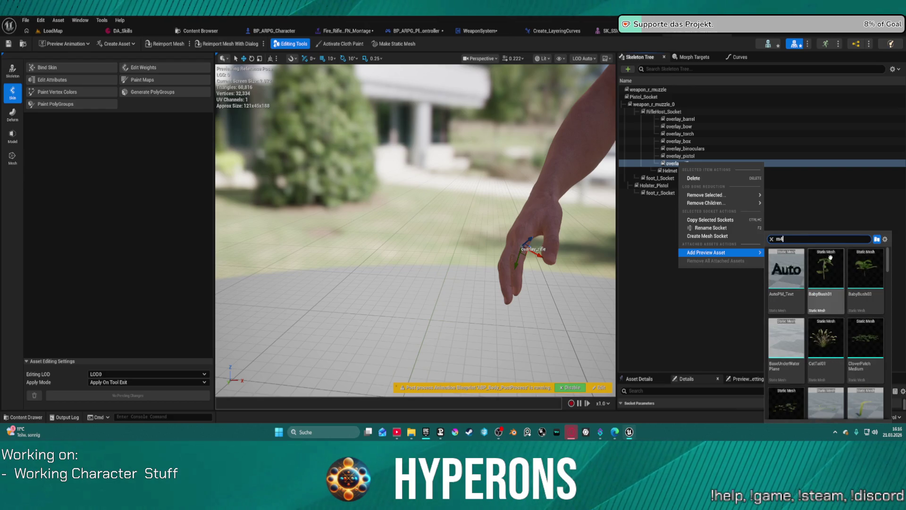
pyautogui.scroll(-10, 830, 257)
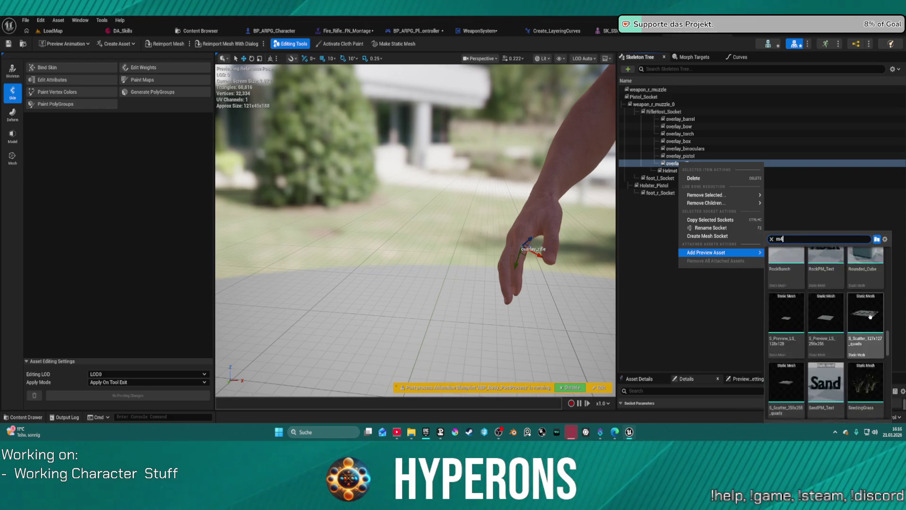
pyautogui.scroll(-6, 871, 316)
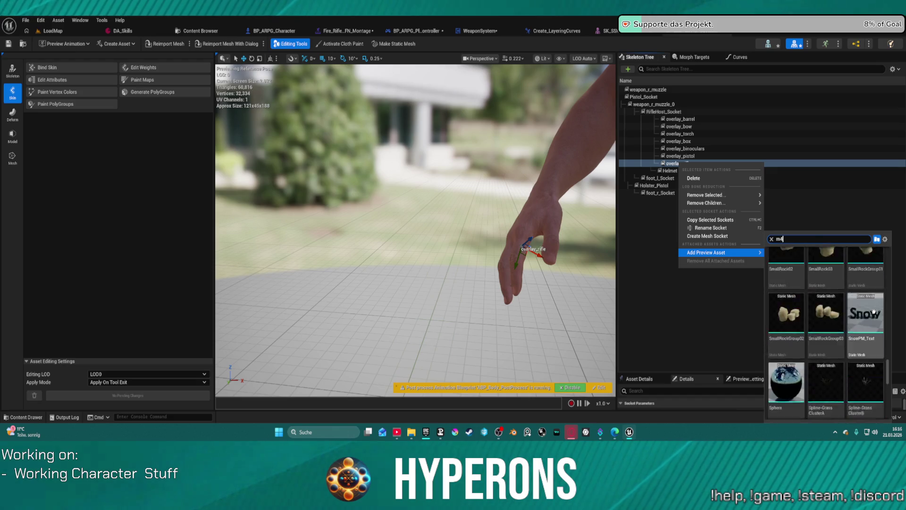
pyautogui.scroll(10, 873, 312)
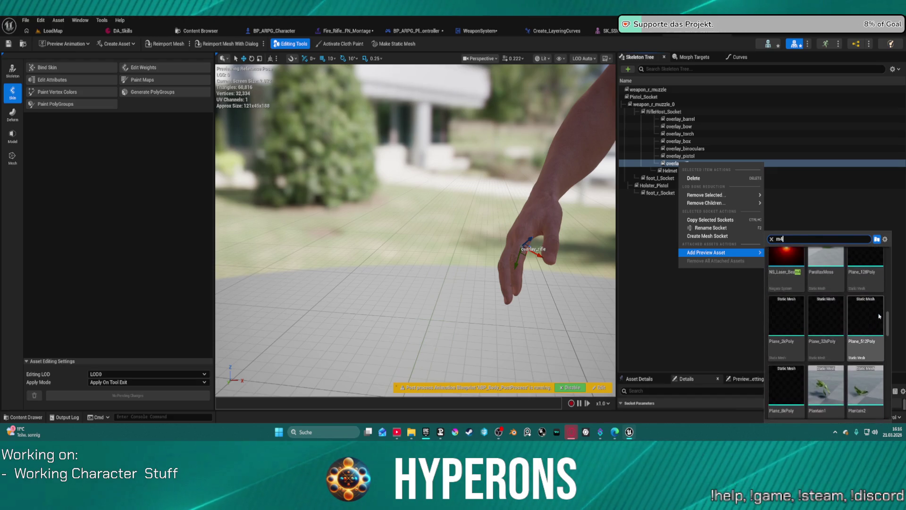
pyautogui.scroll(5, 880, 316)
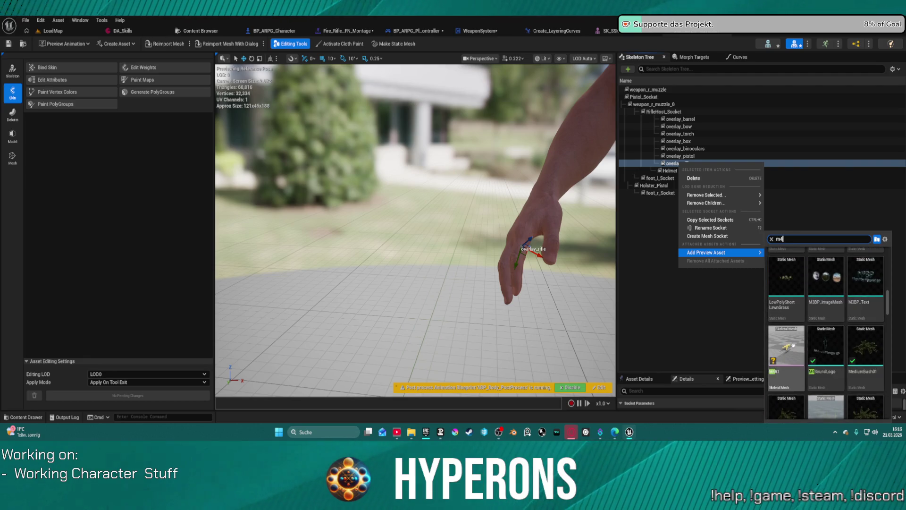
pyautogui.click(793, 346)
pyautogui.moveTo(527, 220)
pyautogui.mouseDown()
pyautogui.moveTo(547, 202)
pyautogui.moveTo(384, 255)
pyautogui.moveTo(368, 242)
pyautogui.mouseUp()
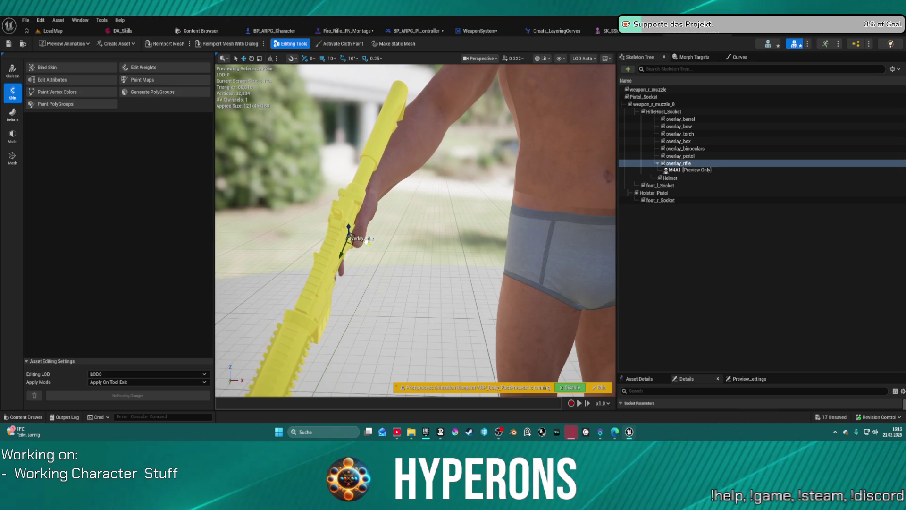
pyautogui.click(50, 31)
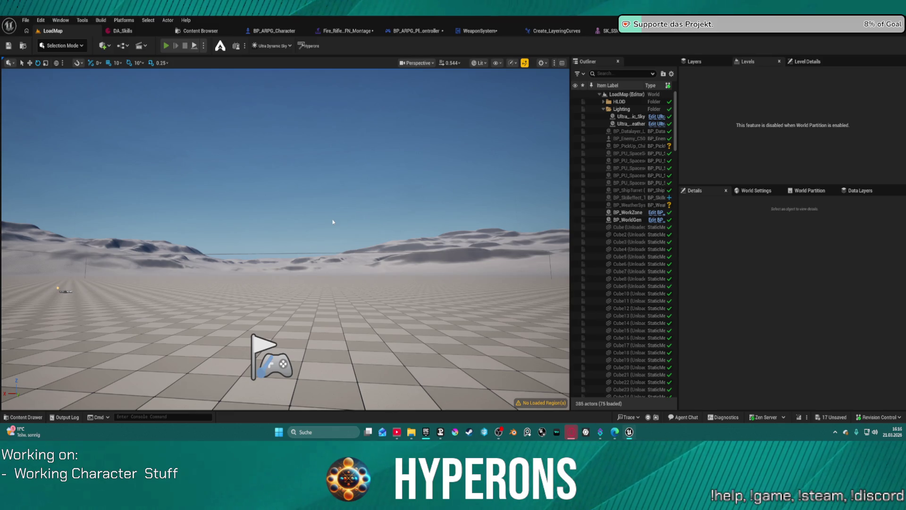
# Step: Play-test the level with the MG 01 rifle equipped to check how it sits in the hand
pyautogui.hotkey('alt', 'p')
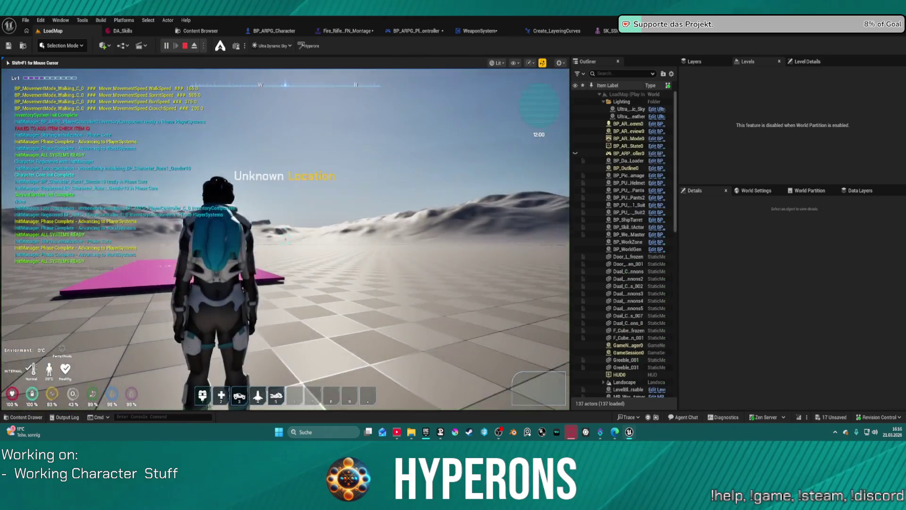
pyautogui.press('i')
pyautogui.doubleClick(483, 271)
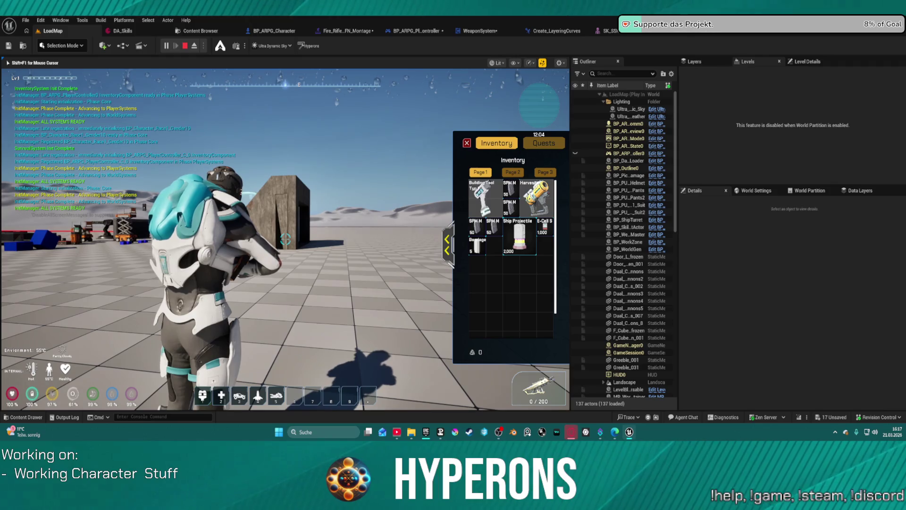
pyautogui.click(322, 166)
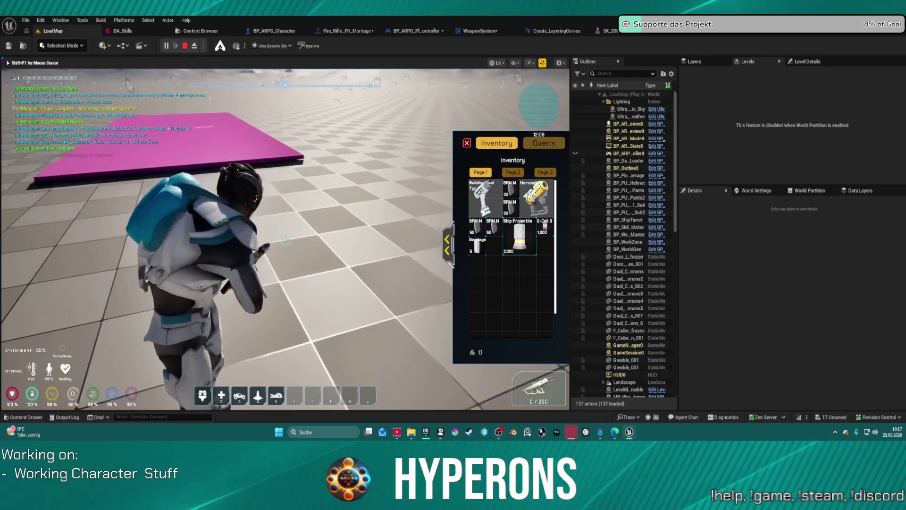
pyautogui.press('Escape')
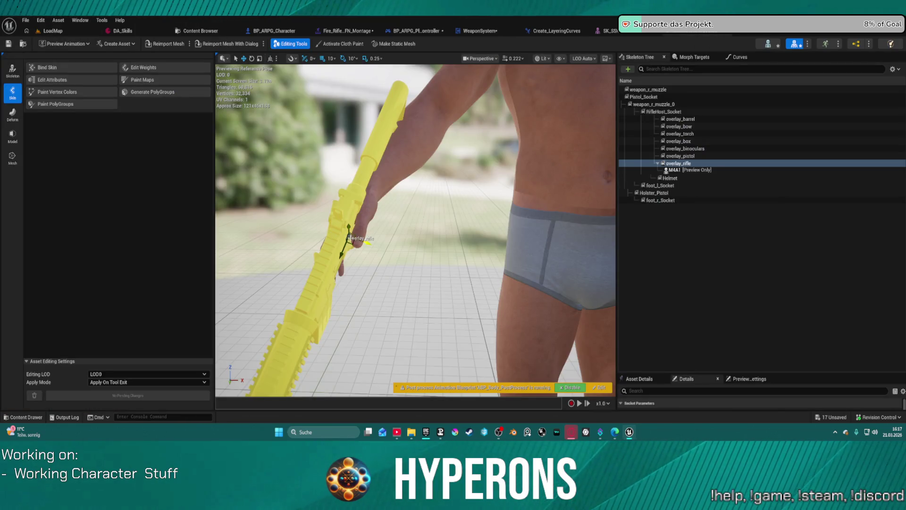
# Step: Rotate the overlay_rifle socket about 20 degrees more upright and return to LoadMap
pyautogui.click(343, 222)
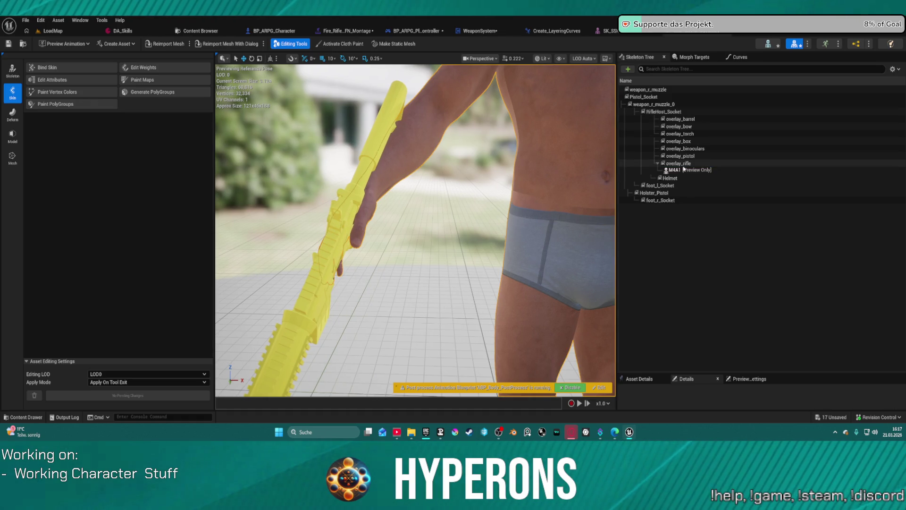
pyautogui.click(682, 164)
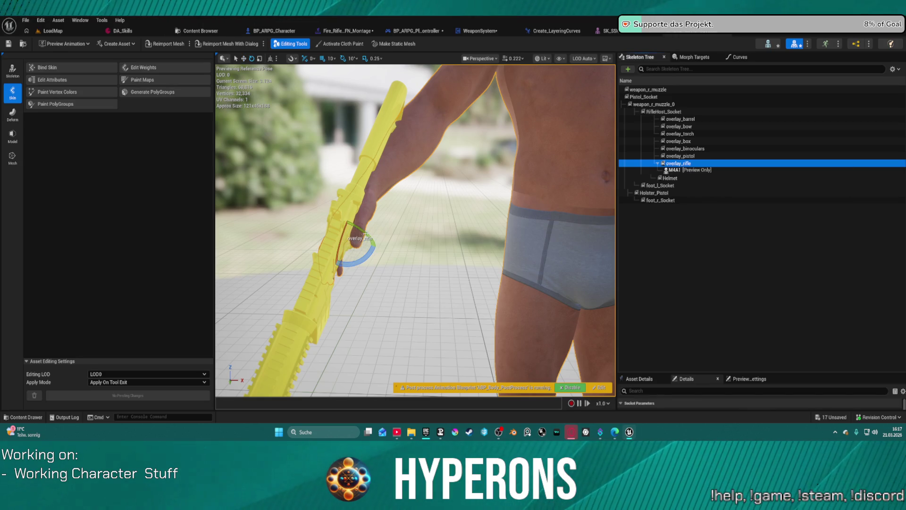
pyautogui.moveTo(365, 233); pyautogui.dragTo(375, 245)
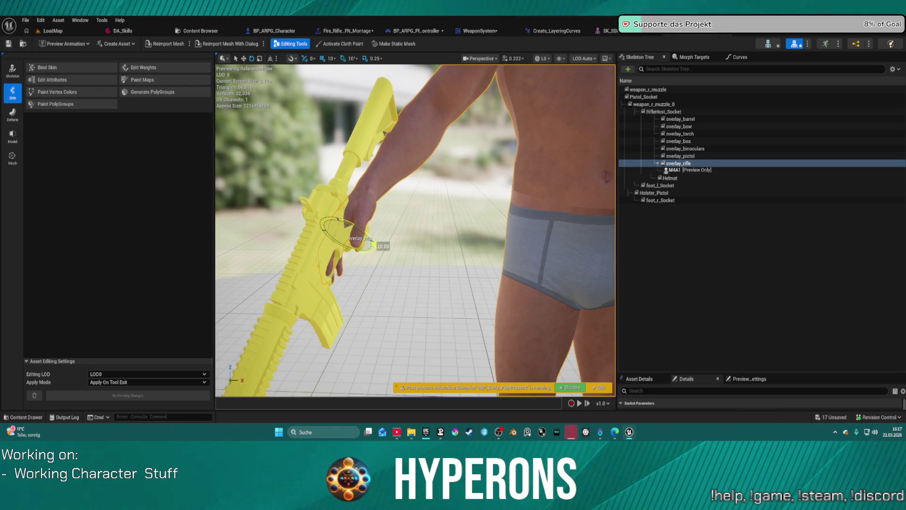
pyautogui.click(55, 32)
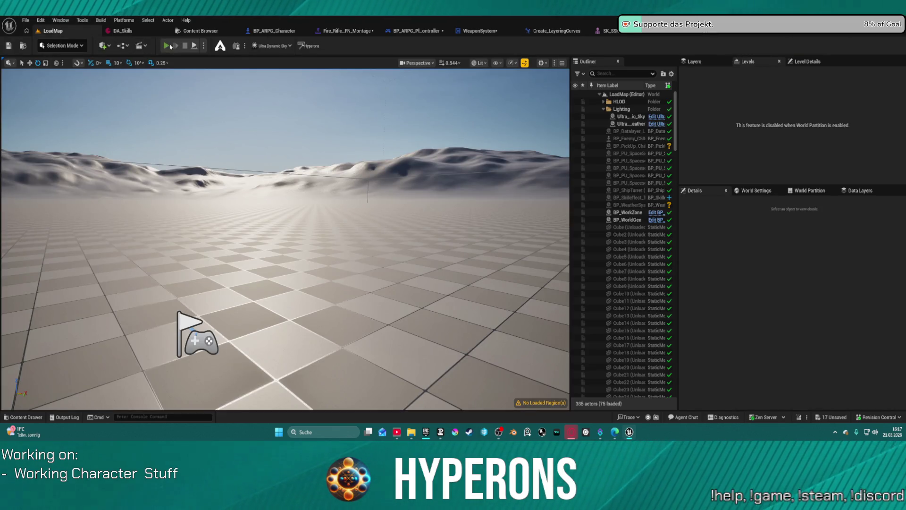
# Step: Play-test again, equipping the MG 01 rifle and aiming it to check the new grip
pyautogui.hotkey('alt', 'p')
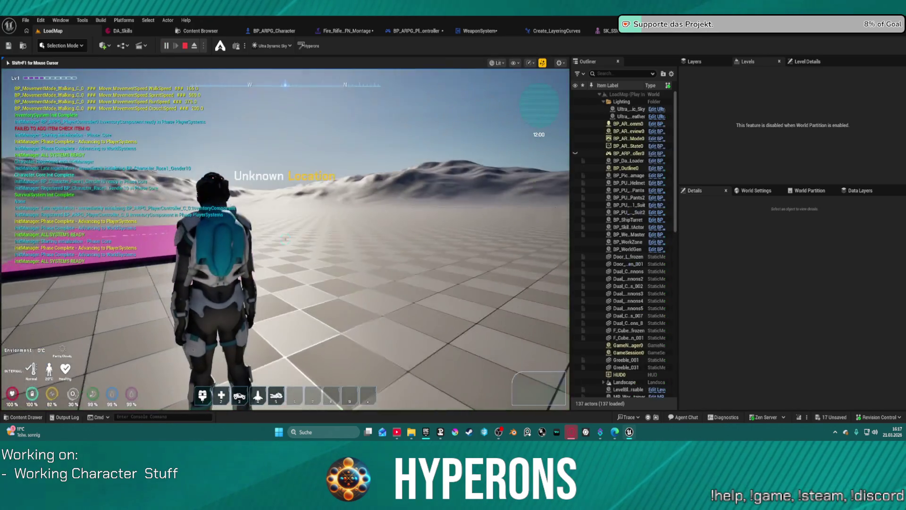
pyautogui.press('i')
pyautogui.doubleClick(485, 274)
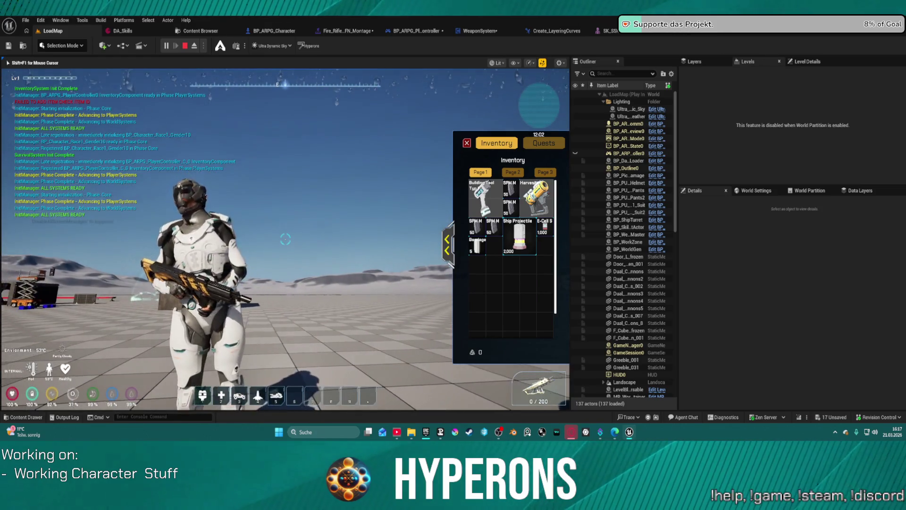
pyautogui.rightClick(286, 239)
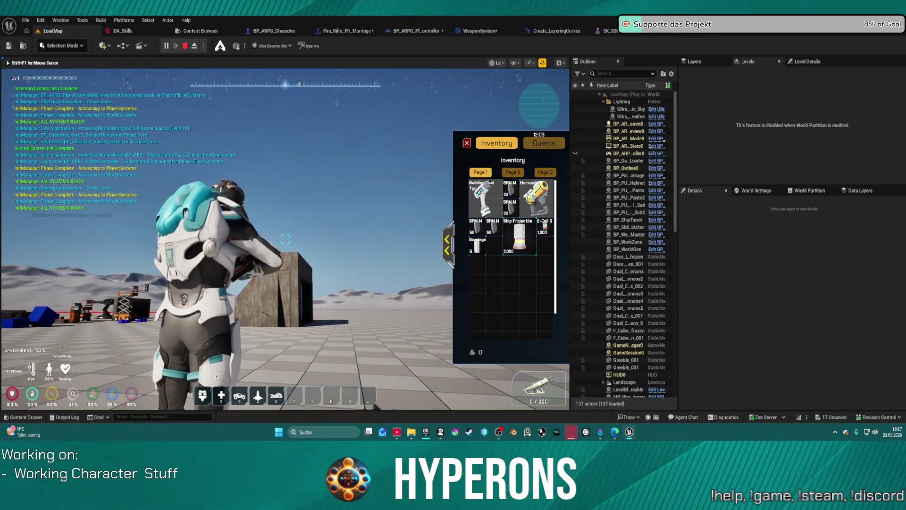
pyautogui.hotkey('shift', 'F1')
# Step: Rotate the rifle about the overlay_rifle socket to -60 degrees, then return to LoadMap
pyautogui.click(608, 31)
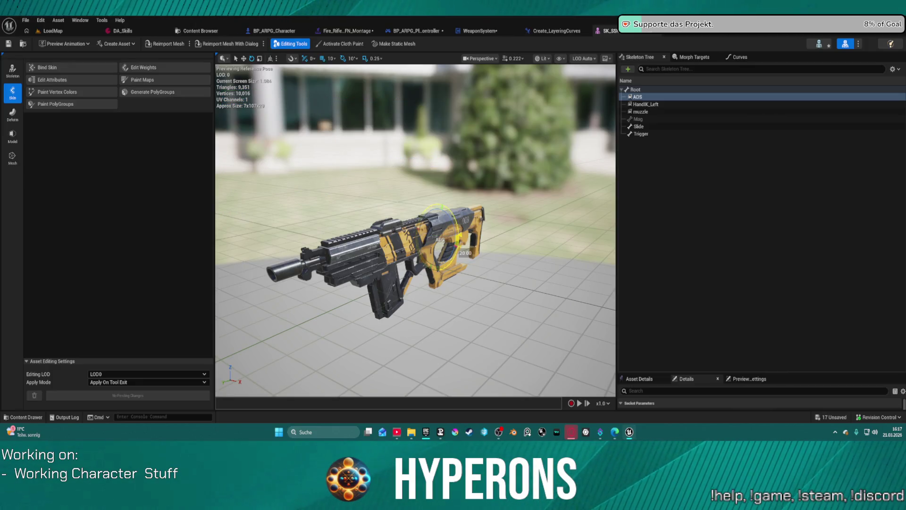
pyautogui.click(682, 34)
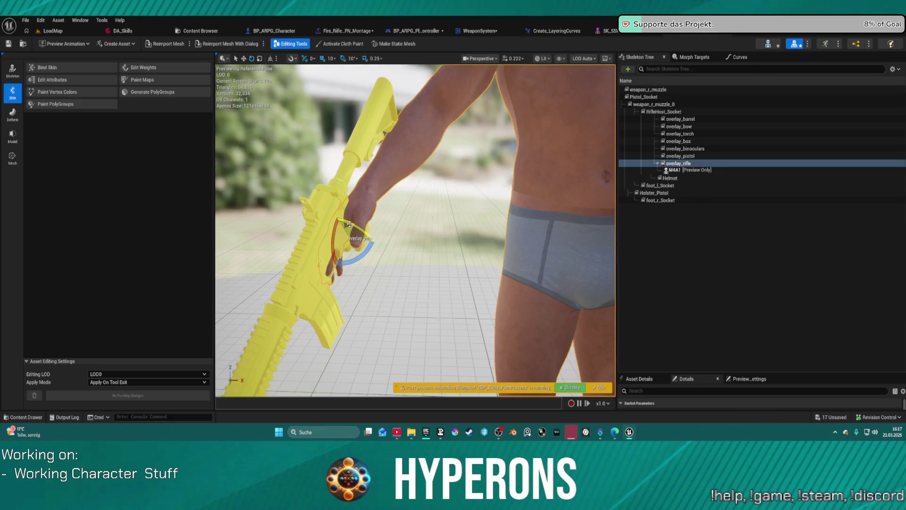
pyautogui.moveTo(350, 224)
pyautogui.mouseDown()
pyautogui.moveTo(375, 244)
pyautogui.moveTo(353, 136)
pyautogui.mouseUp()
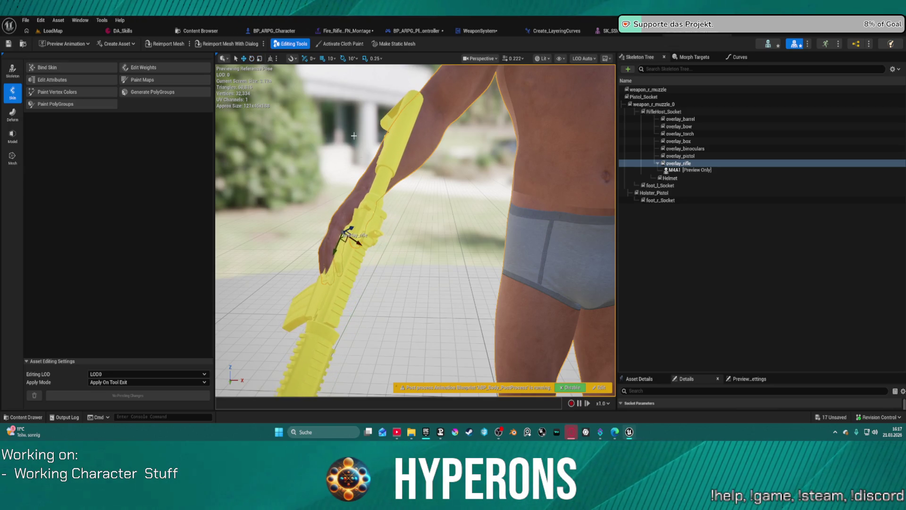
pyautogui.click(53, 31)
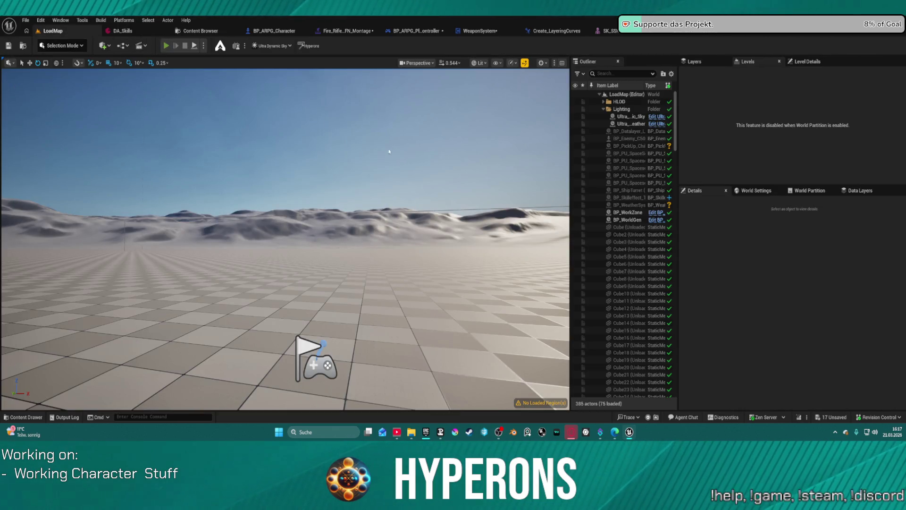
# Step: Start a play session, equip MG 01 from the inventory and fire it at the wall
pyautogui.hotkey('alt', 'p')
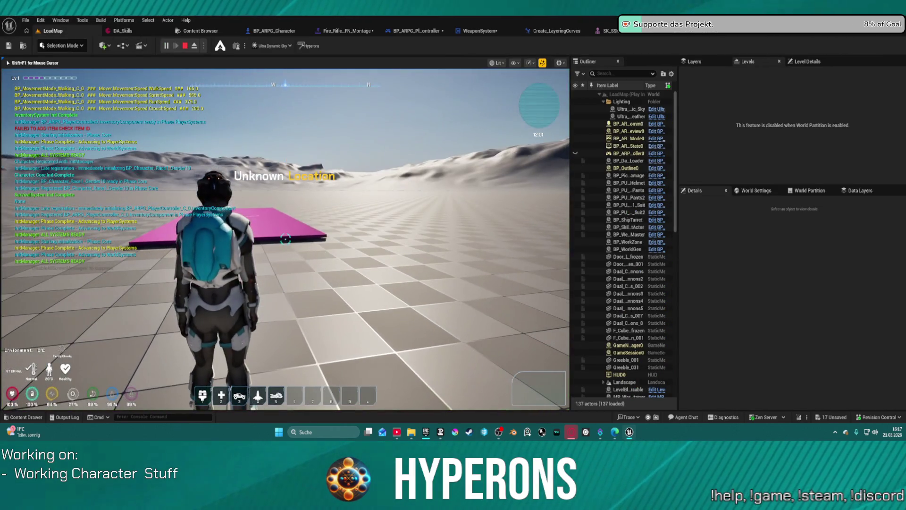
pyautogui.press('i')
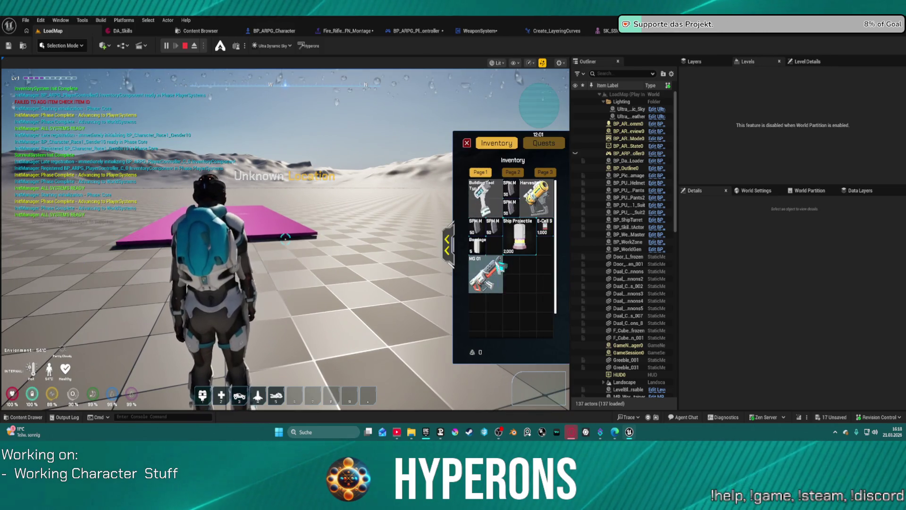
pyautogui.rightClick(507, 283)
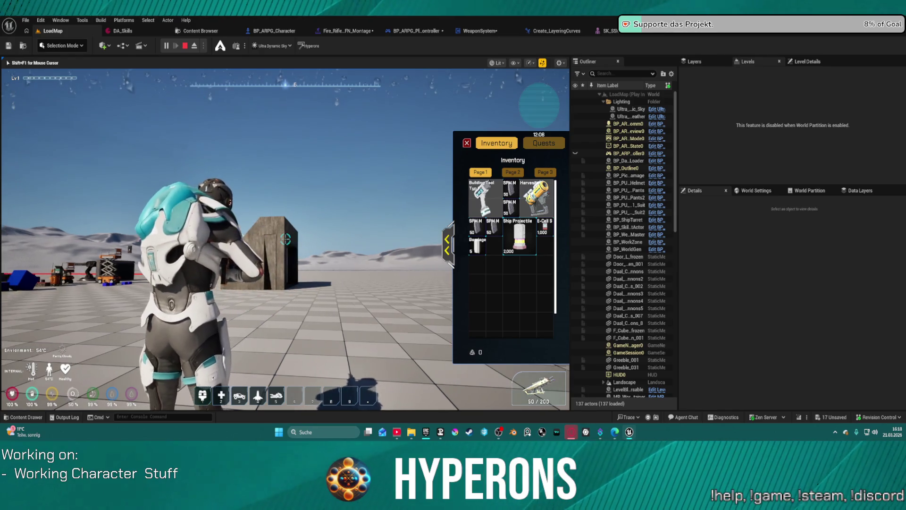
pyautogui.hotkey('shift', 'F1')
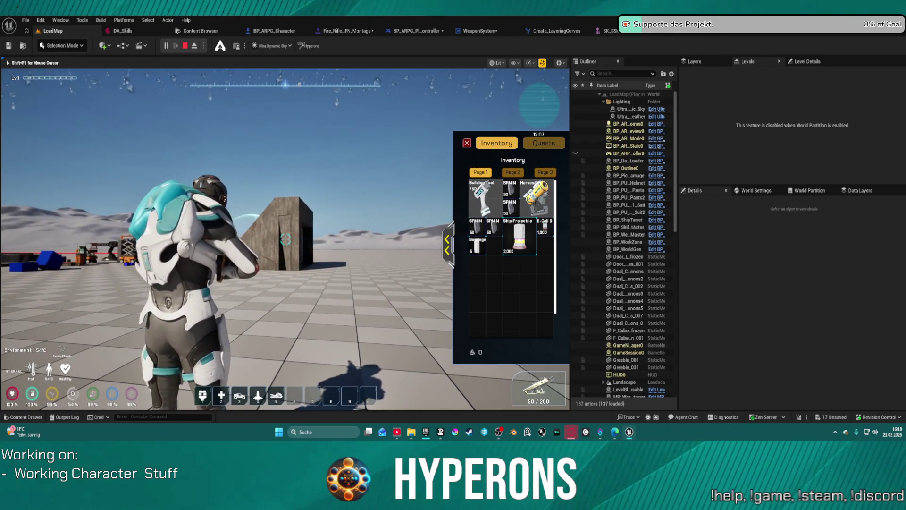
pyautogui.press('i')
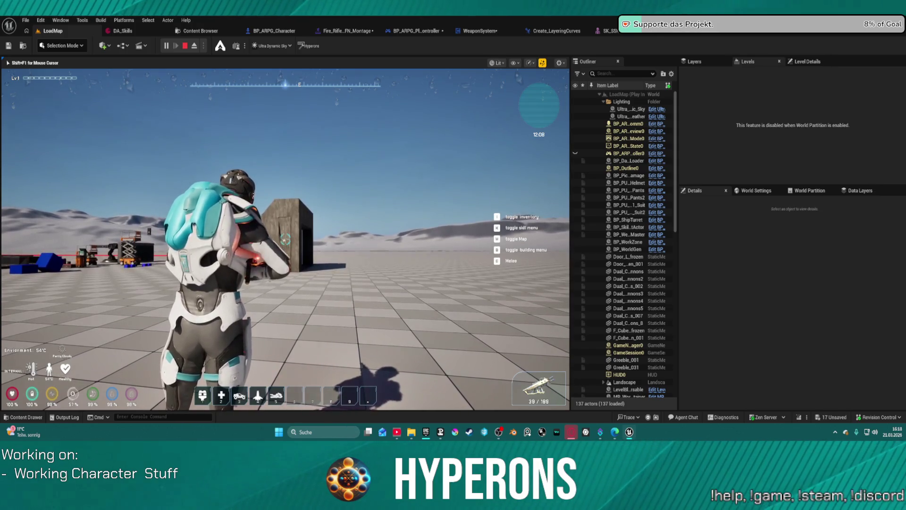
pyautogui.click(285, 239)
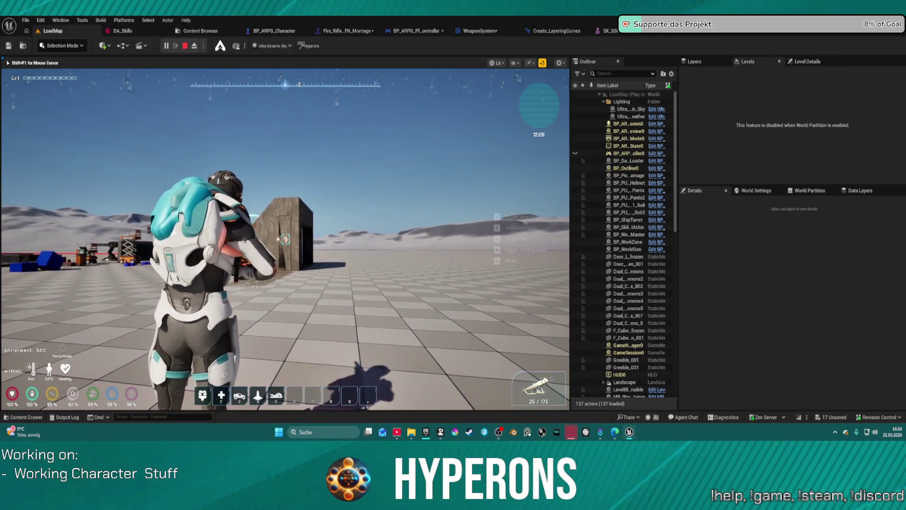
pyautogui.click(285, 239)
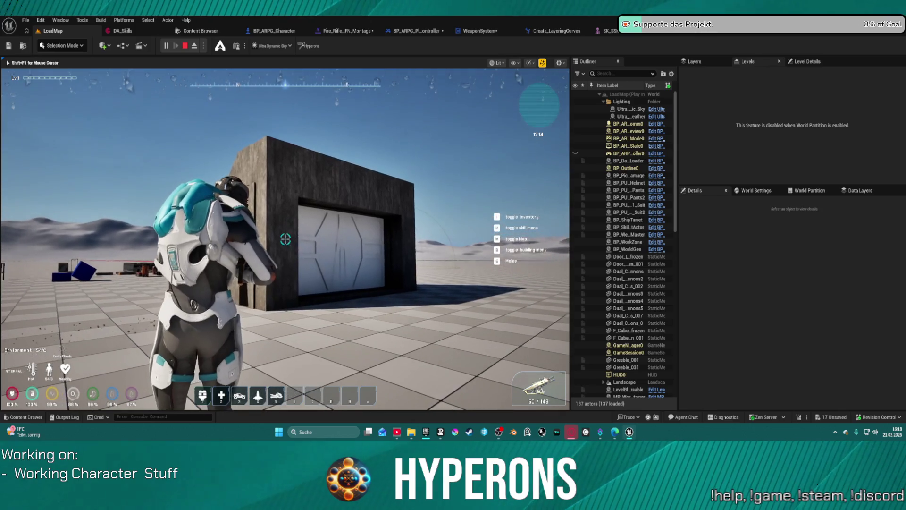
# Step: Fire several rounds at the door while strafing around the building
pyautogui.click(285, 239)
pyautogui.click(285, 239)
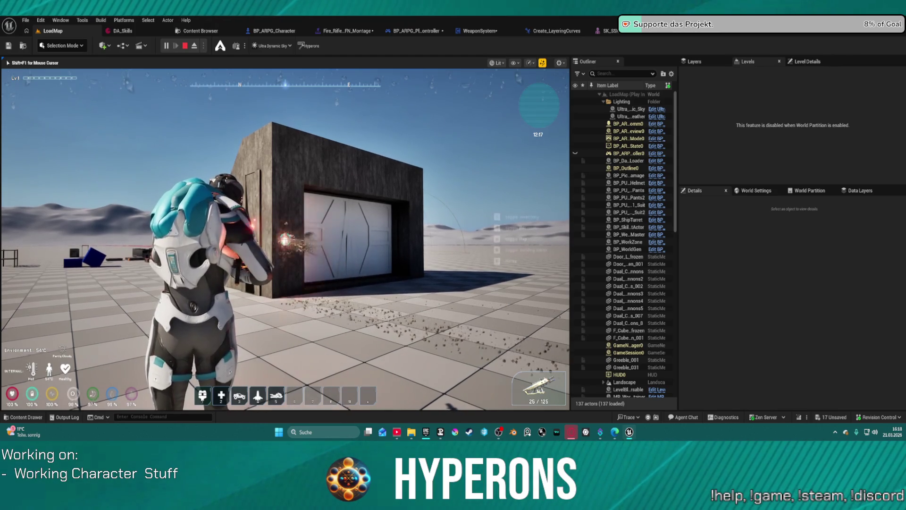
pyautogui.click(285, 240)
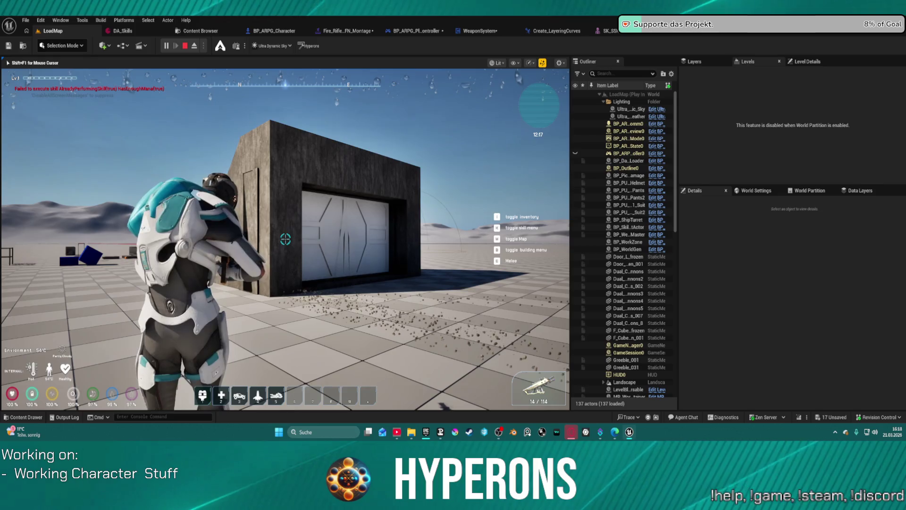
pyautogui.press('a')
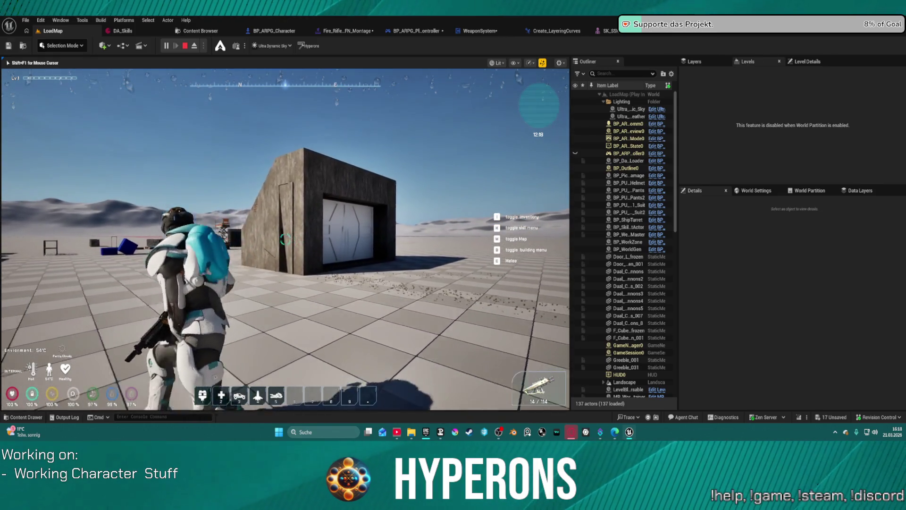
pyautogui.press('w')
pyautogui.click(285, 240)
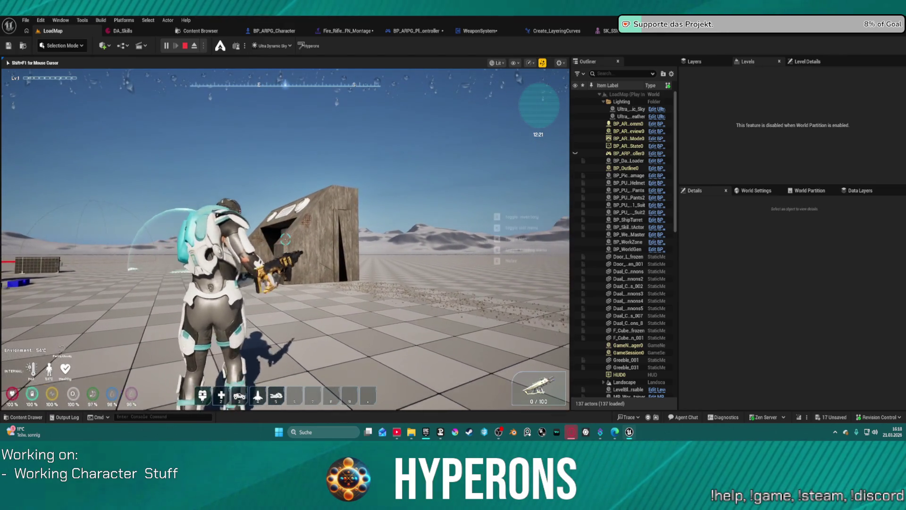
# Step: Move the character around the snowy field with WASD and a dodge-roll
pyautogui.press('w')
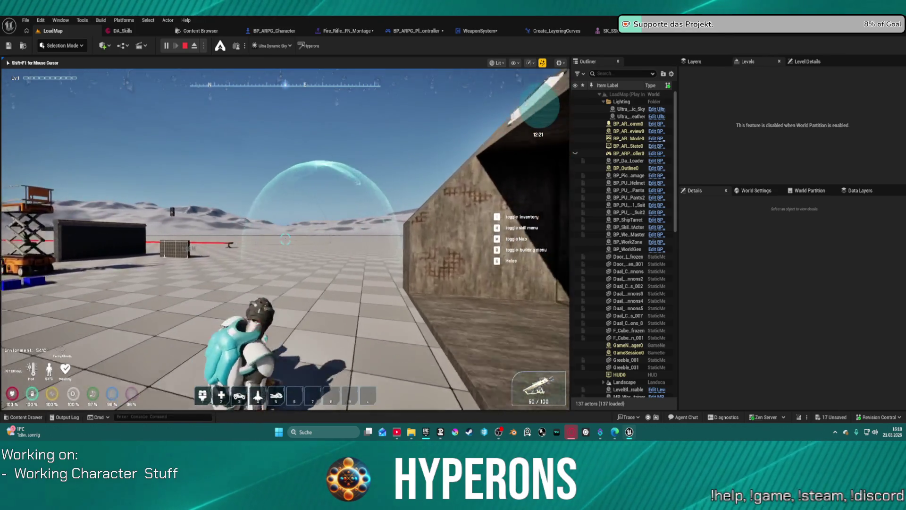
pyautogui.press('a')
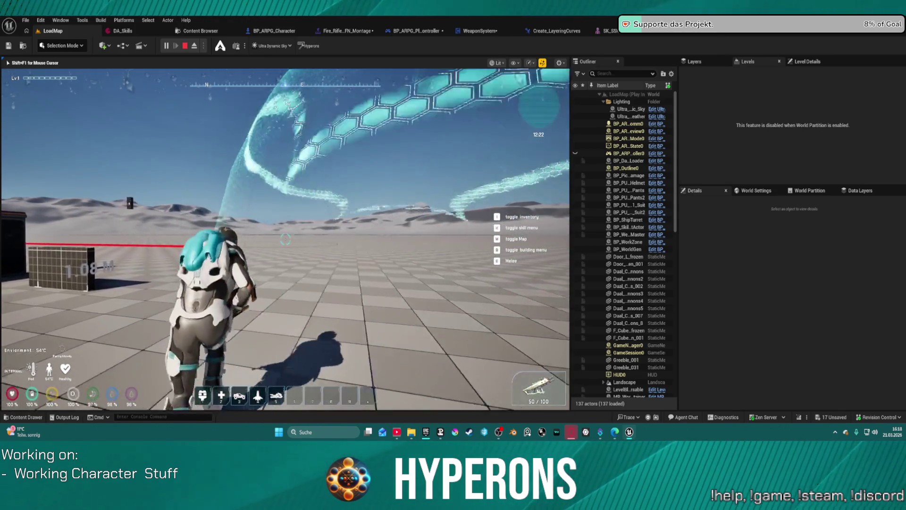
pyautogui.press('d')
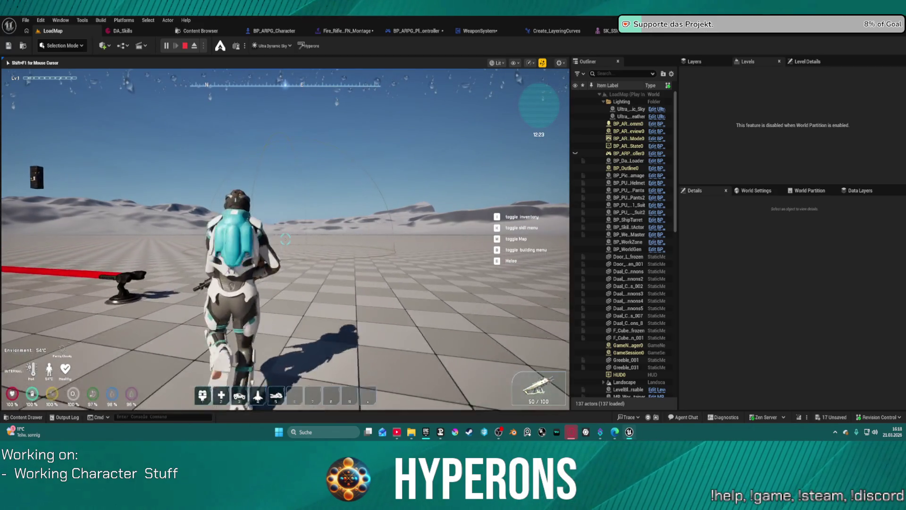
pyautogui.press('space')
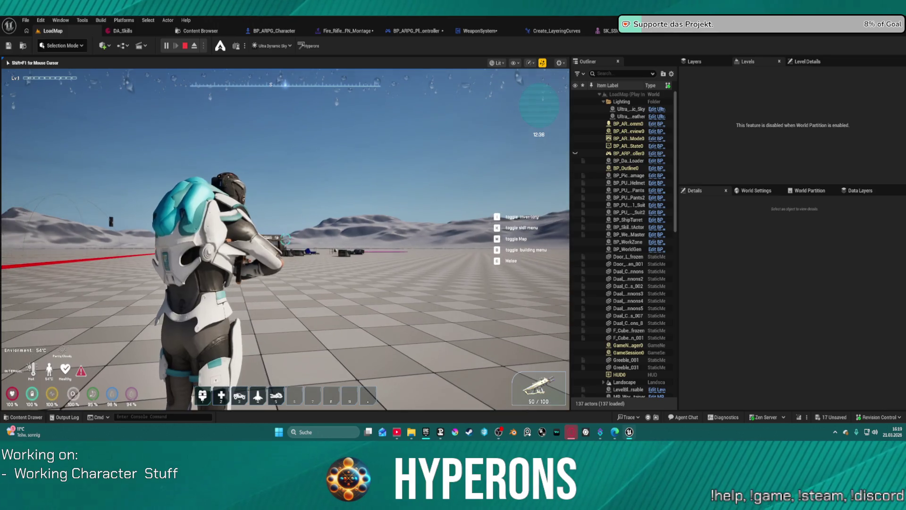
# Step: Check the inventory equipment, aim the rifle over the shoulder while running, then stop playing
pyautogui.press('w')
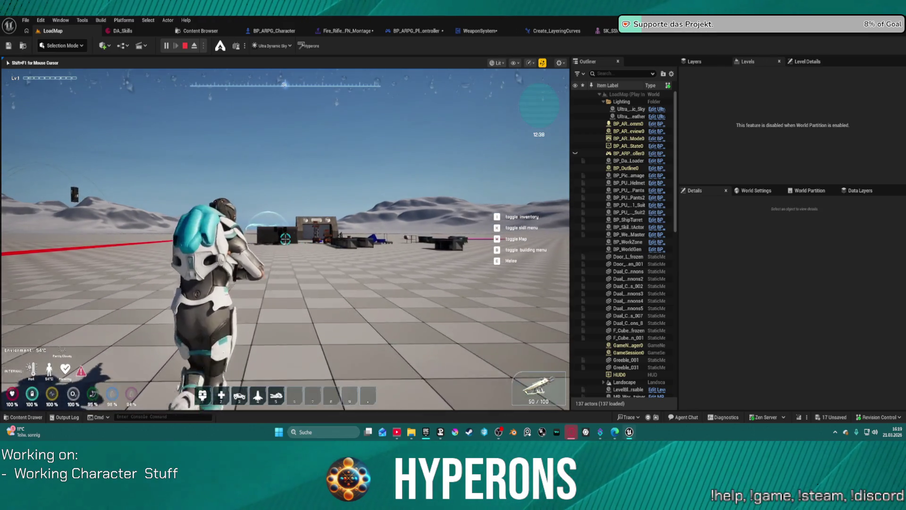
pyautogui.press('i')
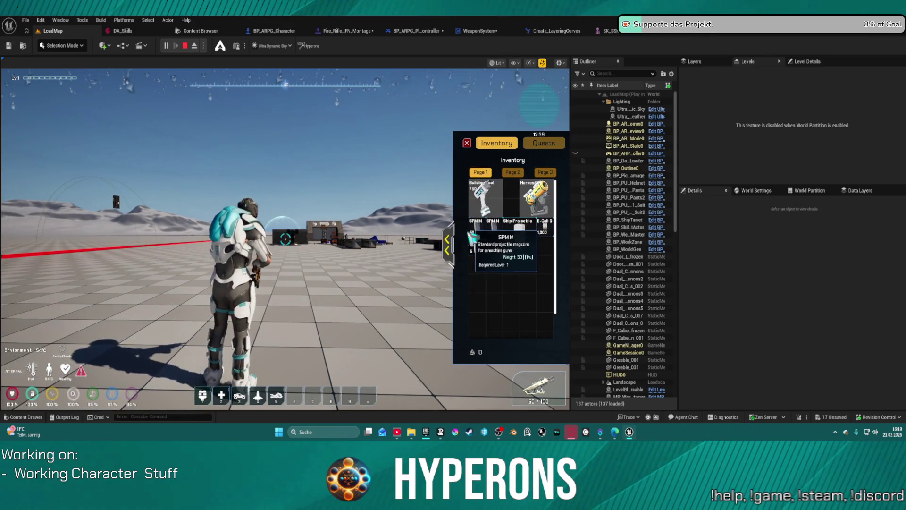
pyautogui.click(450, 244)
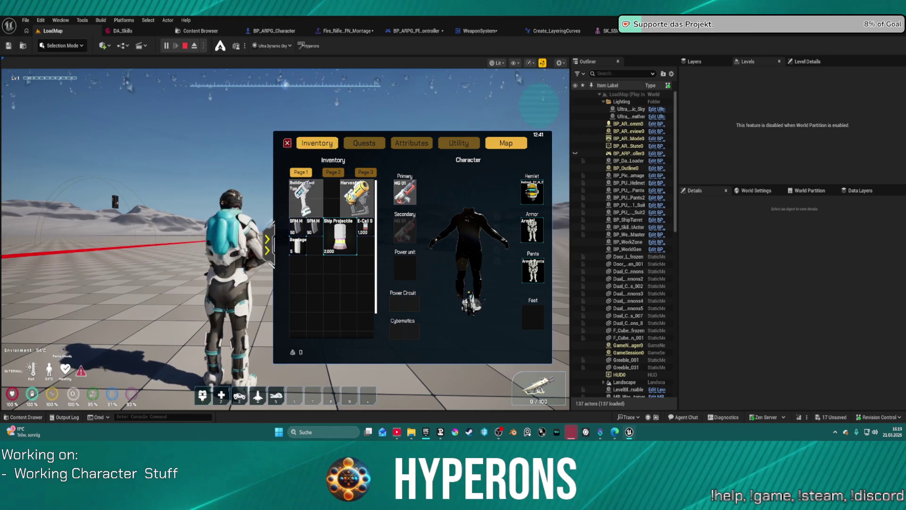
pyautogui.click(287, 143)
pyautogui.rightClick(286, 238)
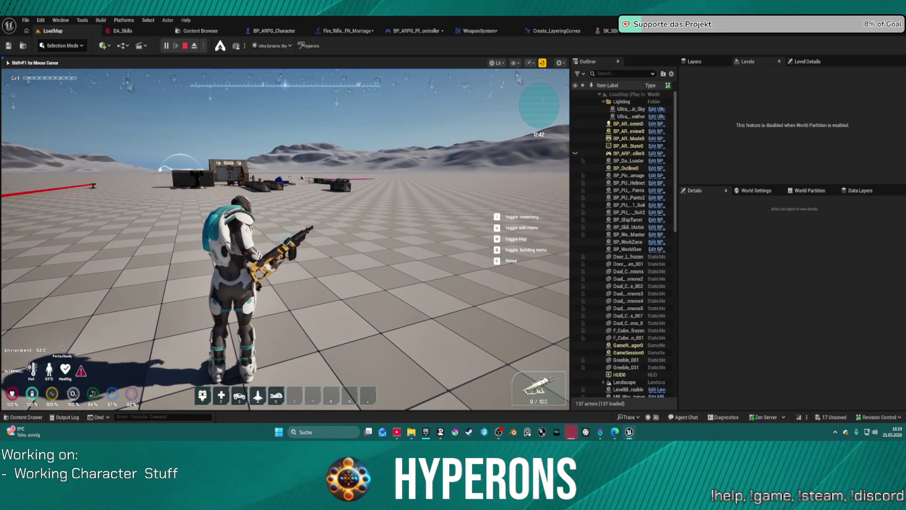
pyautogui.press('w')
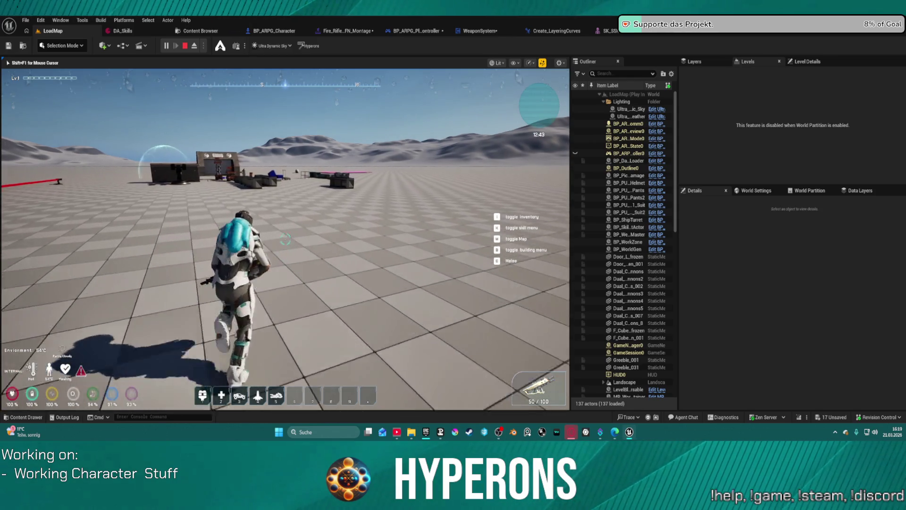
pyautogui.rightClick(285, 239)
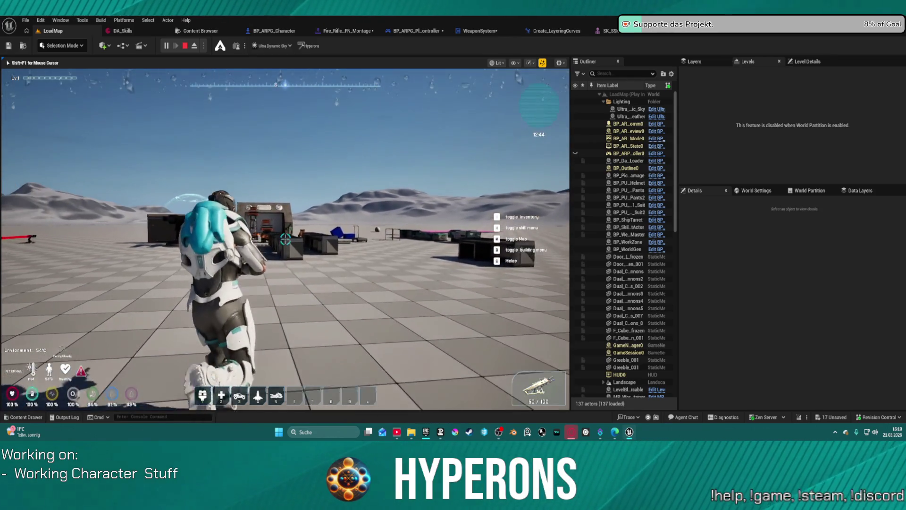
pyautogui.press('a')
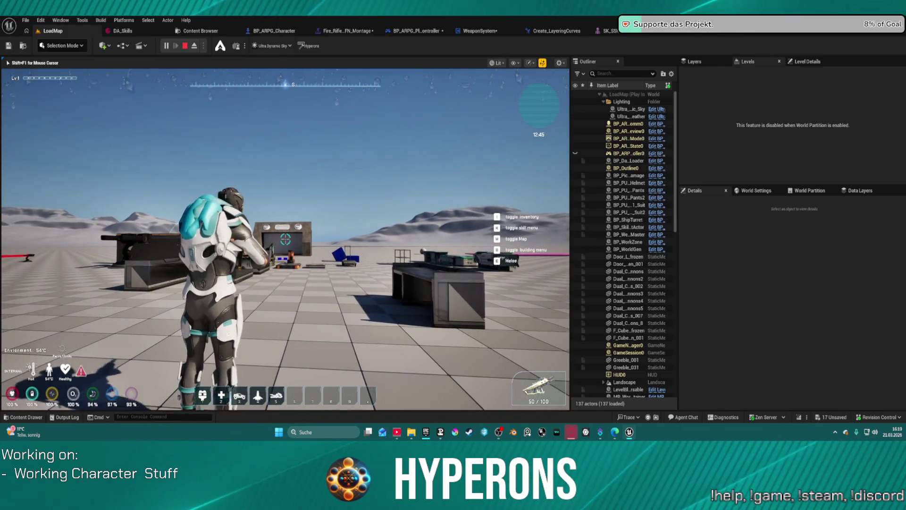
pyautogui.hotkey('shift', 'F1')
pyautogui.press('Escape')
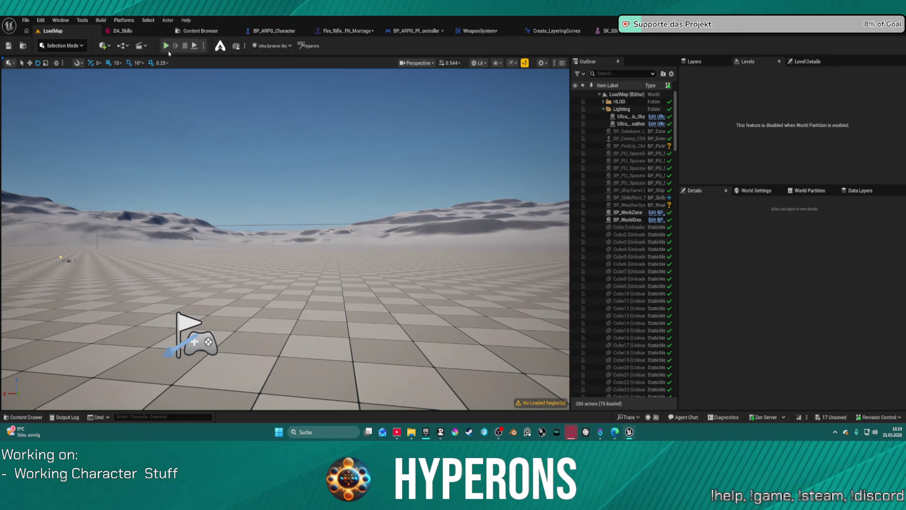
# Step: In a new play session, equip MG 01, reload, and fire a few shots and a burst
pyautogui.hotkey('alt', 'p')
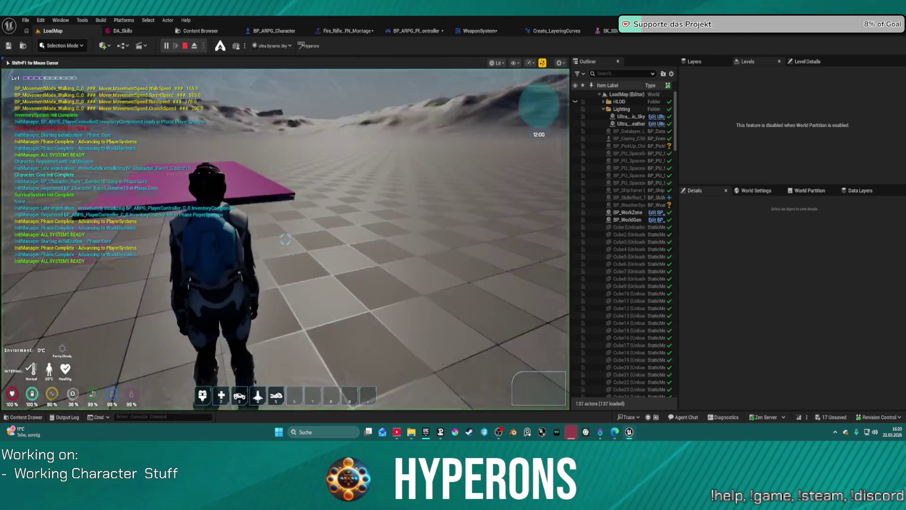
pyautogui.press('i')
pyautogui.rightClick(504, 273)
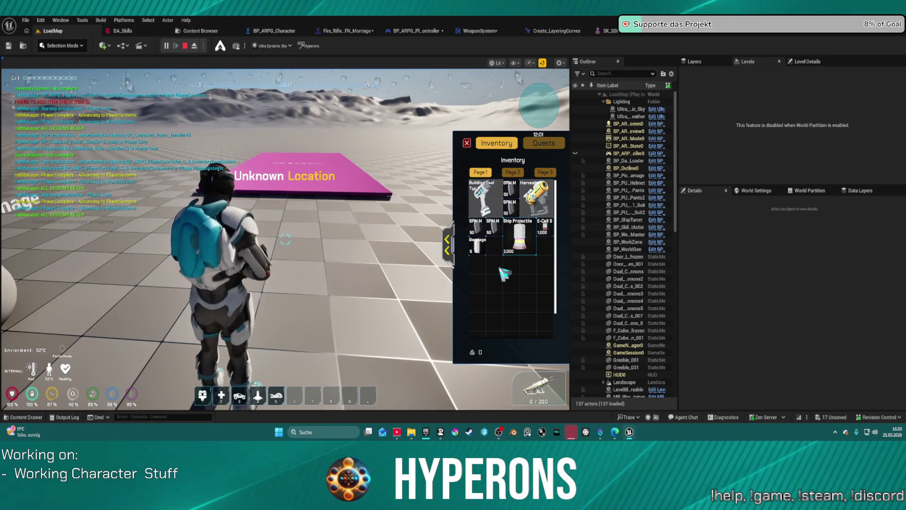
pyautogui.press('i')
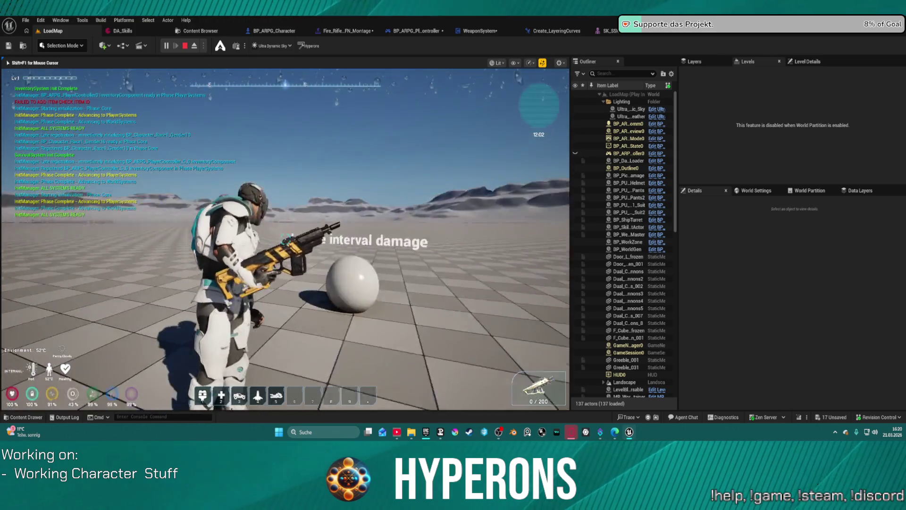
pyautogui.press('r')
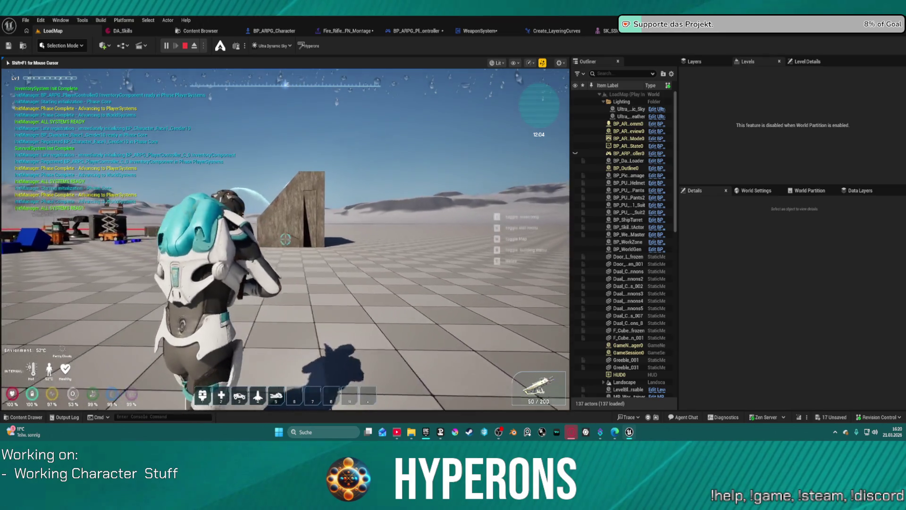
pyautogui.click(286, 239)
pyautogui.click(285, 239)
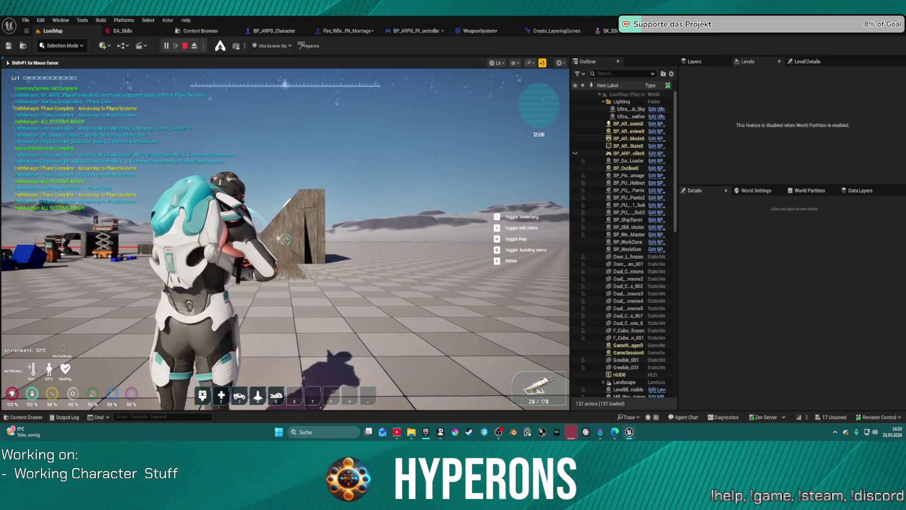
pyautogui.click(285, 239)
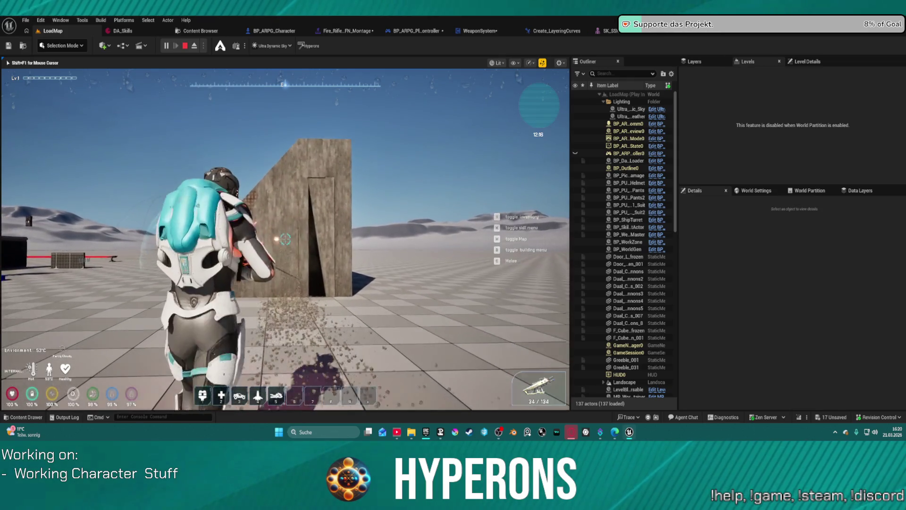
# Step: Keep firing at the wall while turning, reload to check the animation, then stop playing
pyautogui.moveTo(286, 239); pyautogui.dragTo(286, 238)
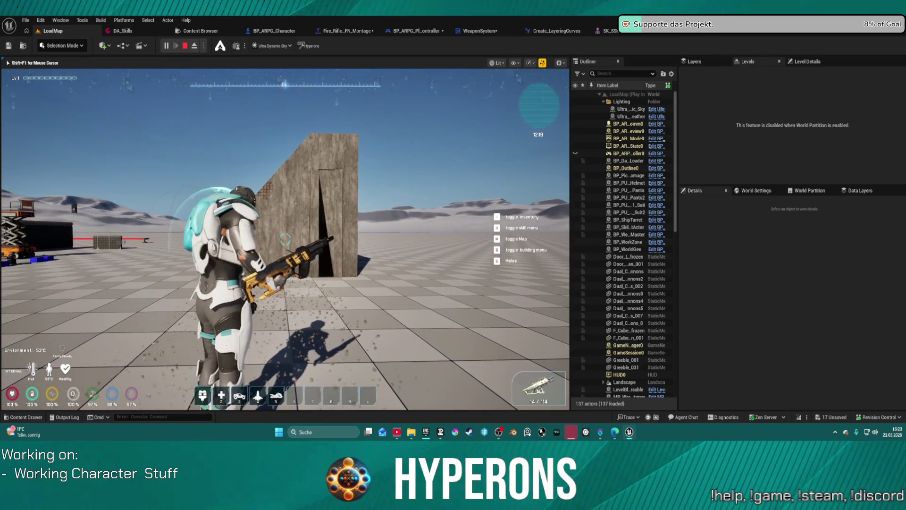
pyautogui.moveTo(286, 239); pyautogui.dragTo(285, 239)
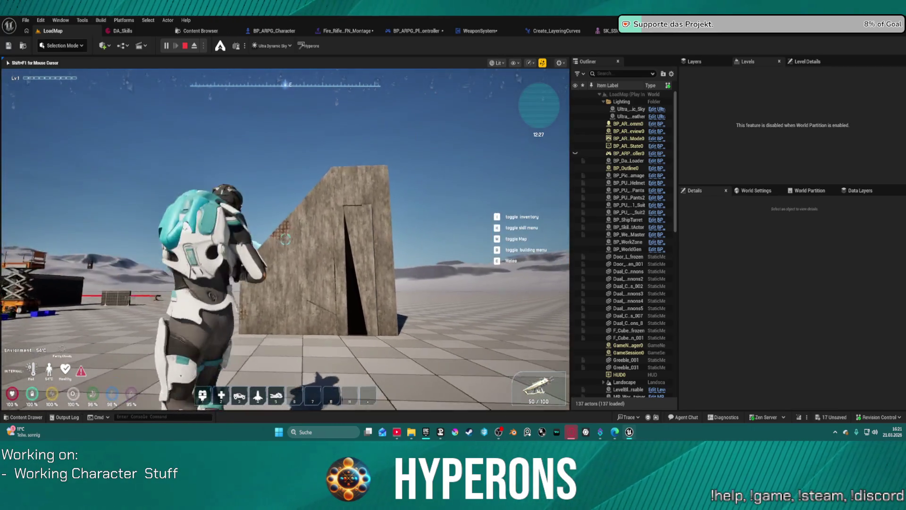
pyautogui.click(285, 240)
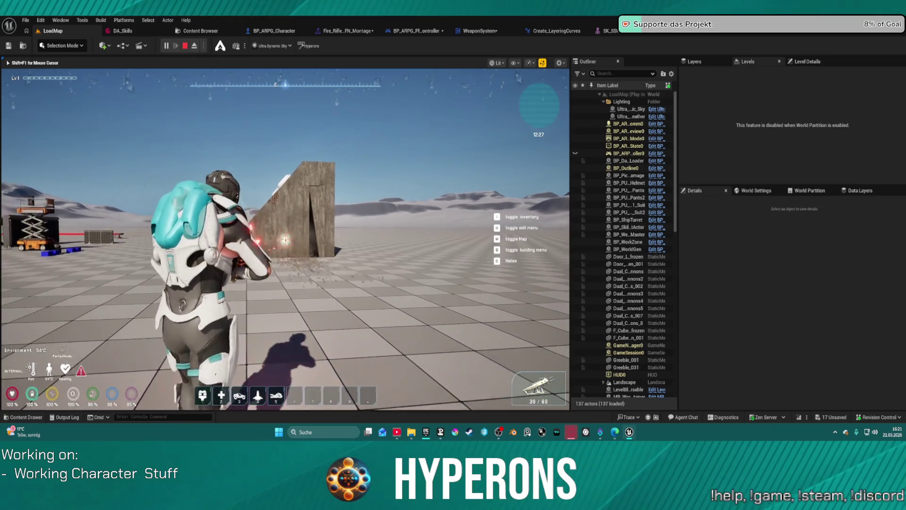
pyautogui.click(285, 240)
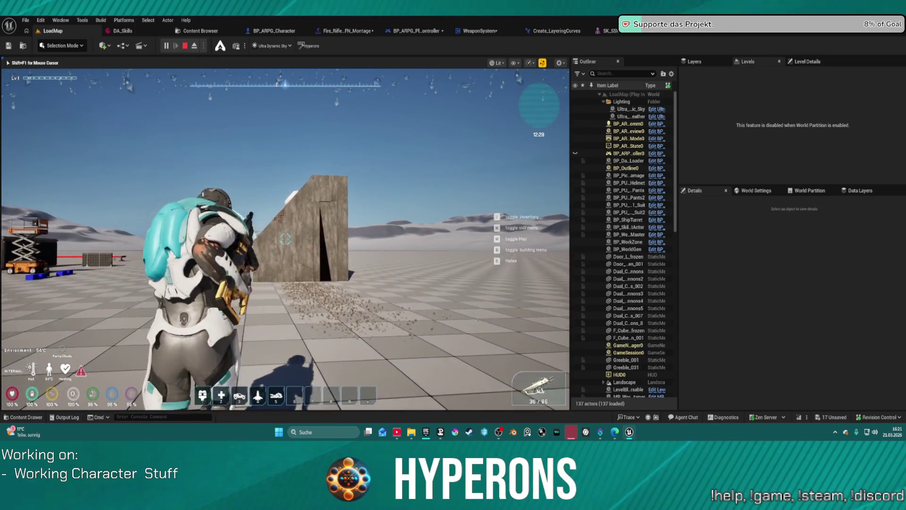
pyautogui.press('r')
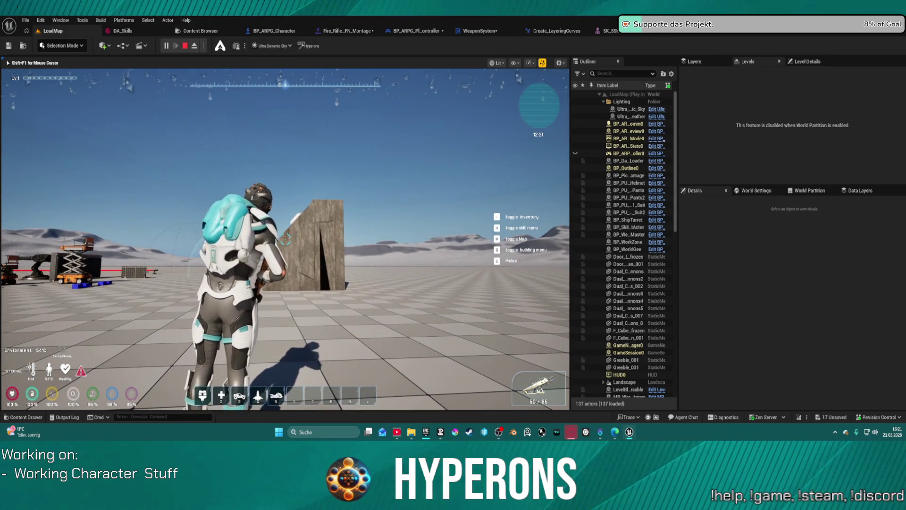
pyautogui.hotkey('shift', 'F1')
pyautogui.press('Escape')
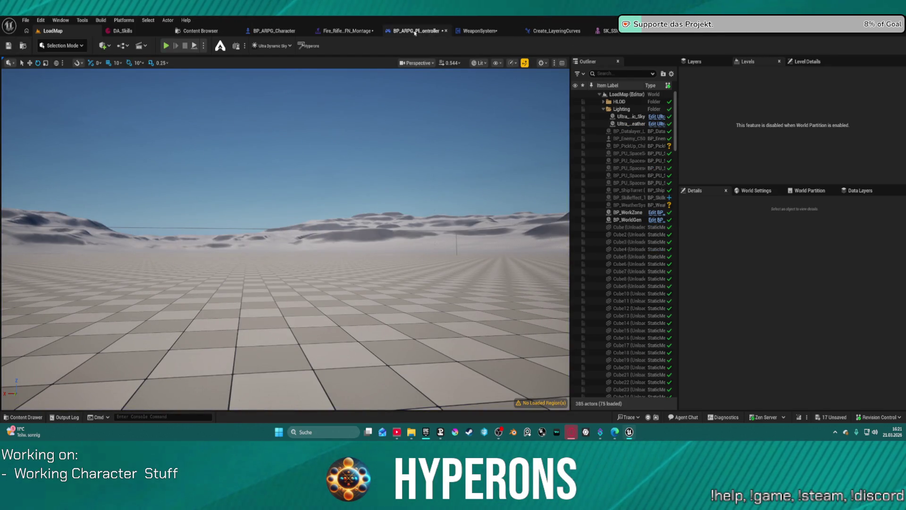
# Step: Open the Reload_Rifle_Ironsights_UEFN_Montage from the UEFN Weapon folder
pyautogui.click(357, 33)
pyautogui.hotkey('ctrl', 'space')
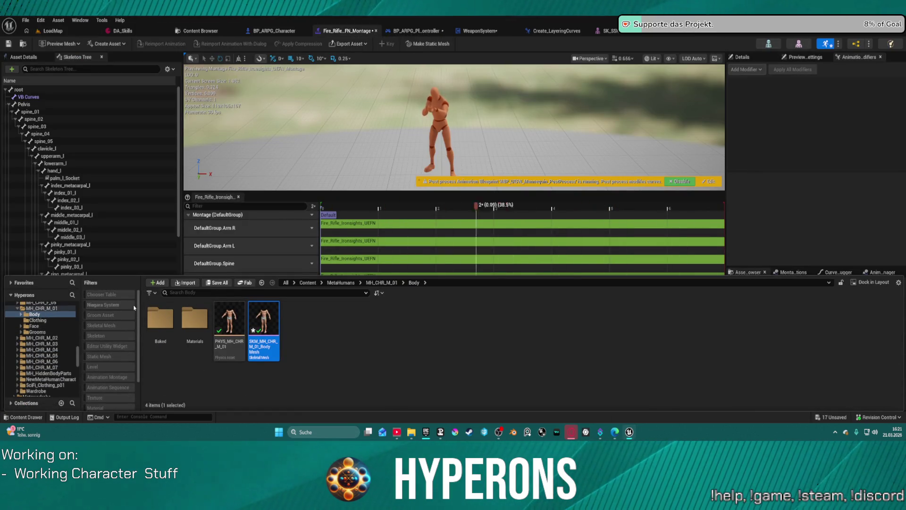
pyautogui.click(23, 43)
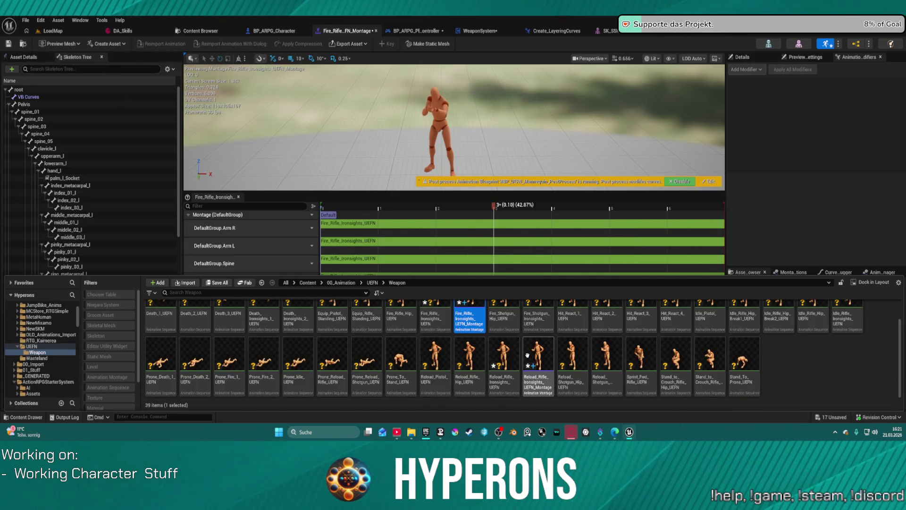
pyautogui.doubleClick(535, 356)
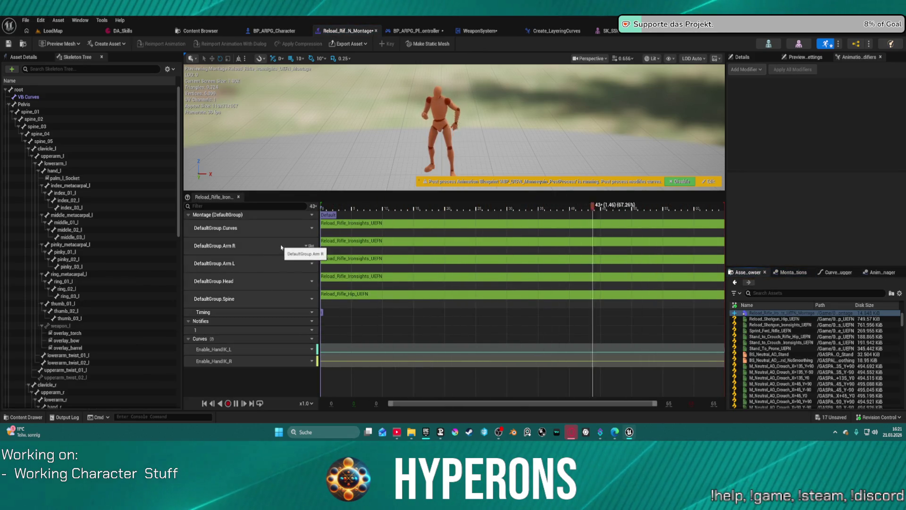
# Step: Search the montage's curves for 'arm_r', then open the Reload_Rifle_Ironsights_UEFN animation sequence
pyautogui.click(310, 339)
pyautogui.moveTo(330, 358)
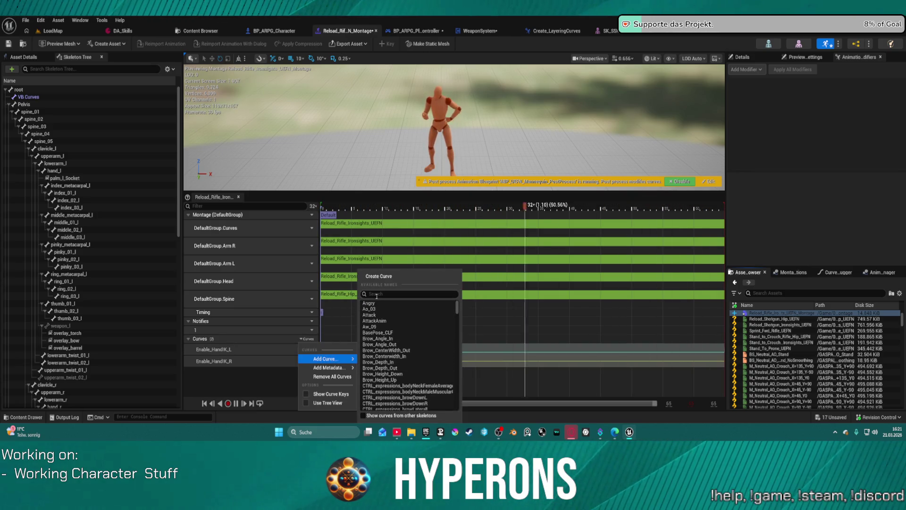
pyautogui.write('arm_r')
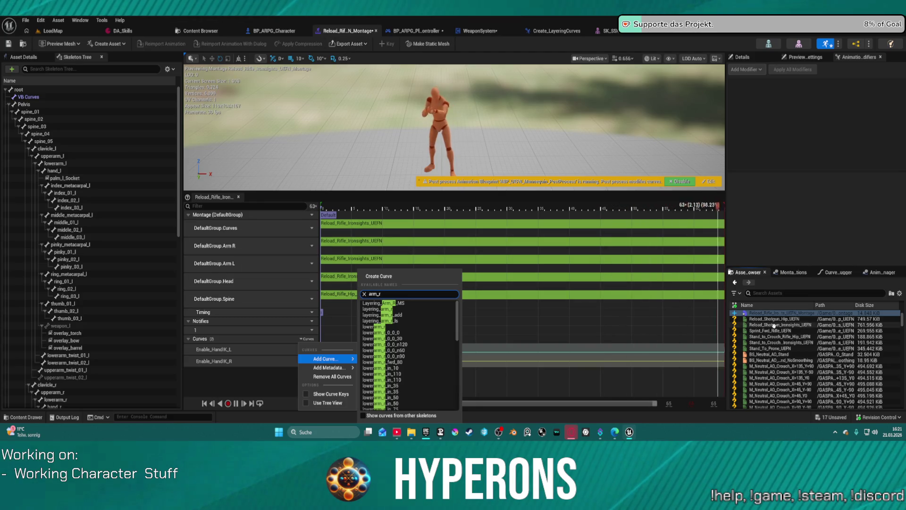
pyautogui.scroll(2, 777, 326)
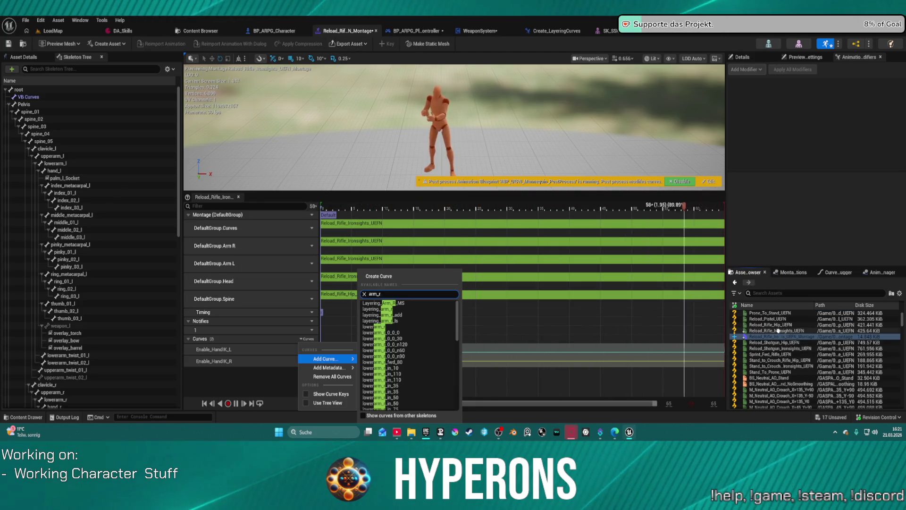
pyautogui.doubleClick(778, 330)
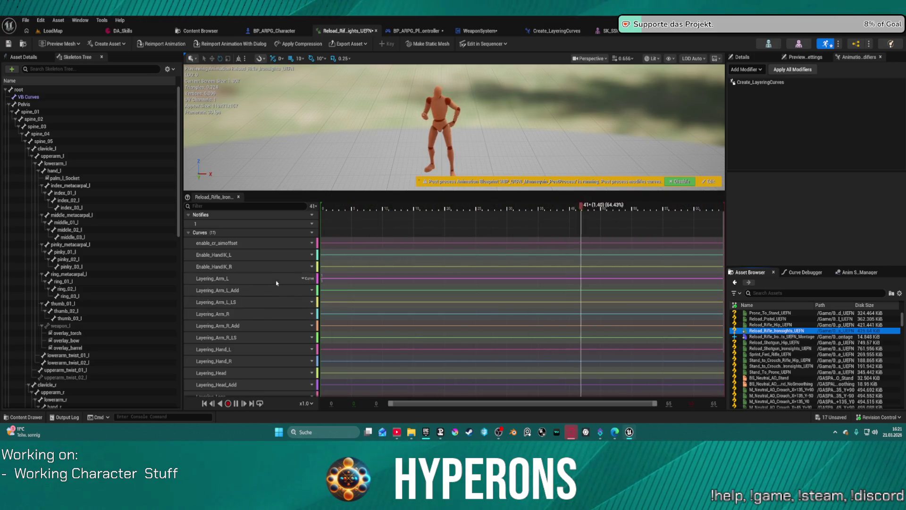
# Step: Select the right-arm layering curves, including Layering_Arm_R and Layering_Arm_R_Add
pyautogui.click(254, 314)
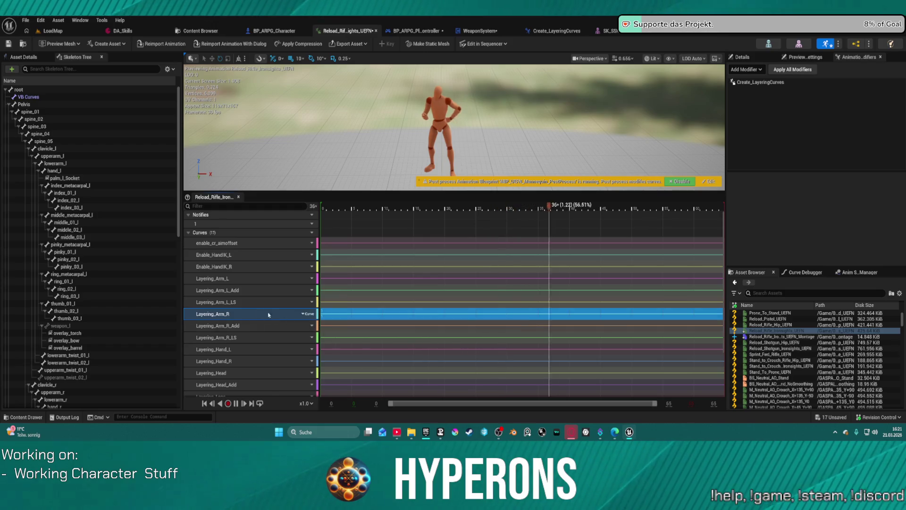
pyautogui.keyDown('ctrl'); pyautogui.click(253, 302); pyautogui.keyUp('ctrl')
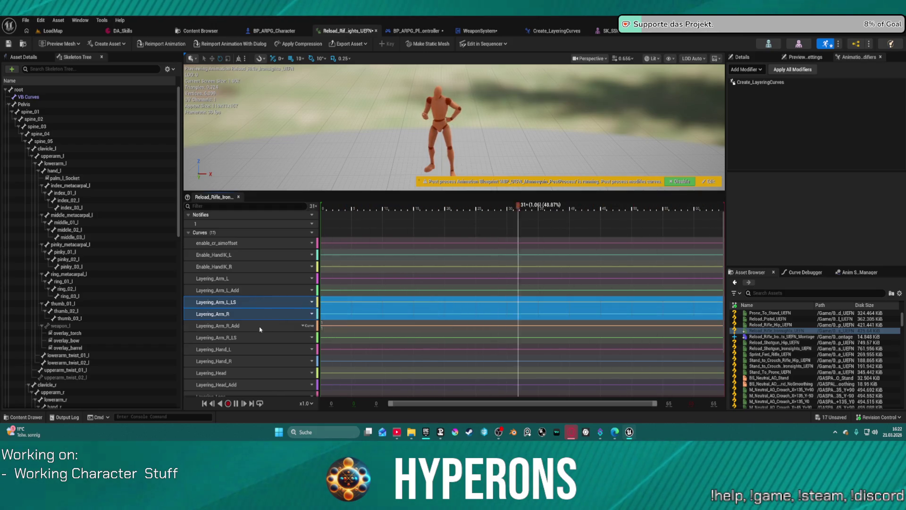
pyautogui.keyDown('ctrl'); pyautogui.click(262, 326); pyautogui.keyUp('ctrl')
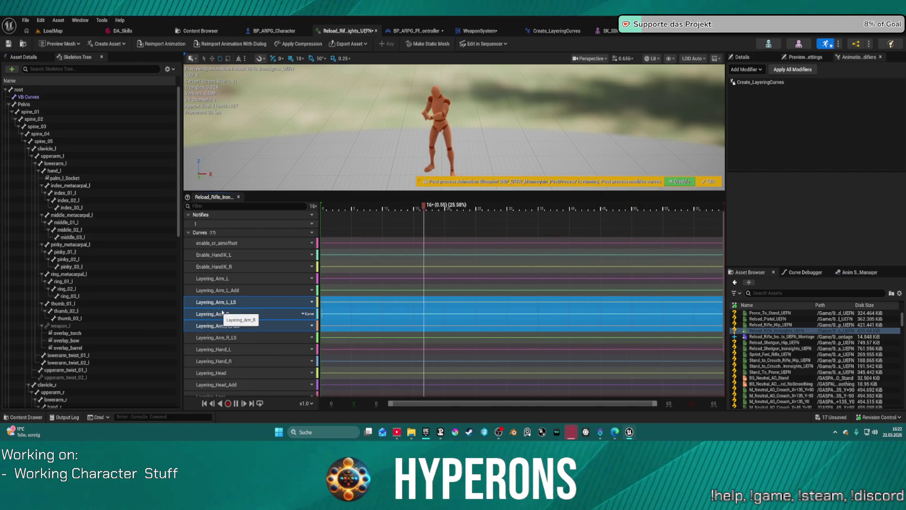
pyautogui.click(249, 338)
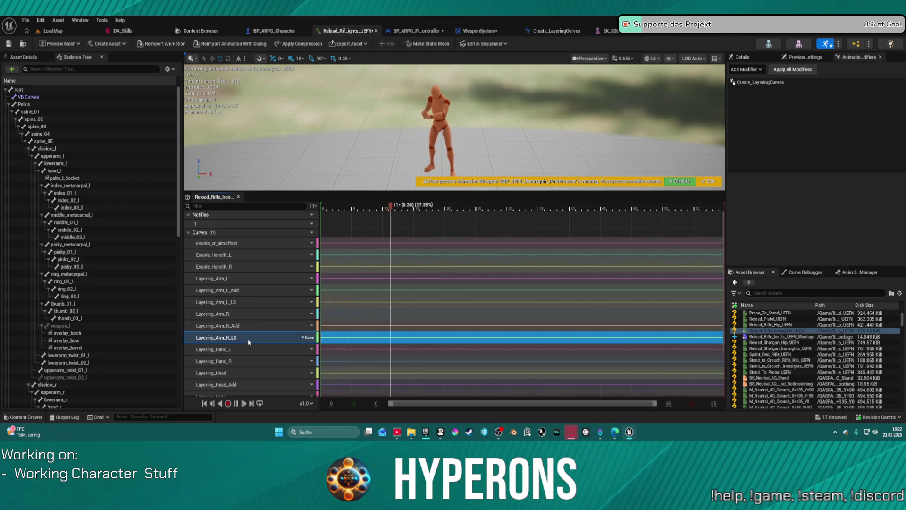
pyautogui.keyDown('ctrl'); pyautogui.click(251, 314); pyautogui.keyUp('ctrl')
pyautogui.keyDown('ctrl'); pyautogui.click(262, 326); pyautogui.keyUp('ctrl')
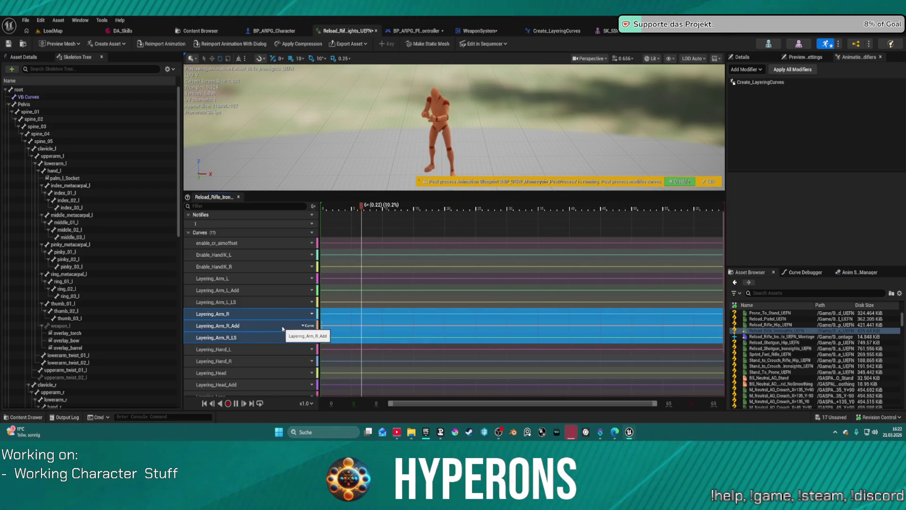
# Step: Review the rifle in hand, open the rifle ironsights reload montage, then return to LoadMap
pyautogui.click(268, 31)
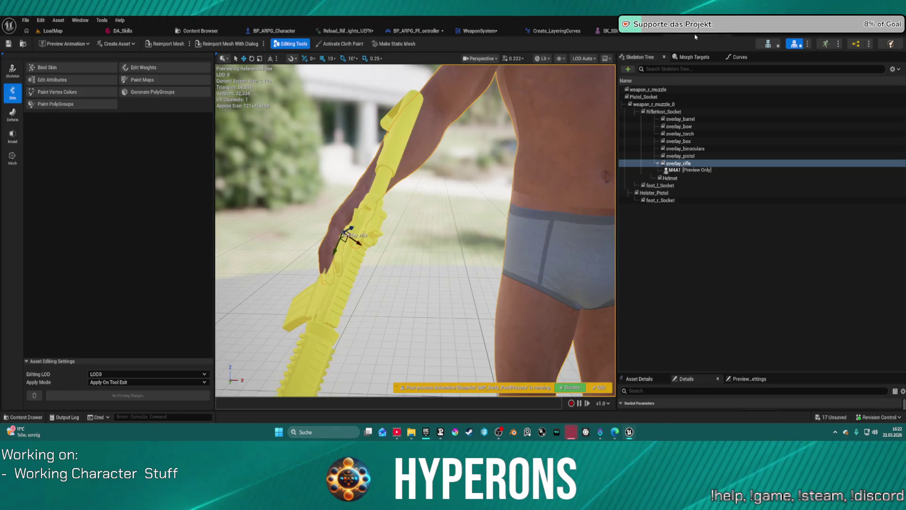
pyautogui.click(333, 31)
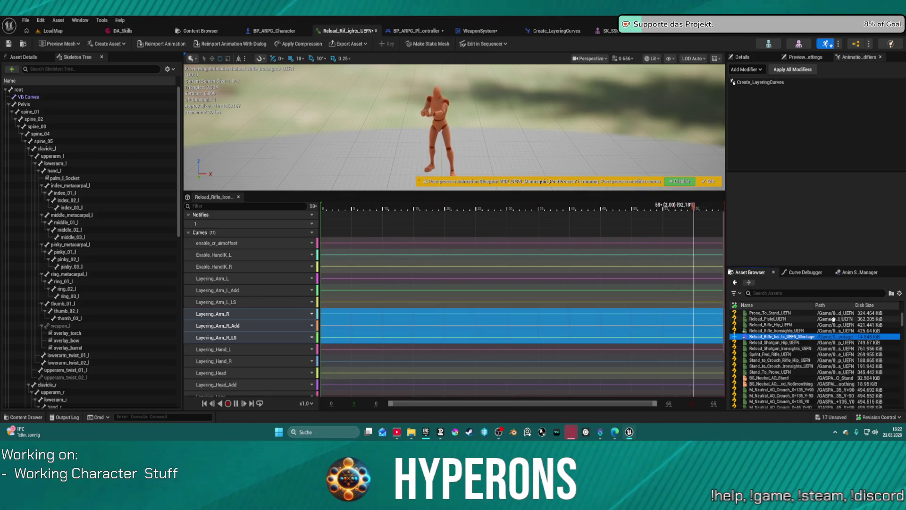
pyautogui.doubleClick(779, 348)
pyautogui.click(776, 337)
pyautogui.doubleClick(775, 336)
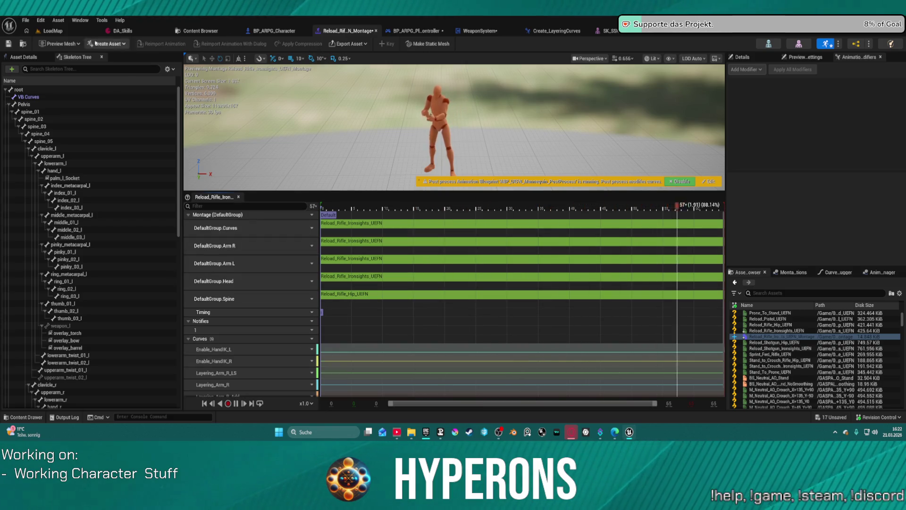
pyautogui.click(53, 30)
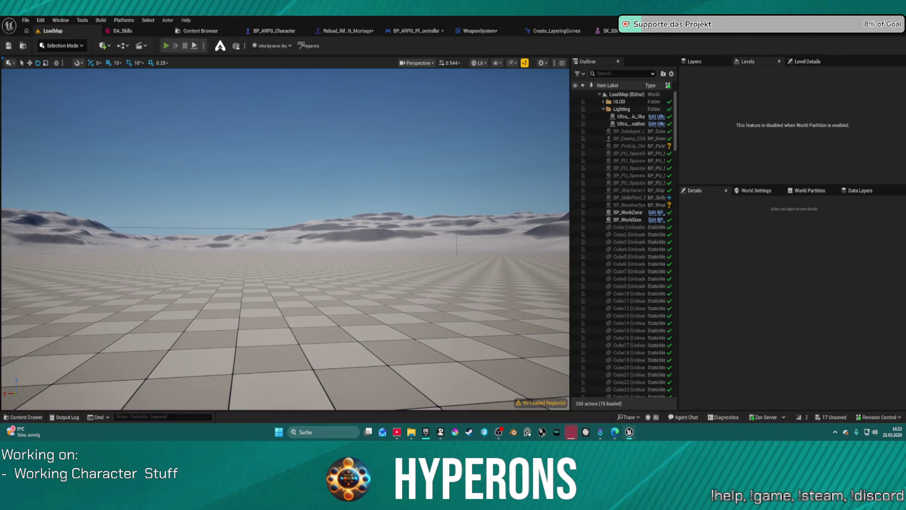
# Step: Start a play session, equip the rifle with key 1, reload, and fire a few shots
pyautogui.hotkey('alt', 'p')
pyautogui.press('i')
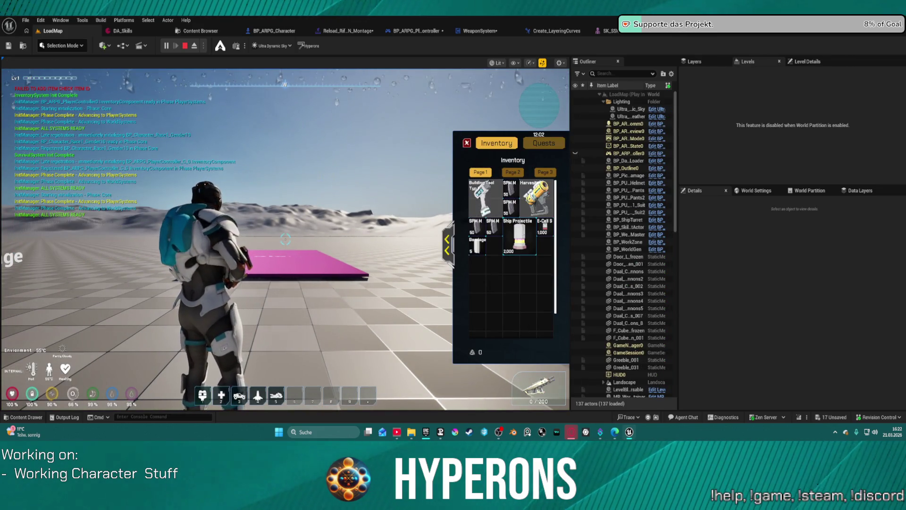
pyautogui.press('i')
pyautogui.press('1')
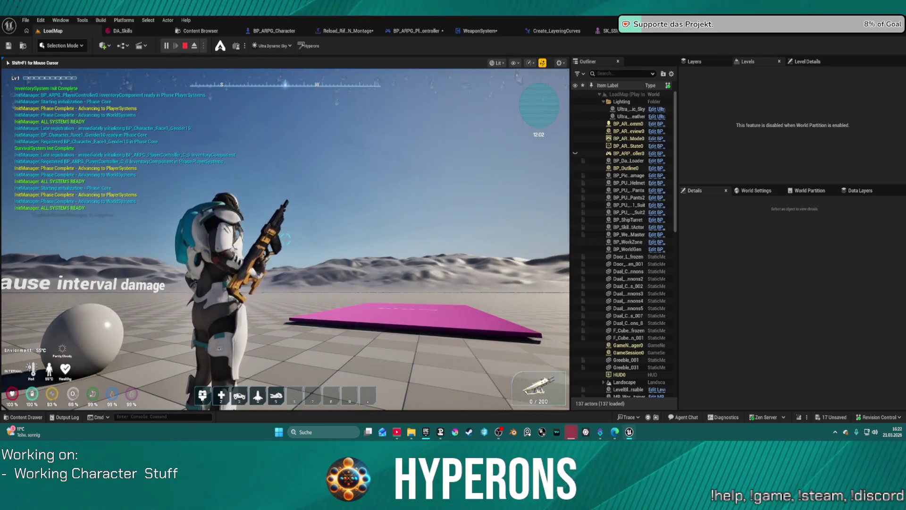
pyautogui.press('r')
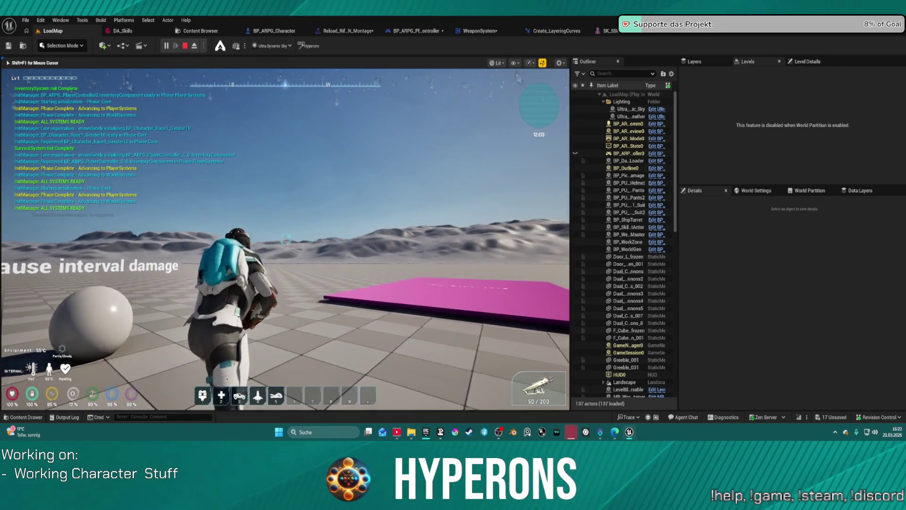
pyautogui.click(285, 239)
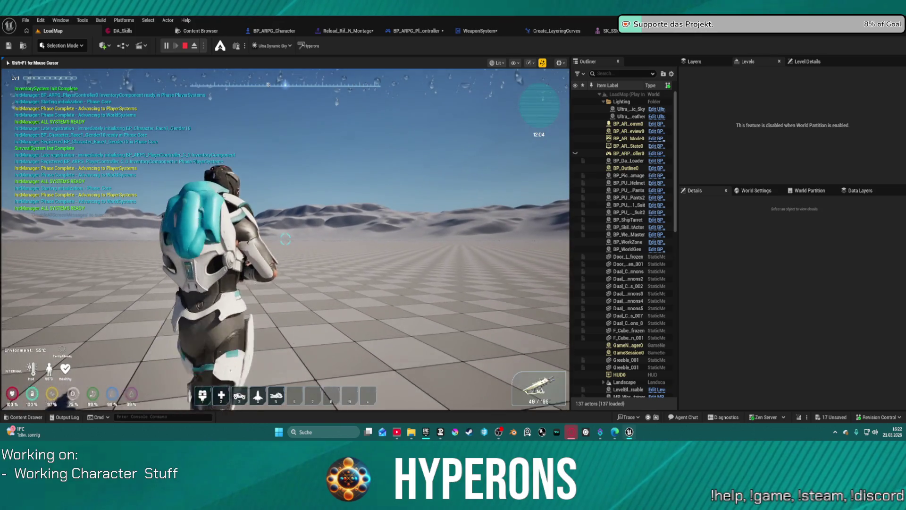
pyautogui.click(285, 240)
pyautogui.click(285, 239)
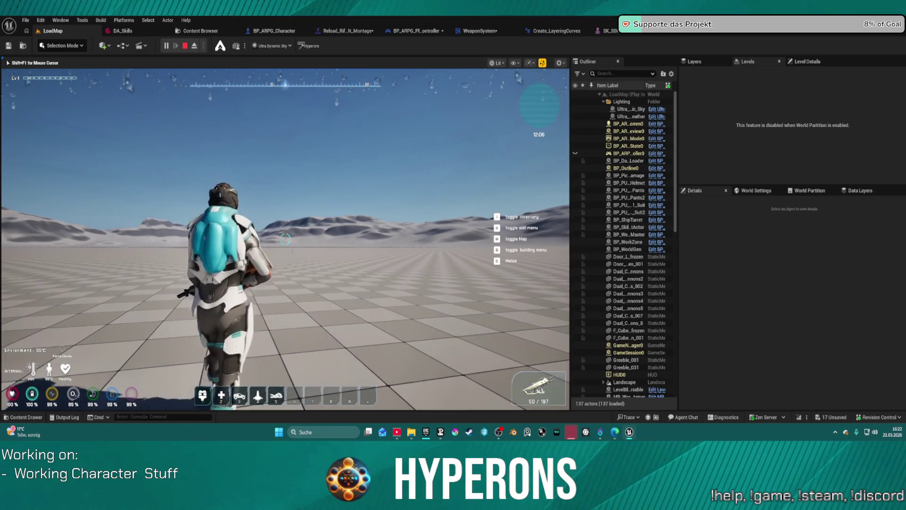
pyautogui.moveTo(285, 239)
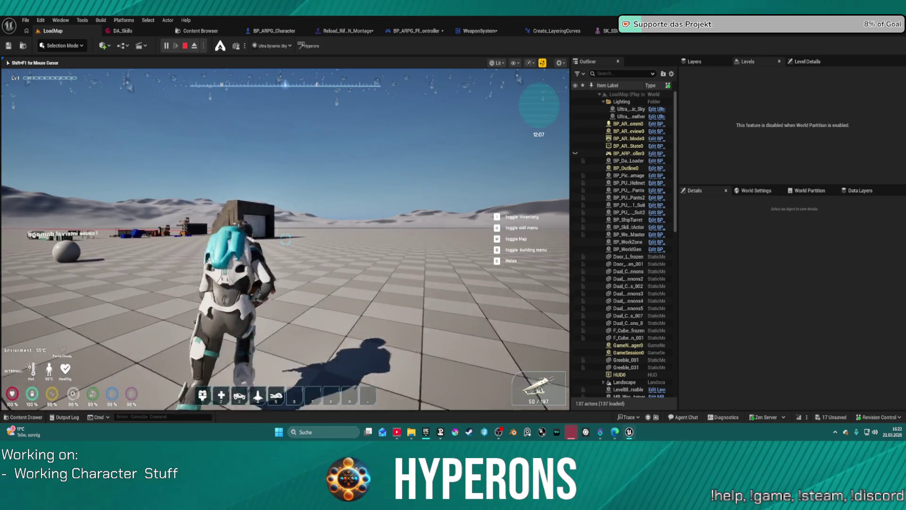
# Step: Run past the building firing bursts, then reload so the ammo refills to 50
pyautogui.press('w')
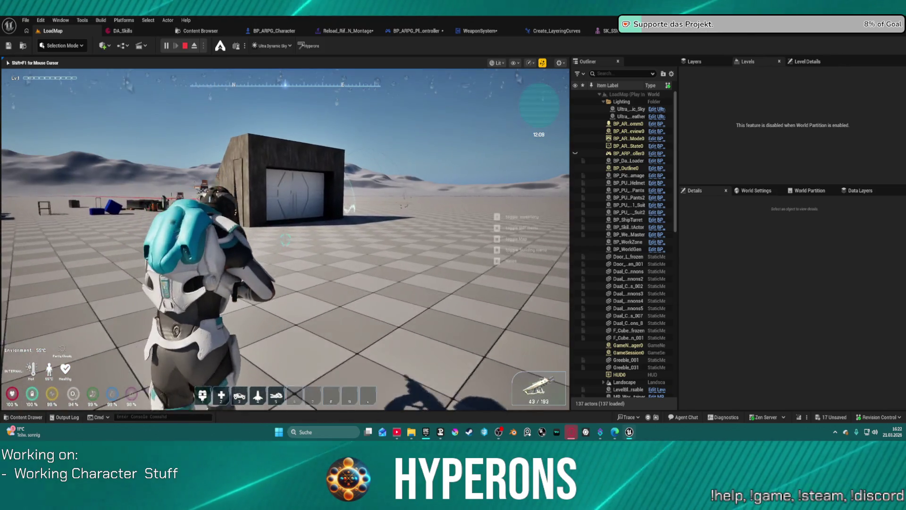
pyautogui.click(285, 240)
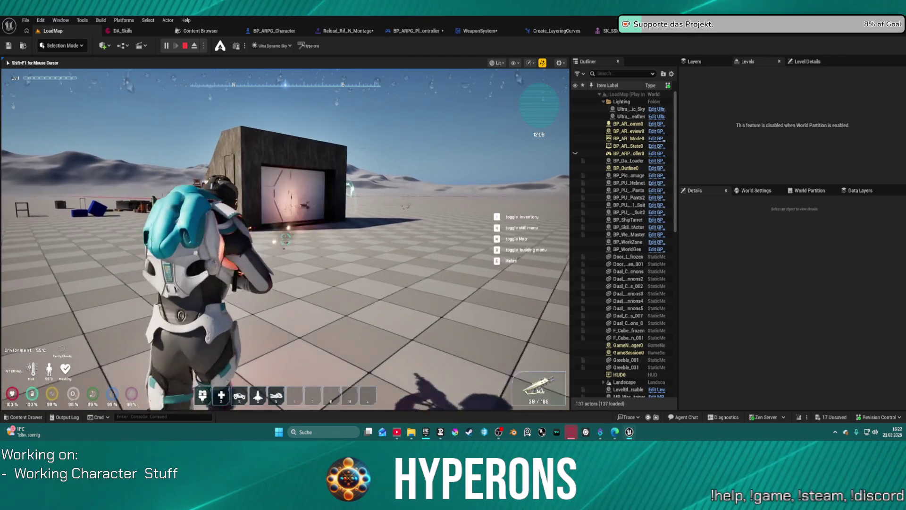
pyautogui.press('w')
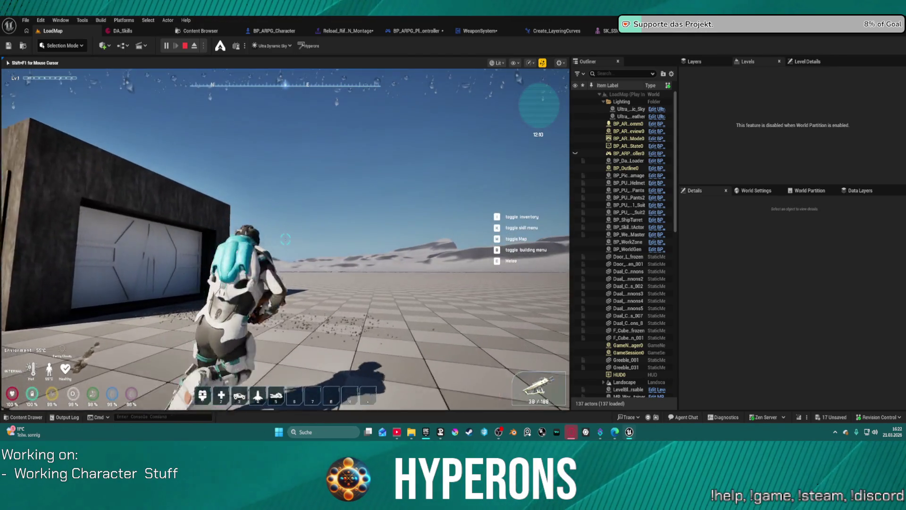
pyautogui.press('w')
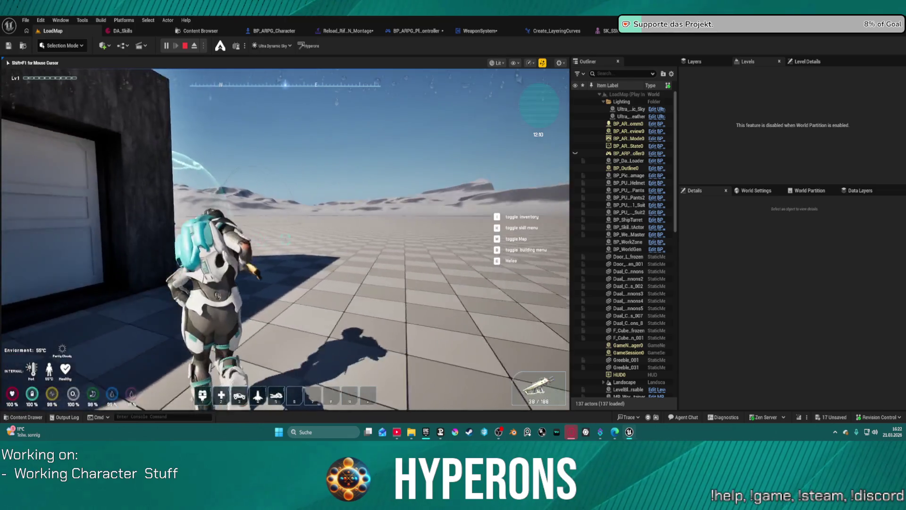
pyautogui.press('w')
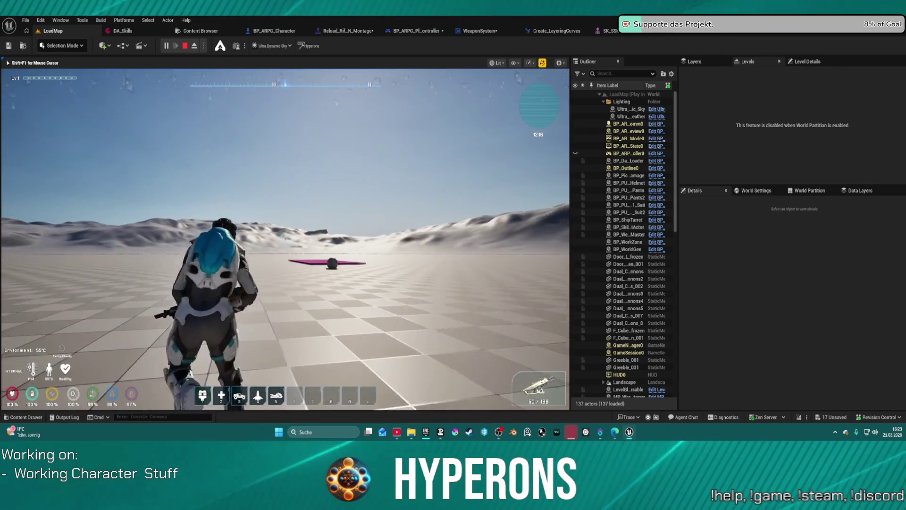
pyautogui.click(285, 239)
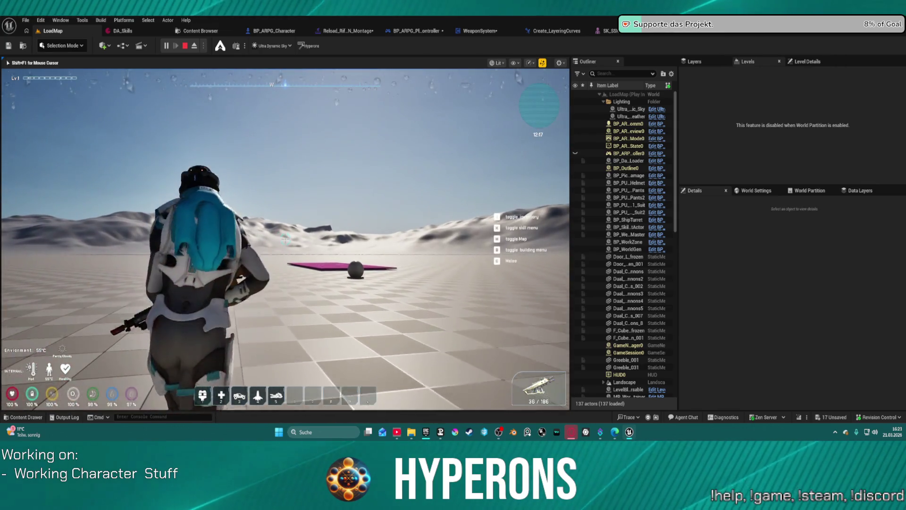
pyautogui.click(285, 240)
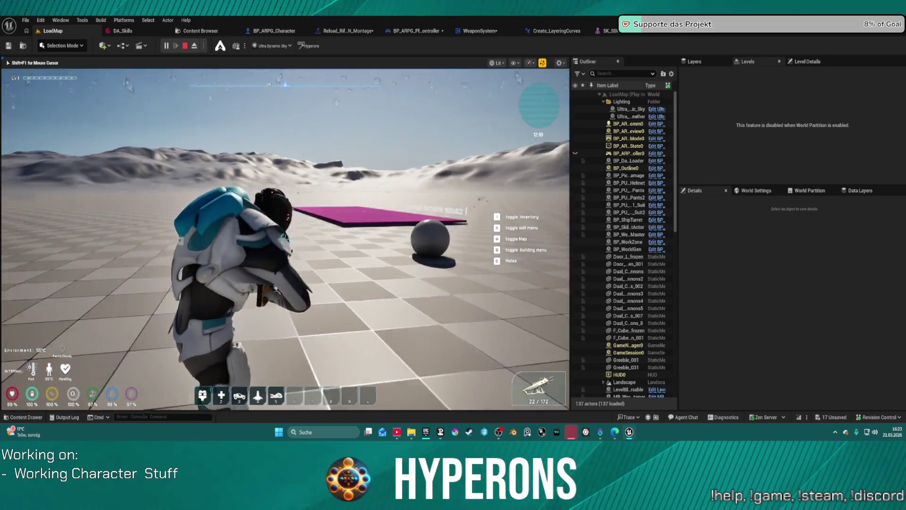
pyautogui.click(285, 239)
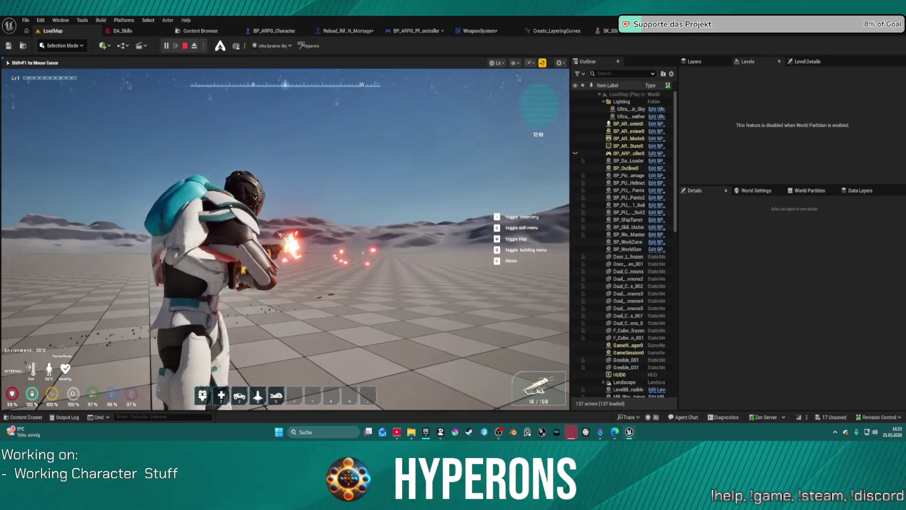
pyautogui.click(285, 239)
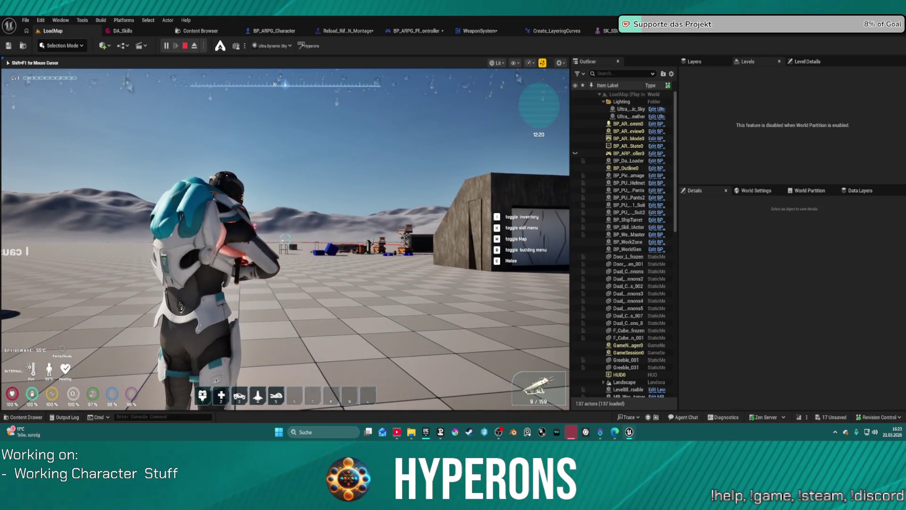
pyautogui.click(285, 240)
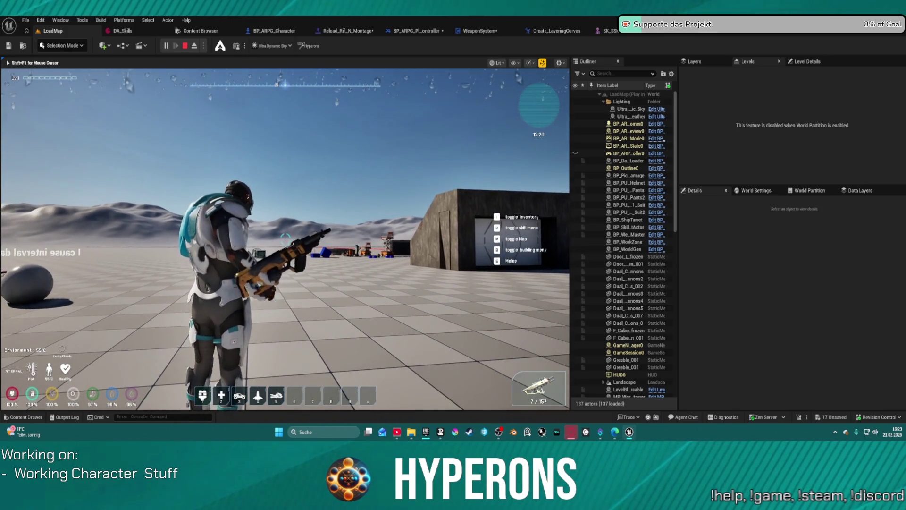
pyautogui.press('r')
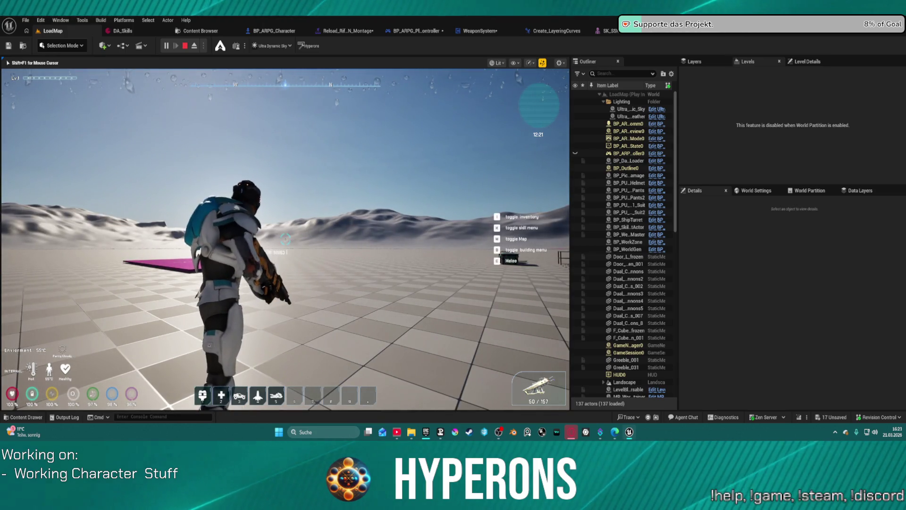
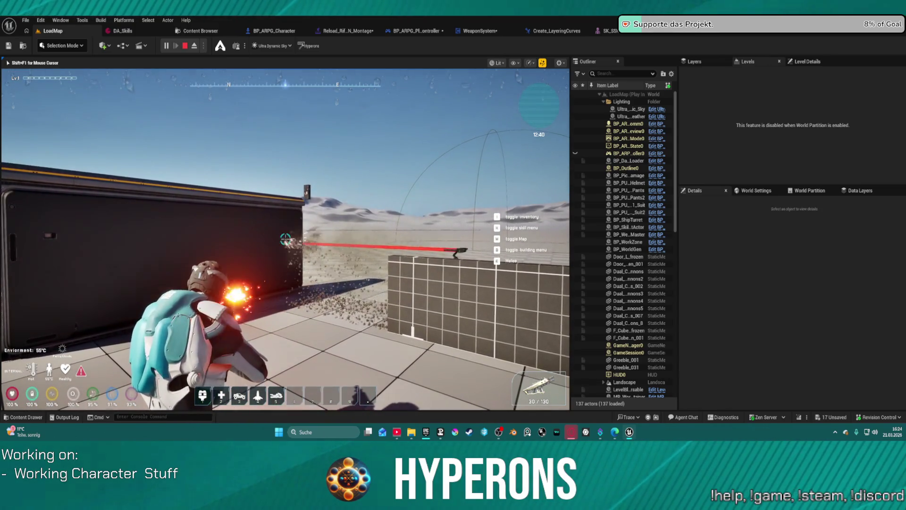
# Step: Fire four shots at the wall to check the spread, then stop Play In Editor
pyautogui.click(285, 239)
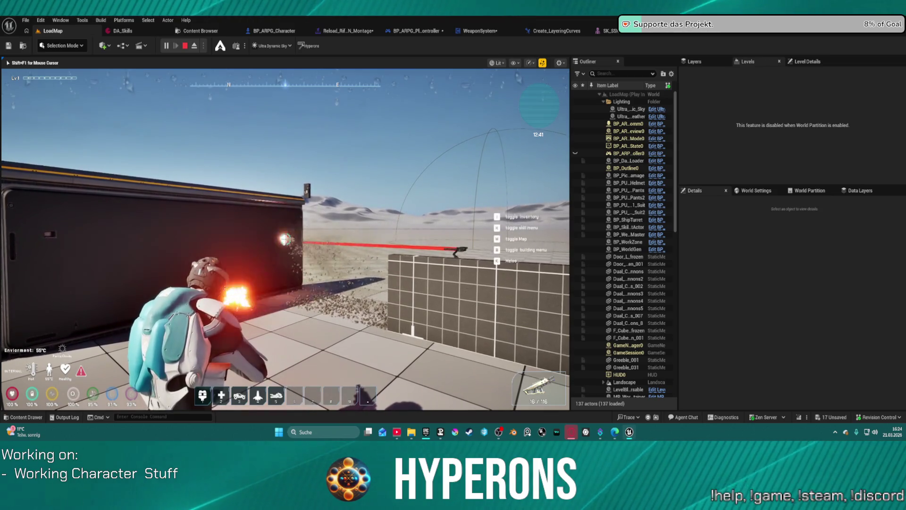
pyautogui.click(286, 240)
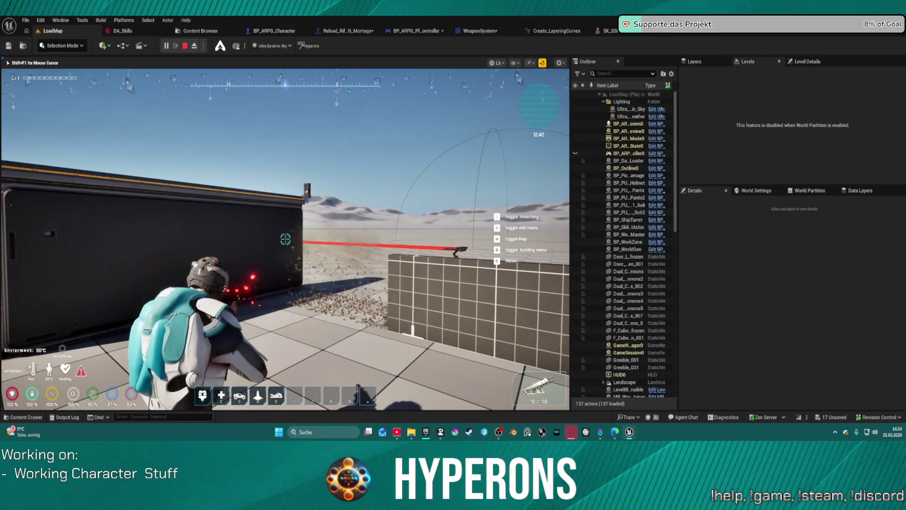
pyautogui.click(285, 239)
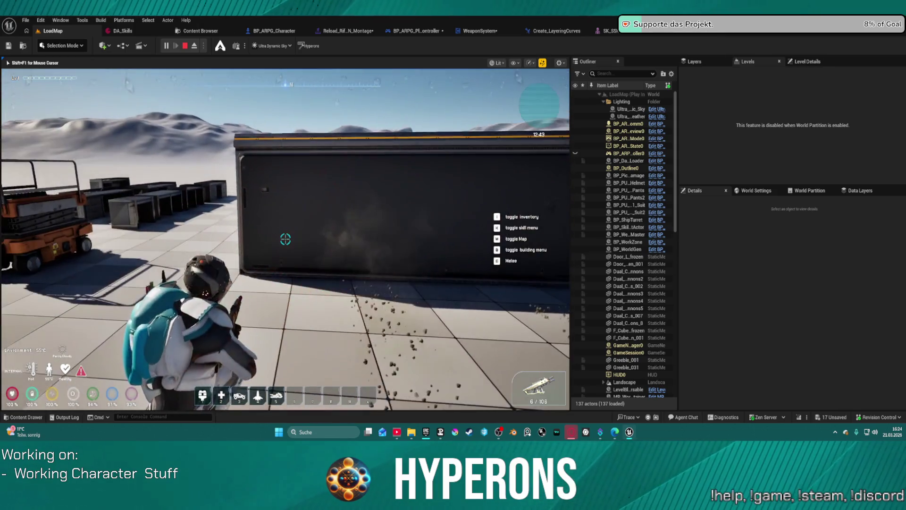
pyautogui.click(285, 239)
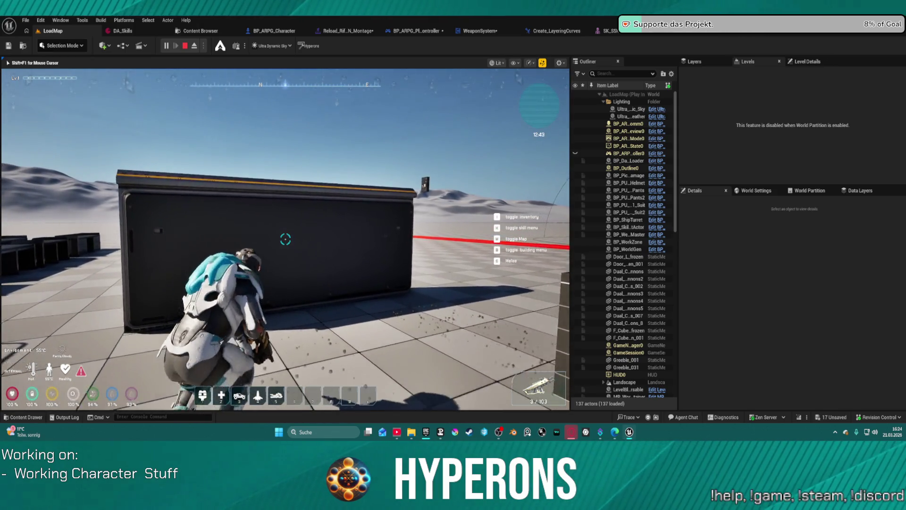
pyautogui.press('Escape')
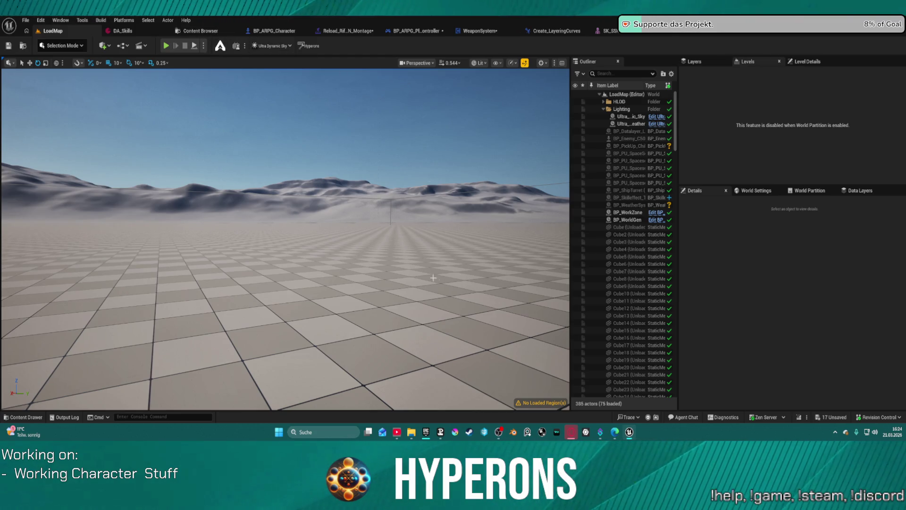
# Step: Browse Skills > Blueprint > Projectiles and open BP_Proj_MG01's construction script
pyautogui.hotkey('ctrl', 'space')
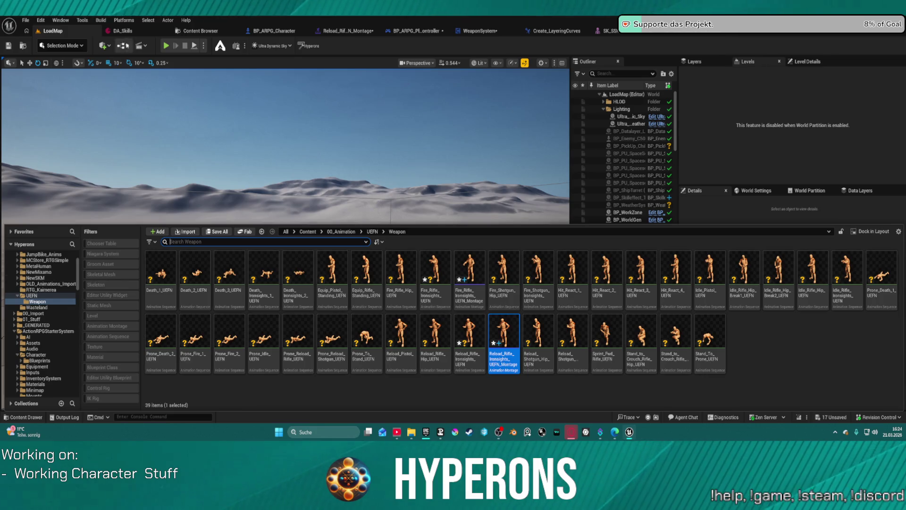
pyautogui.click(124, 19)
pyautogui.click(107, 36)
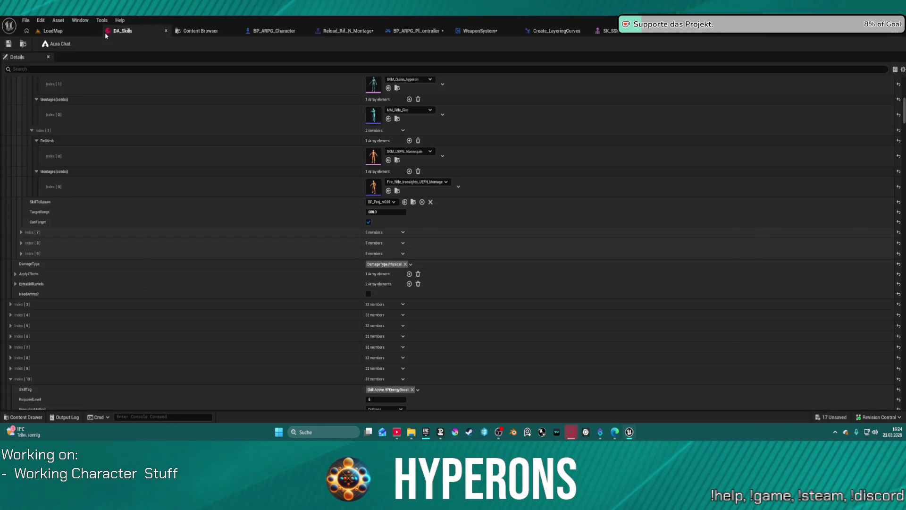
pyautogui.click(22, 45)
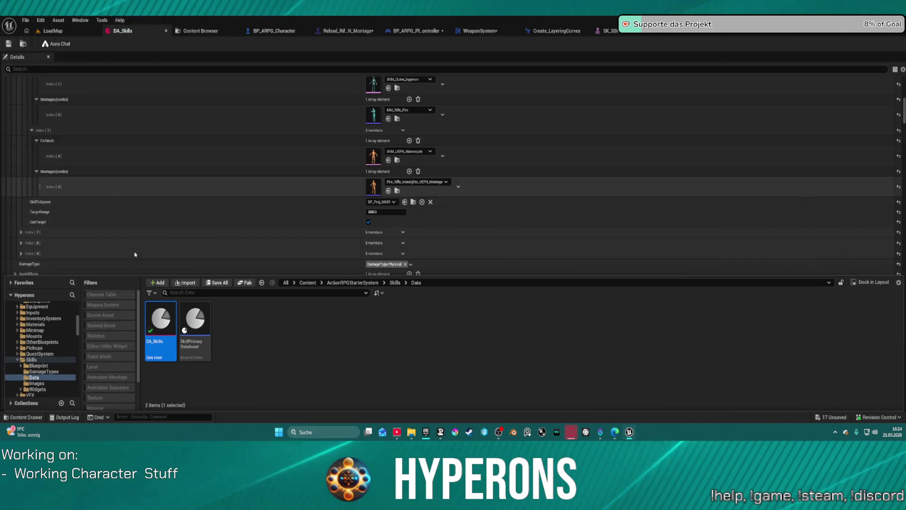
pyautogui.click(40, 367)
pyautogui.doubleClick(228, 320)
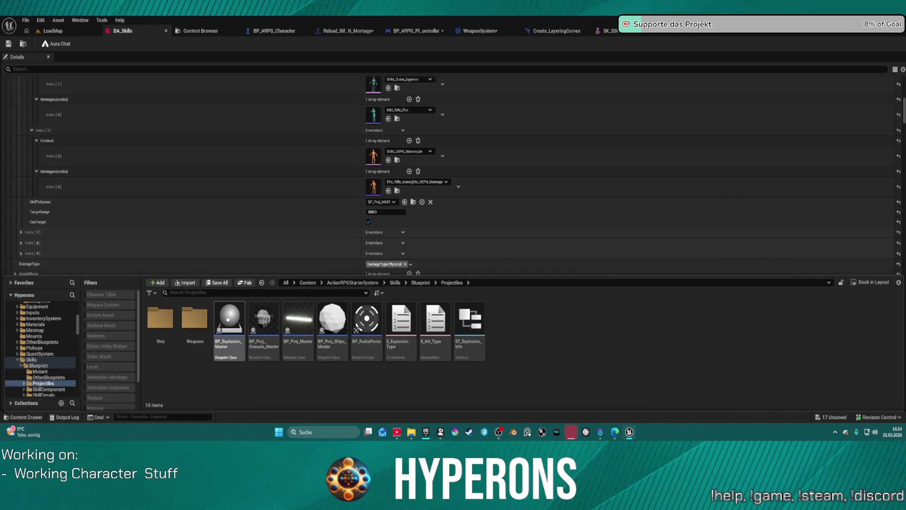
pyautogui.doubleClick(195, 319)
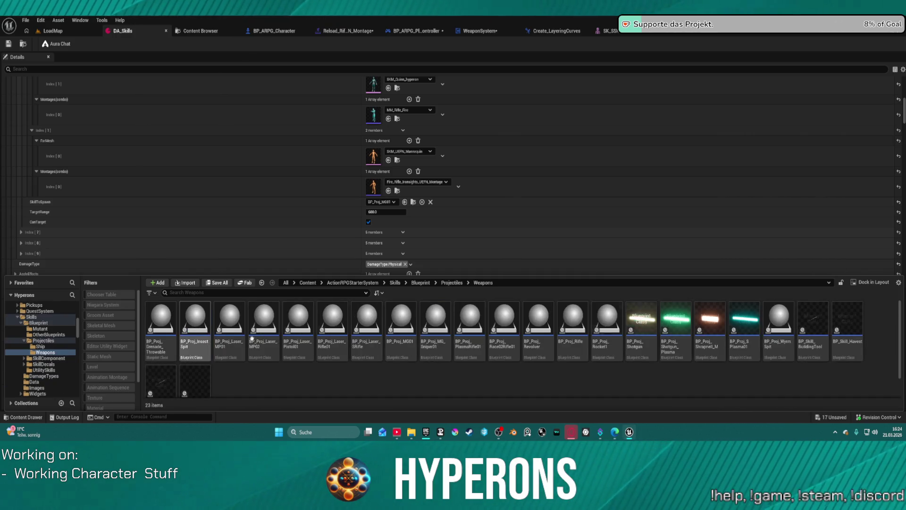
pyautogui.click(400, 324)
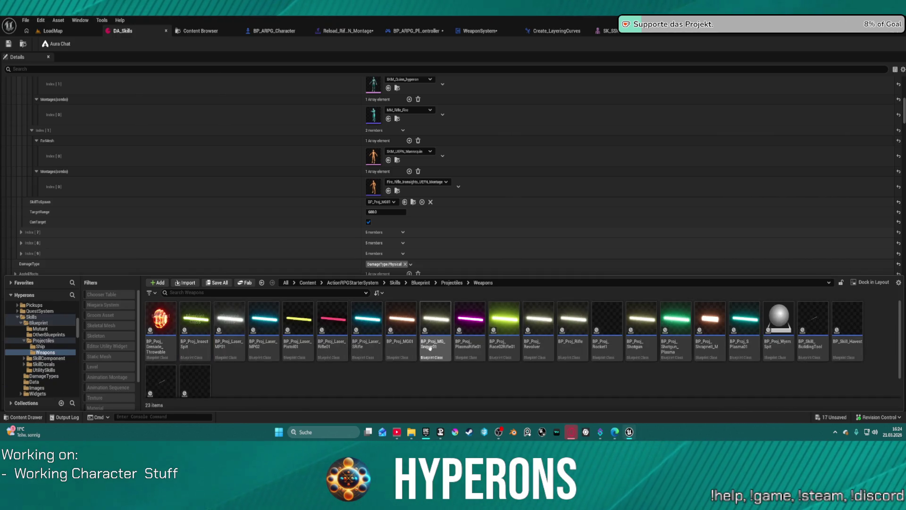
pyautogui.doubleClick(395, 348)
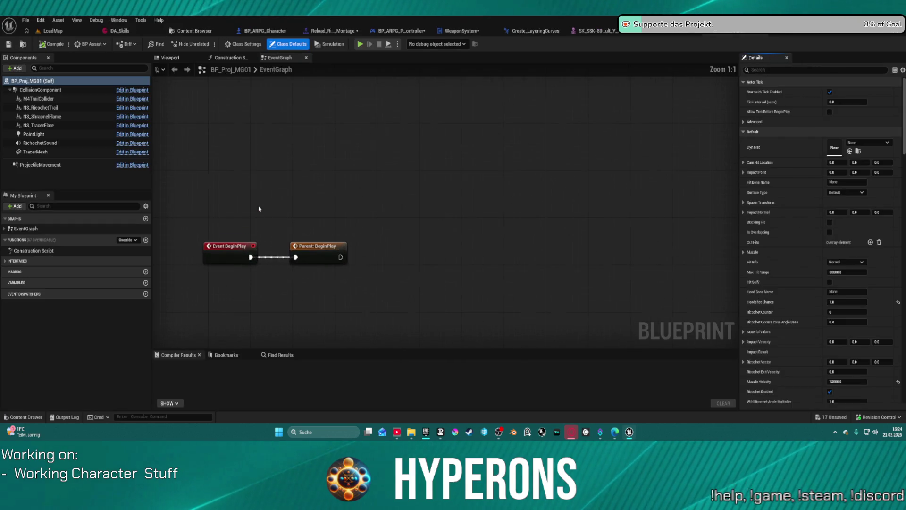
pyautogui.click(234, 58)
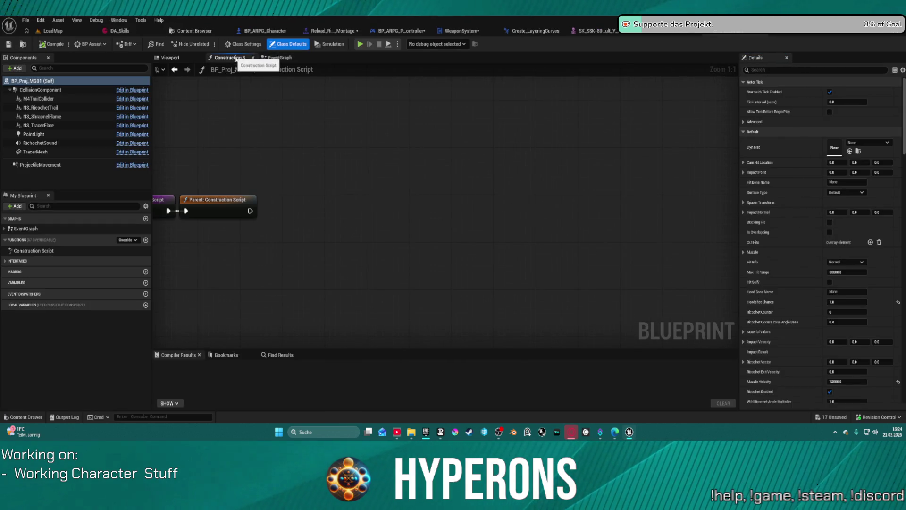
# Step: Go up to the Projectiles folder in the Content Drawer and open BP_Proj_Master
pyautogui.hotkey('ctrl', 'space')
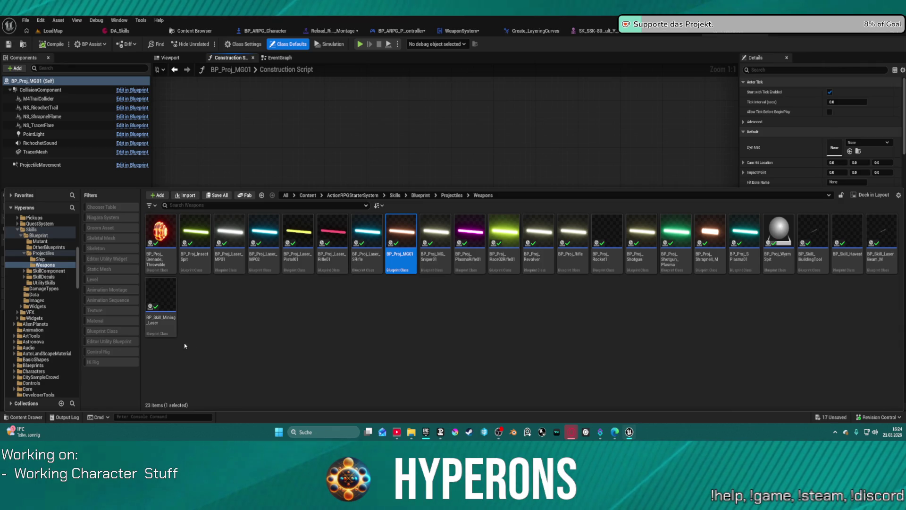
pyautogui.click(47, 253)
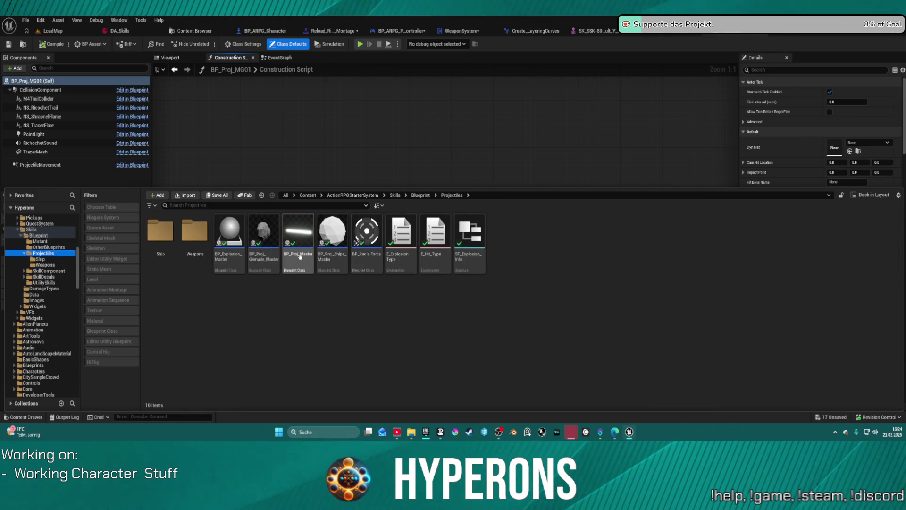
pyautogui.click(301, 256)
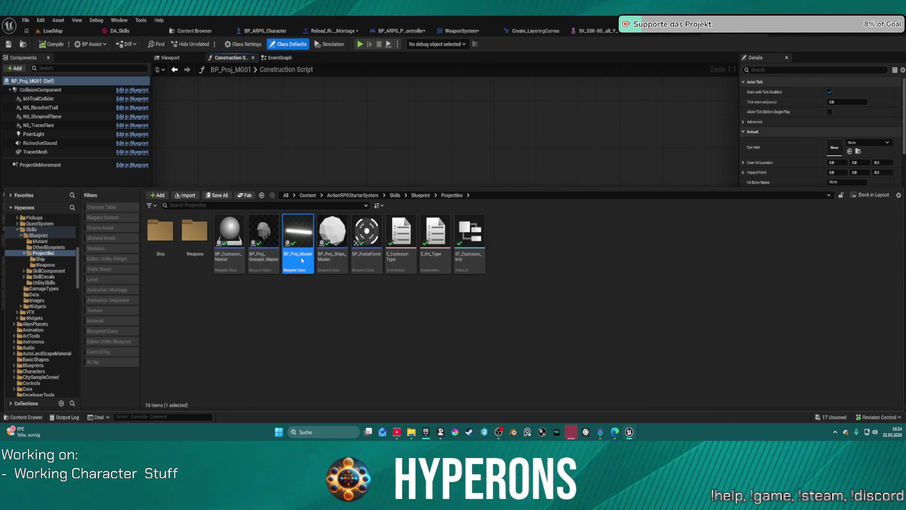
pyautogui.doubleClick(302, 260)
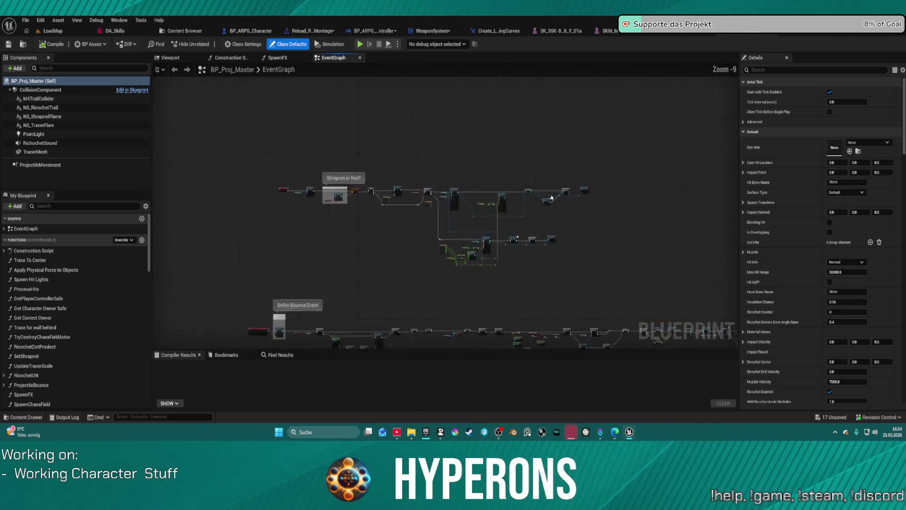
# Step: Drag the BulletSpeardAmount macro into the Construction Script beside Multi Line Trace By Channel
pyautogui.scroll(2, 564, 184)
pyautogui.scroll(-4, 564, 184)
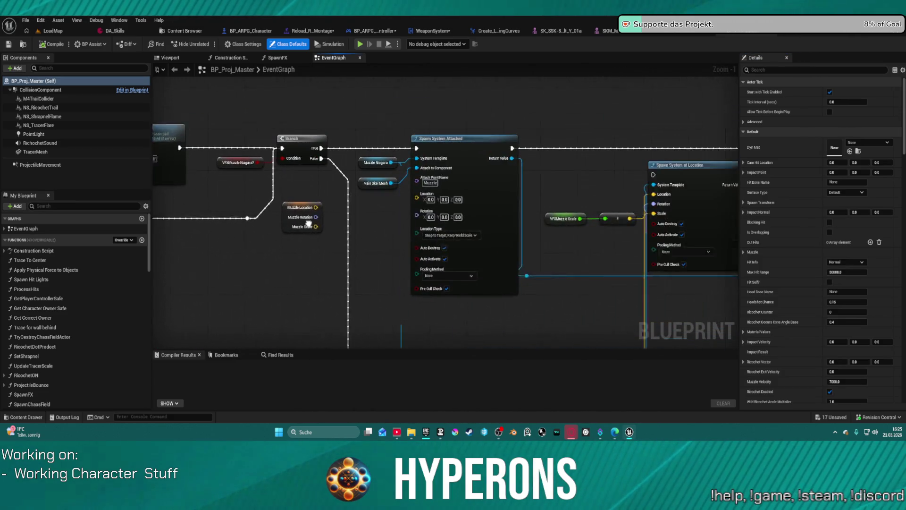
pyautogui.scroll(-1, 255, 229)
pyautogui.moveTo(255, 229)
pyautogui.mouseDown()
pyautogui.moveTo(434, 192)
pyautogui.moveTo(586, 178)
pyautogui.moveTo(570, 145)
pyautogui.mouseUp()
pyautogui.click(239, 58)
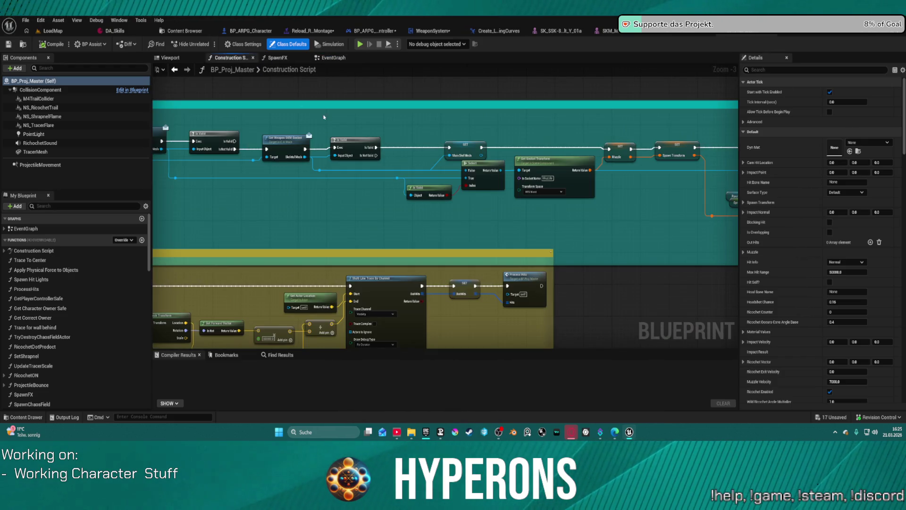
pyautogui.scroll(-2, 513, 163)
pyautogui.scroll(3, 513, 164)
pyautogui.scroll(1, 513, 164)
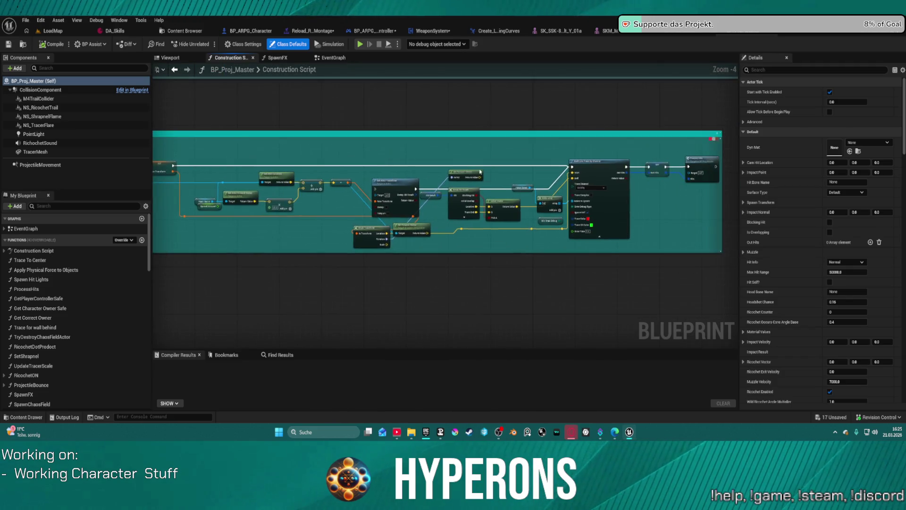
pyautogui.scroll(-10, 76, 254)
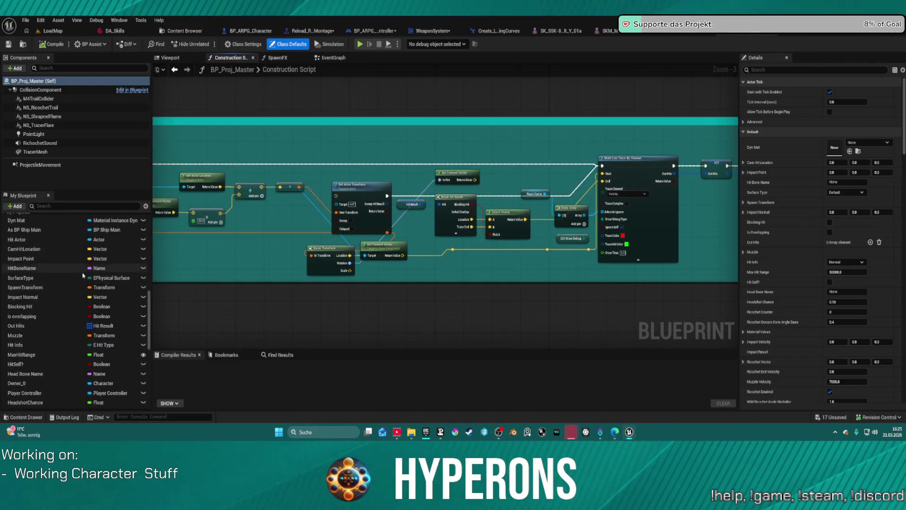
pyautogui.moveTo(35, 234); pyautogui.dragTo(491, 260)
pyautogui.scroll(3, 426, 198)
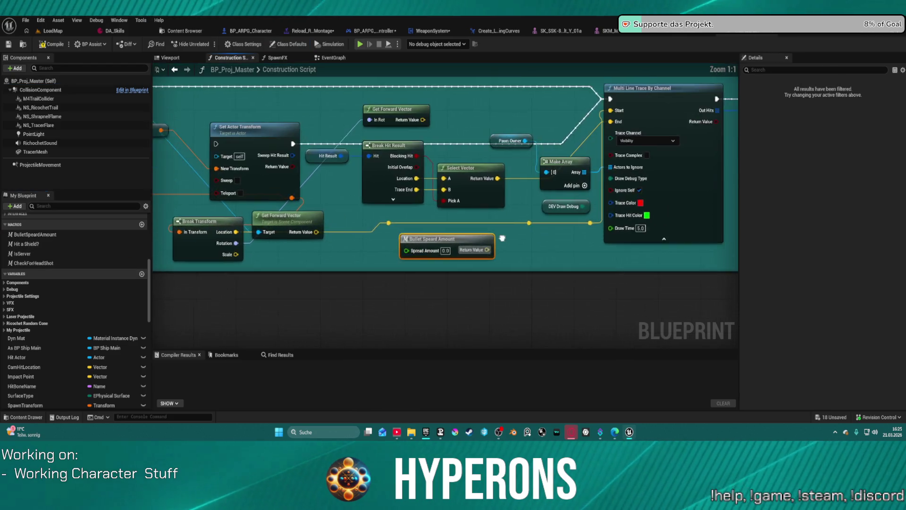
pyautogui.moveTo(432, 189); pyautogui.dragTo(441, 196)
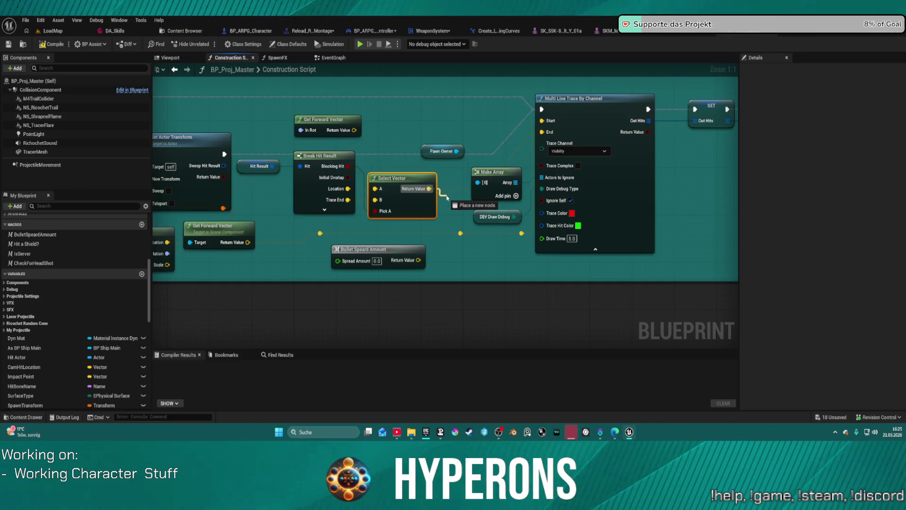
# Step: Sum Select Vector and Bullet Speard Amount with a vector Add node feeding the trace End
pyautogui.moveTo(446, 197); pyautogui.dragTo(448, 198)
pyautogui.write('add')
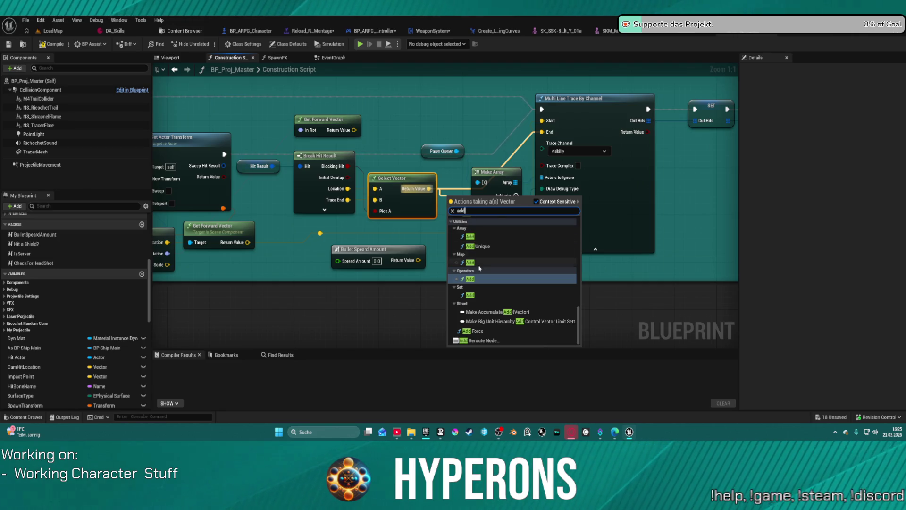
pyautogui.click(470, 279)
pyautogui.moveTo(525, 200); pyautogui.dragTo(542, 132)
pyautogui.moveTo(449, 211); pyautogui.dragTo(386, 261)
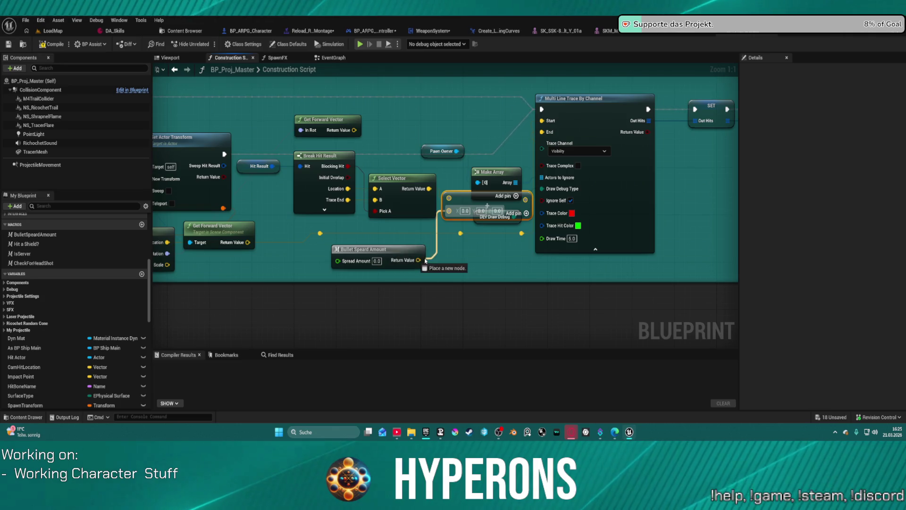
pyautogui.click(406, 264)
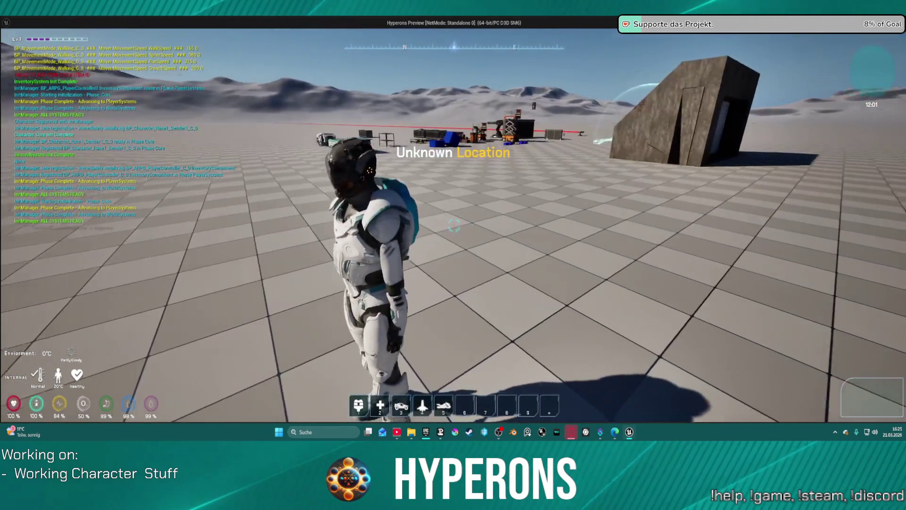
# Step: Equip the MG 01 rifle, run to the stone structure and fire an aimed shot
pyautogui.press('i')
pyautogui.doubleClick(811, 267)
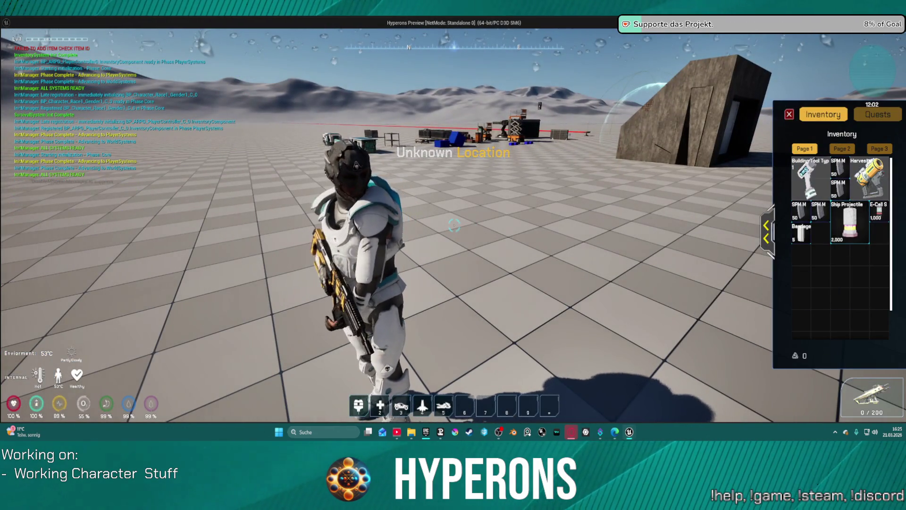
pyautogui.press('i')
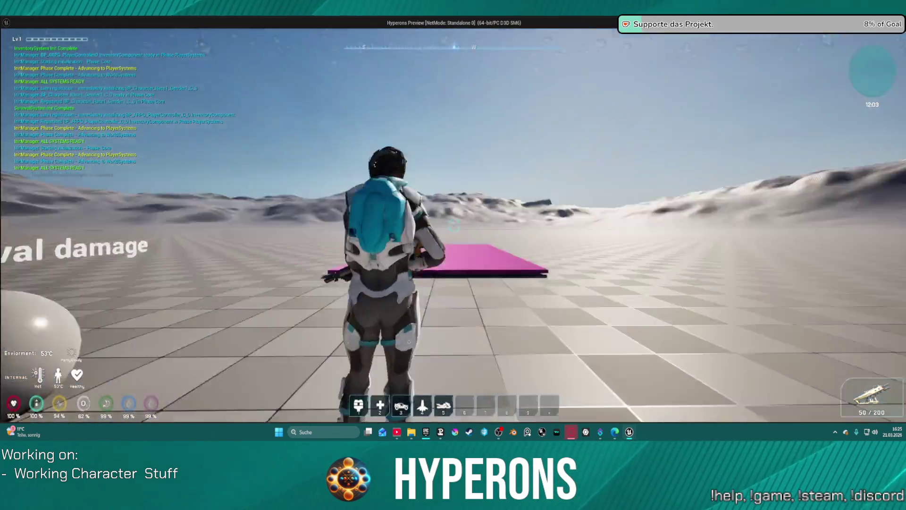
pyautogui.moveTo(453, 226)
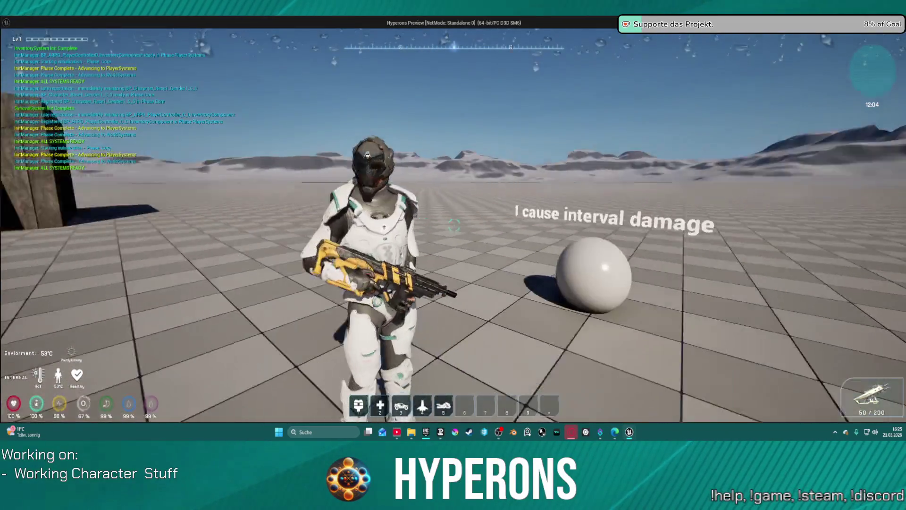
pyautogui.press('w')
pyautogui.press('w')
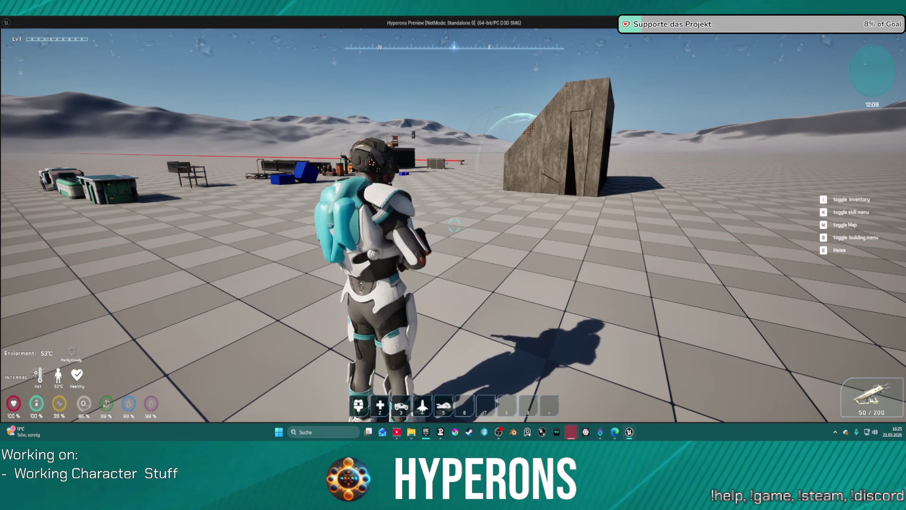
pyautogui.press('w')
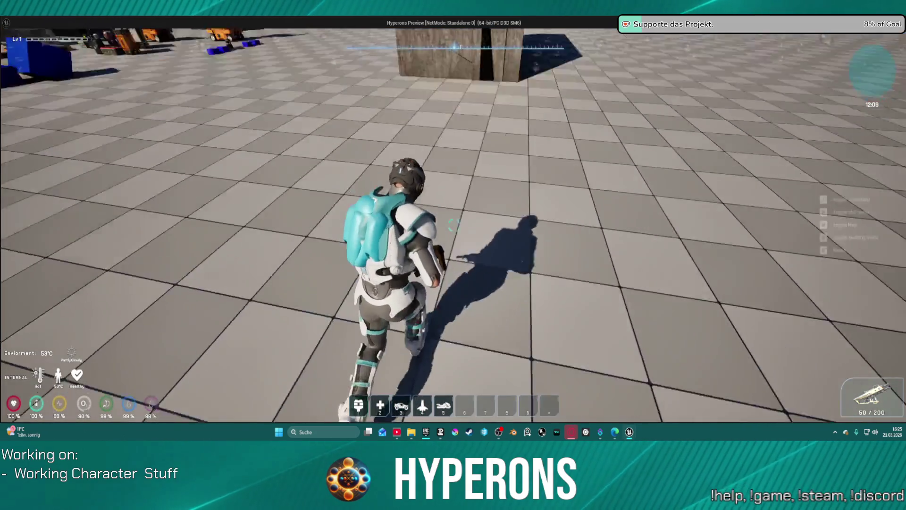
pyautogui.rightClick(453, 226)
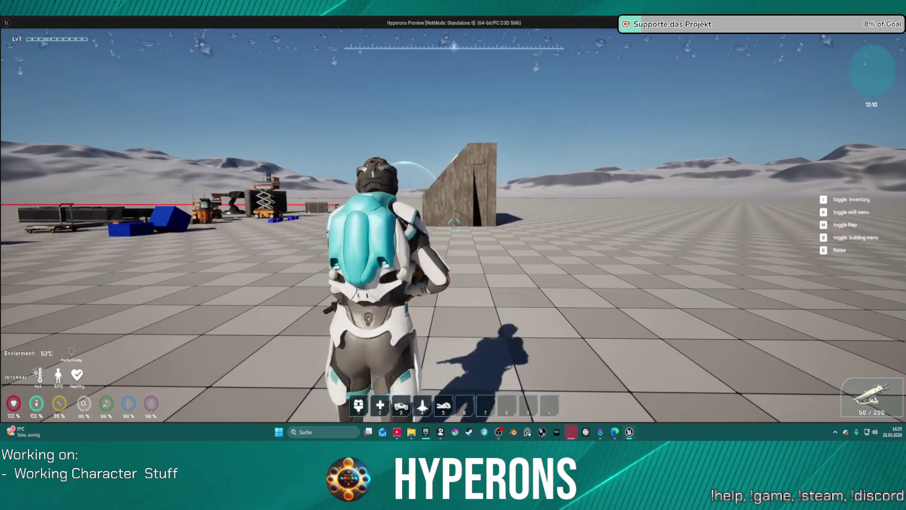
pyautogui.rightClick(453, 225)
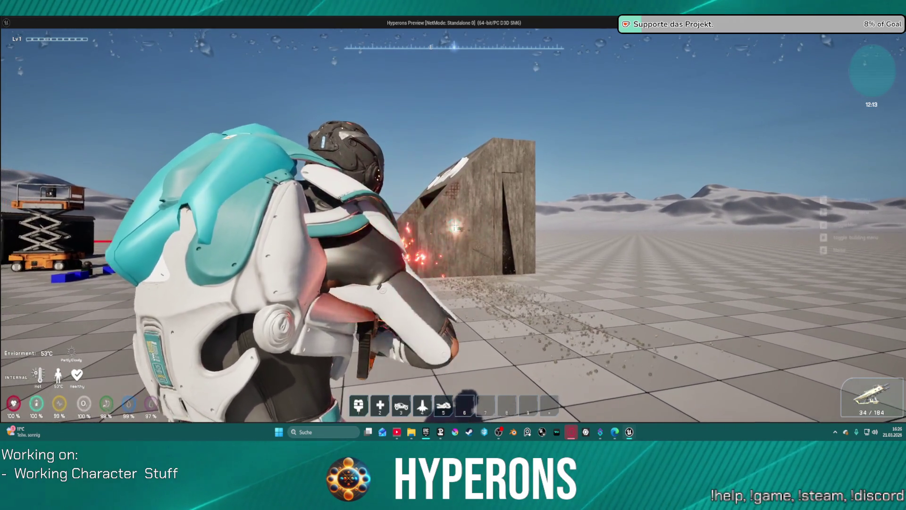
pyautogui.click(453, 225)
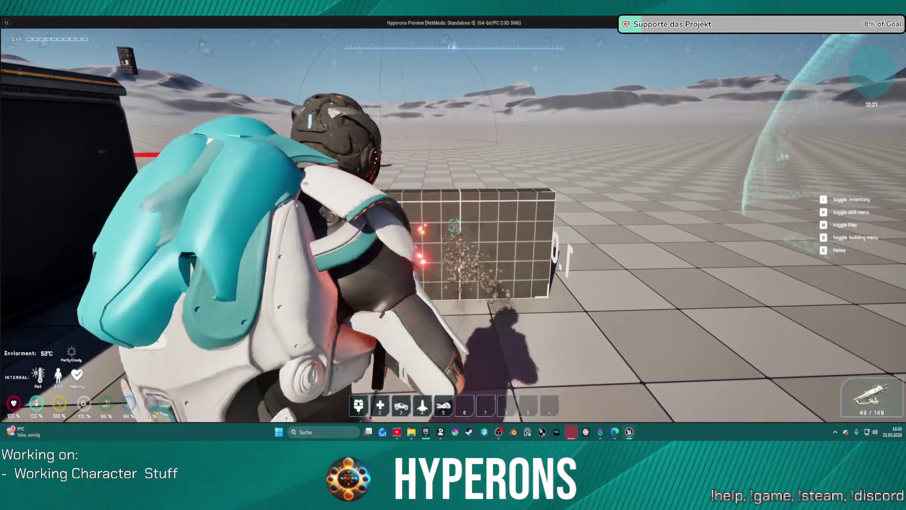
# Step: Fire bursts at the grid wall from close and farther away, then close the preview
pyautogui.moveTo(453, 226); pyautogui.dragTo(454, 226)
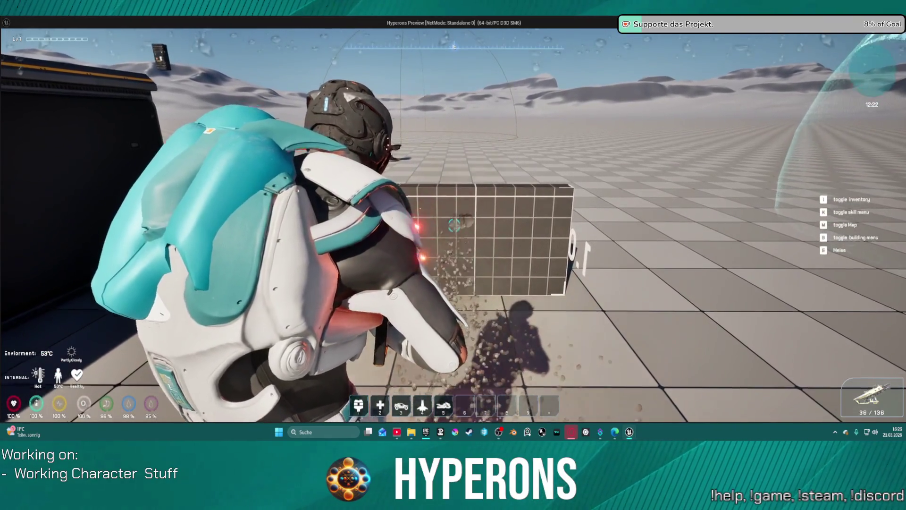
pyautogui.press('s')
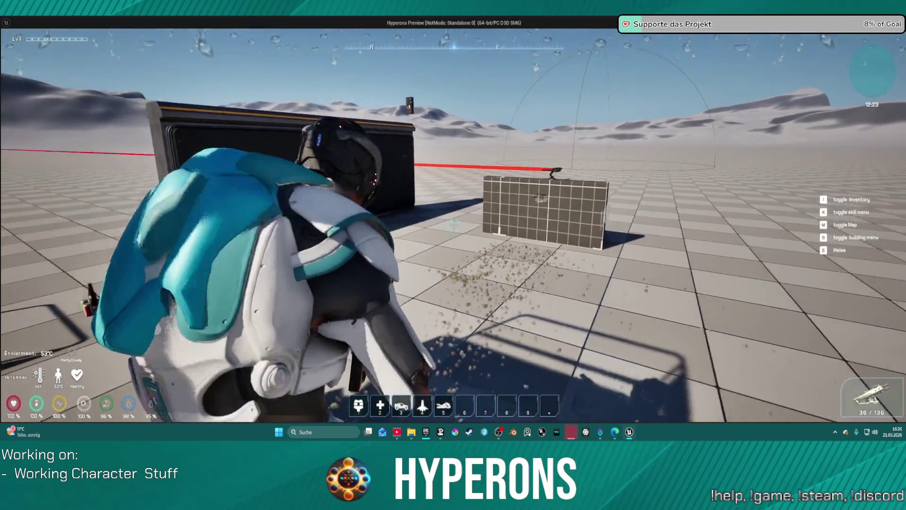
pyautogui.press('s')
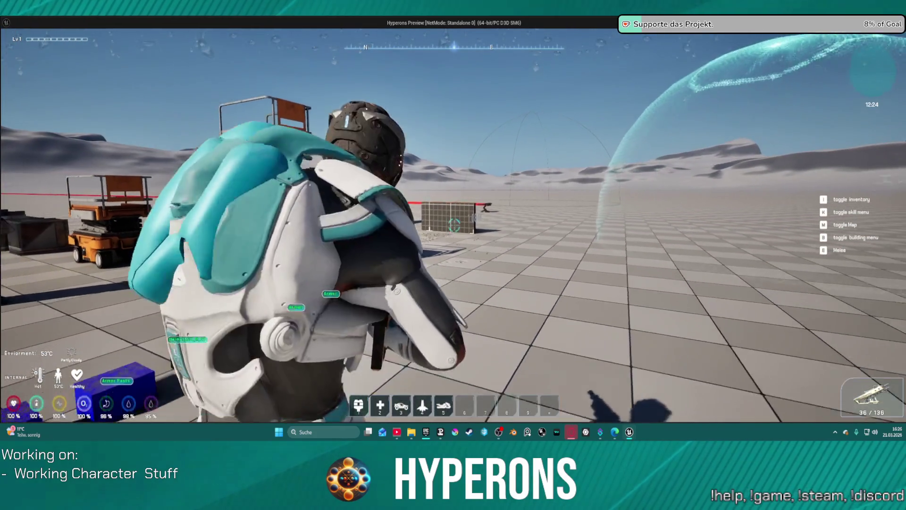
pyautogui.moveTo(454, 225); pyautogui.dragTo(453, 225)
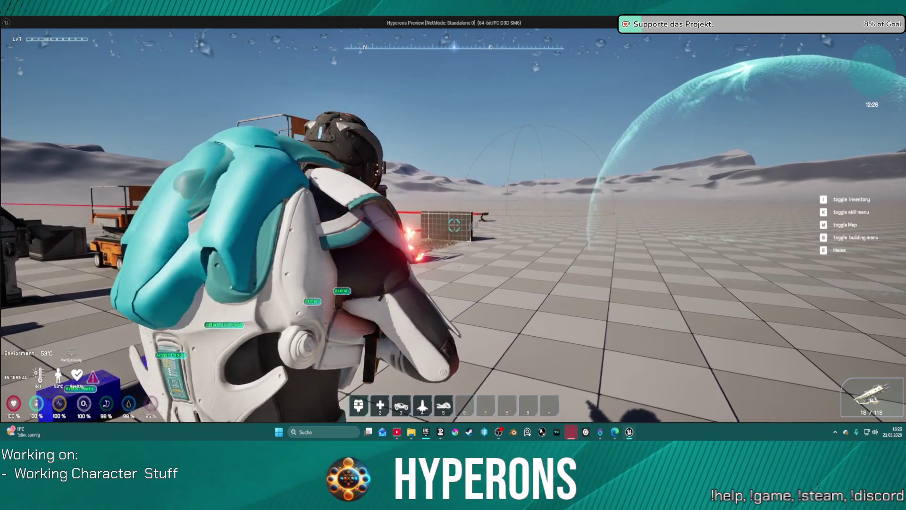
pyautogui.press('w')
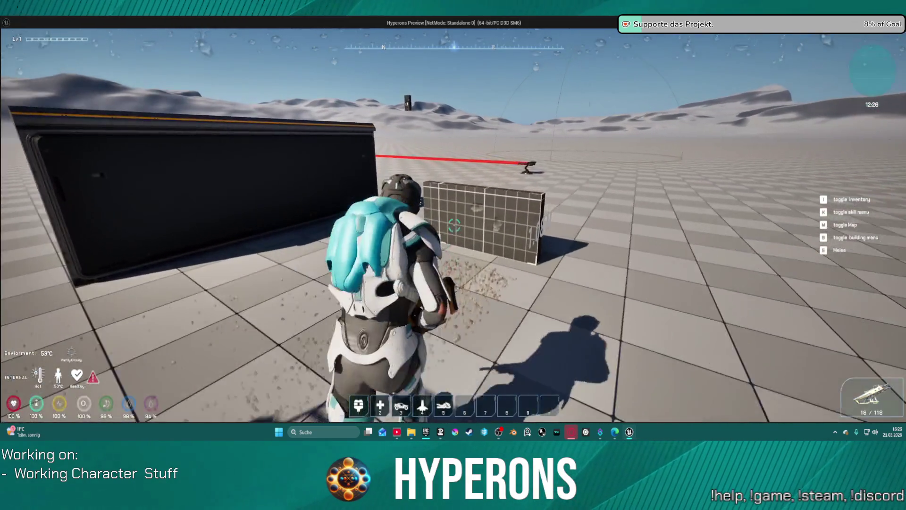
pyautogui.press('Escape')
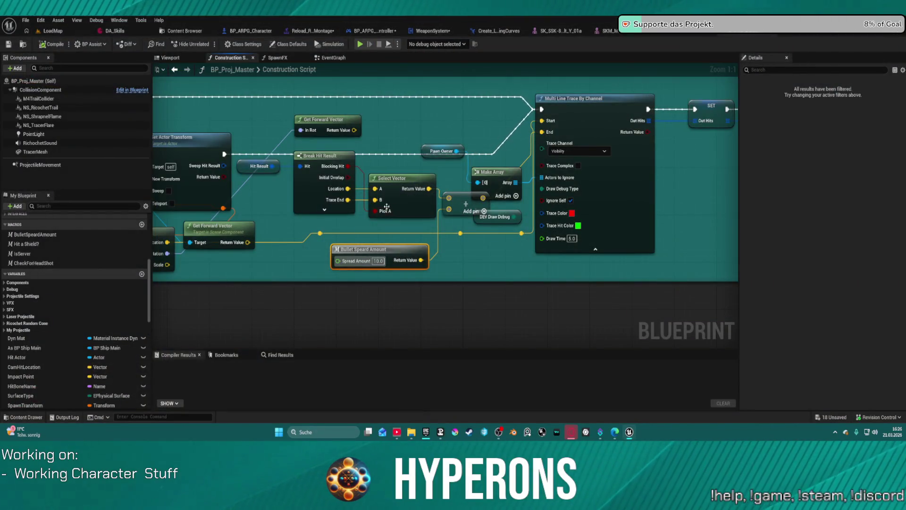
# Step: Set Spread Amount to 30 and start the game preview again
pyautogui.write('30')
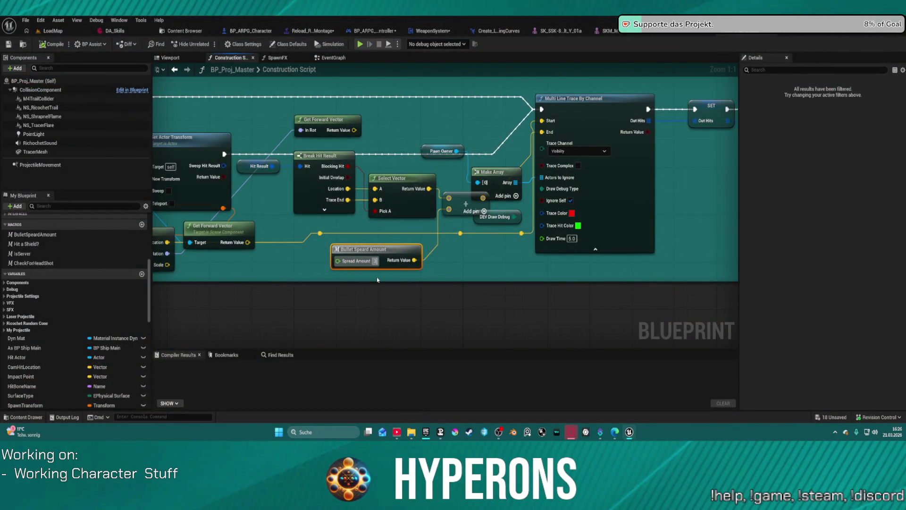
pyautogui.press('Return')
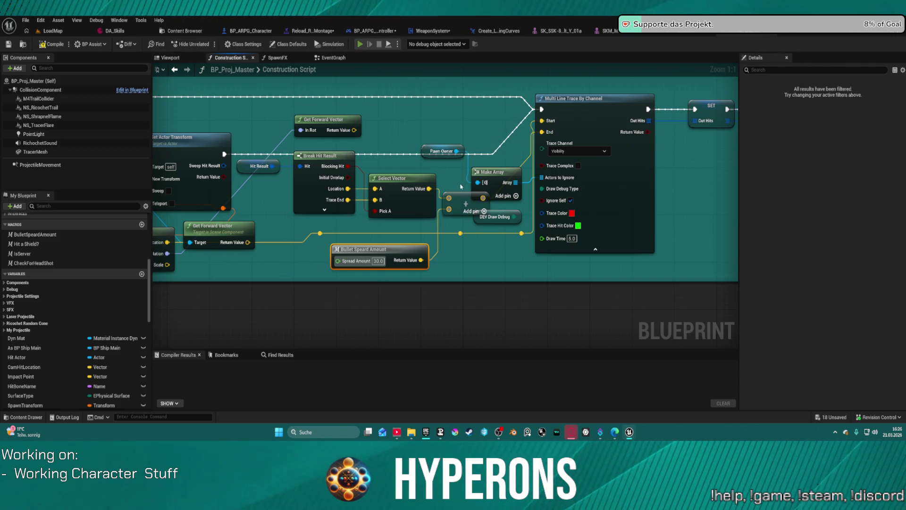
pyautogui.hotkey('alt', 'p')
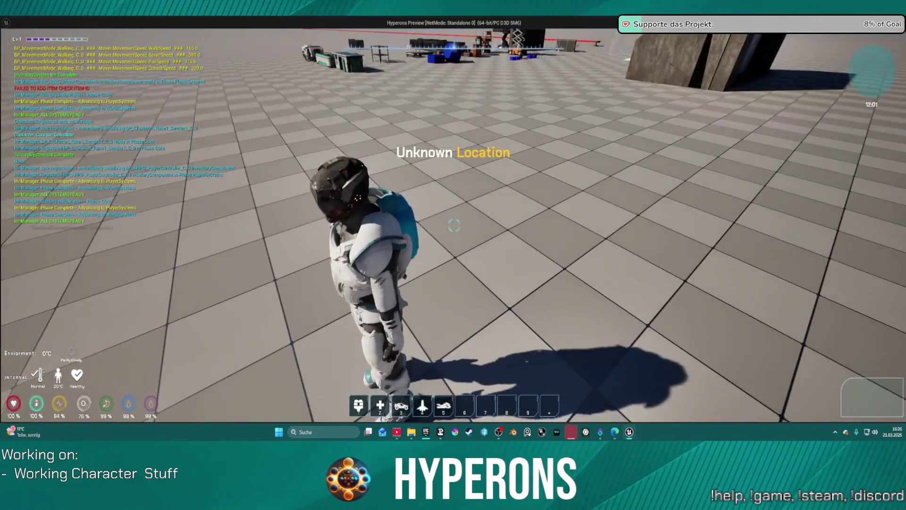
# Step: Reload the rifle and fire a full magazine at the grid wall
pyautogui.press('i')
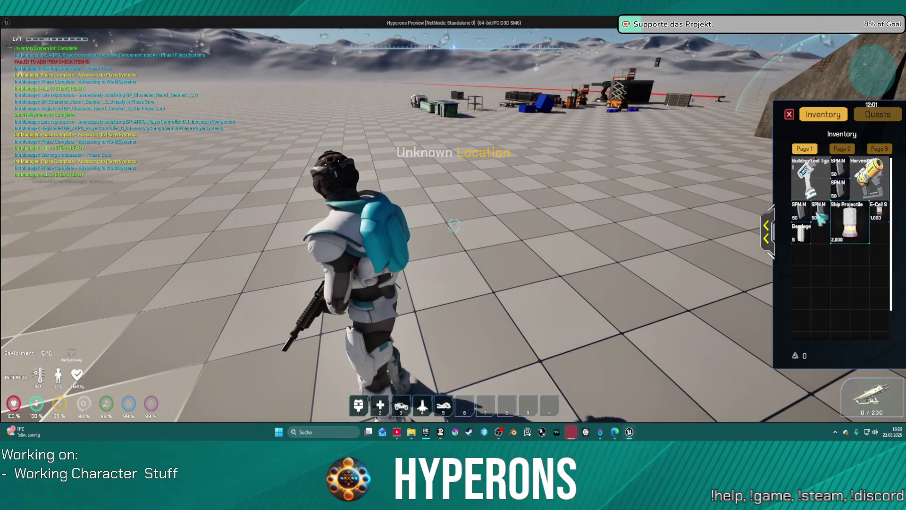
pyautogui.click(793, 115)
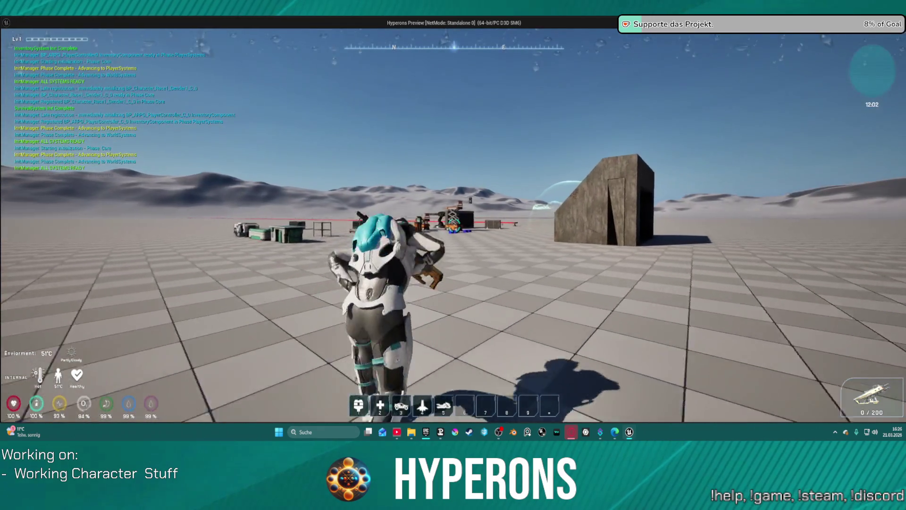
pyautogui.press('r')
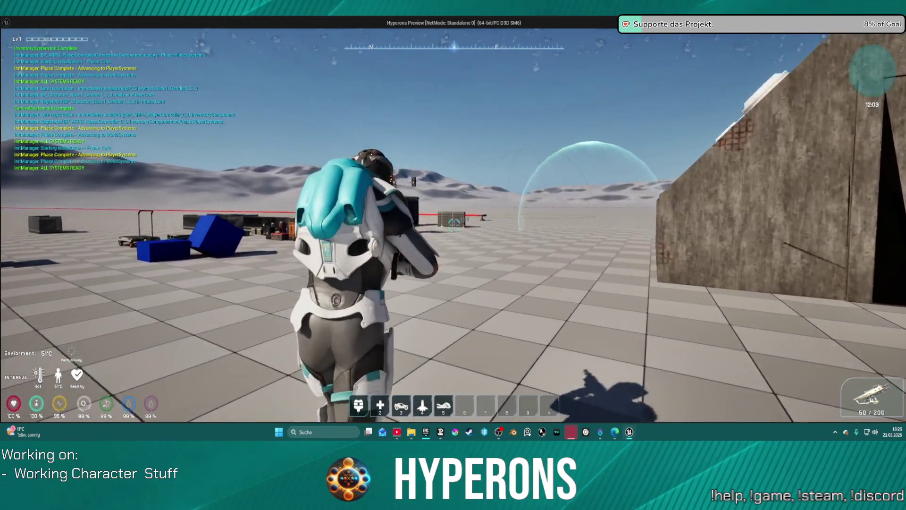
pyautogui.click(453, 227)
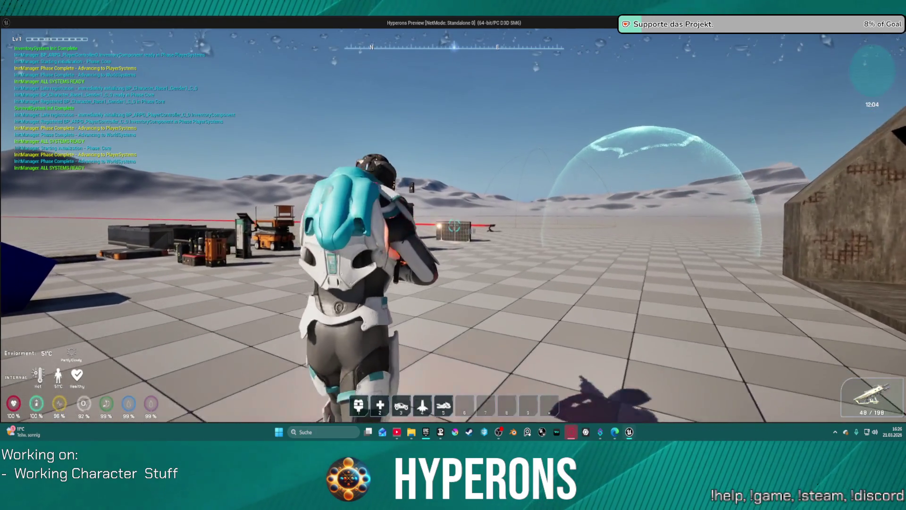
pyautogui.click(453, 227)
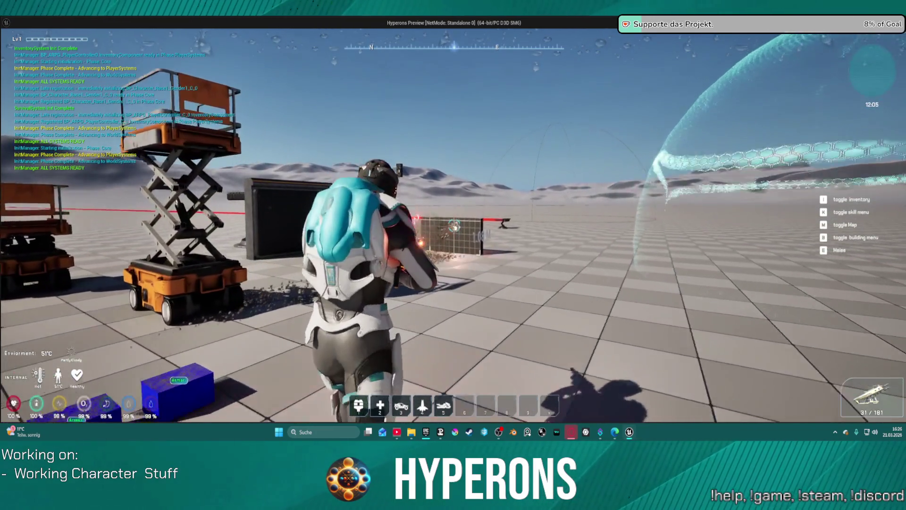
pyautogui.click(453, 226)
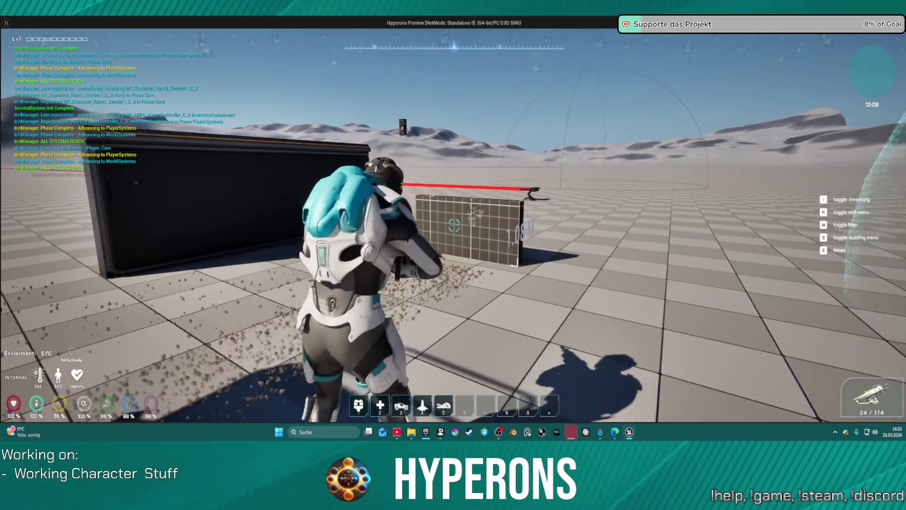
pyautogui.click(453, 226)
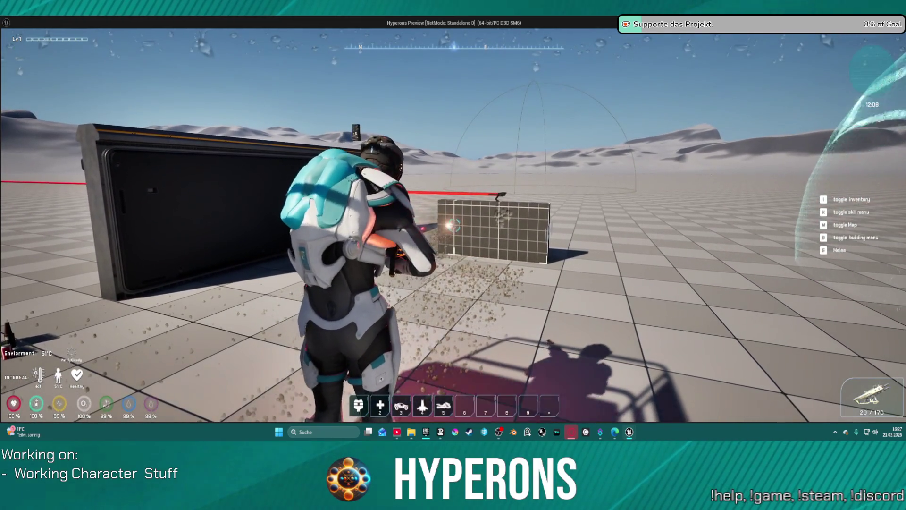
pyautogui.click(453, 226)
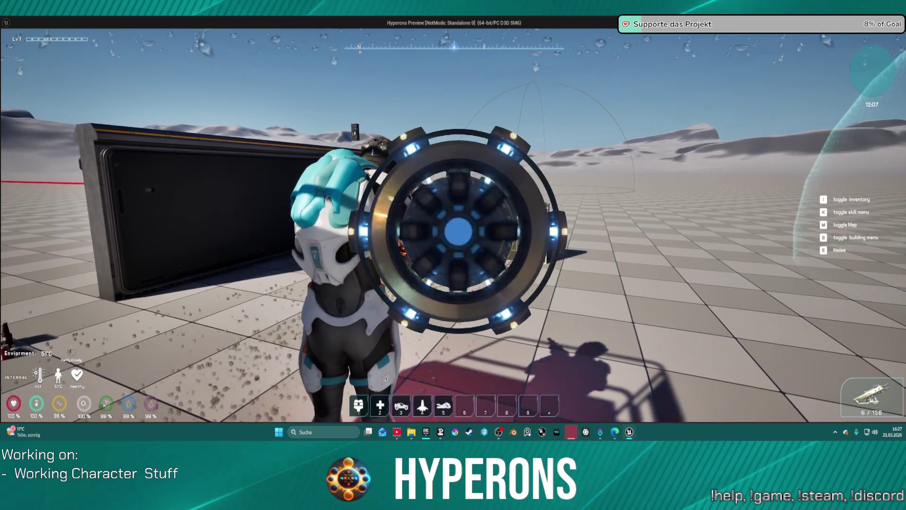
pyautogui.click(453, 226)
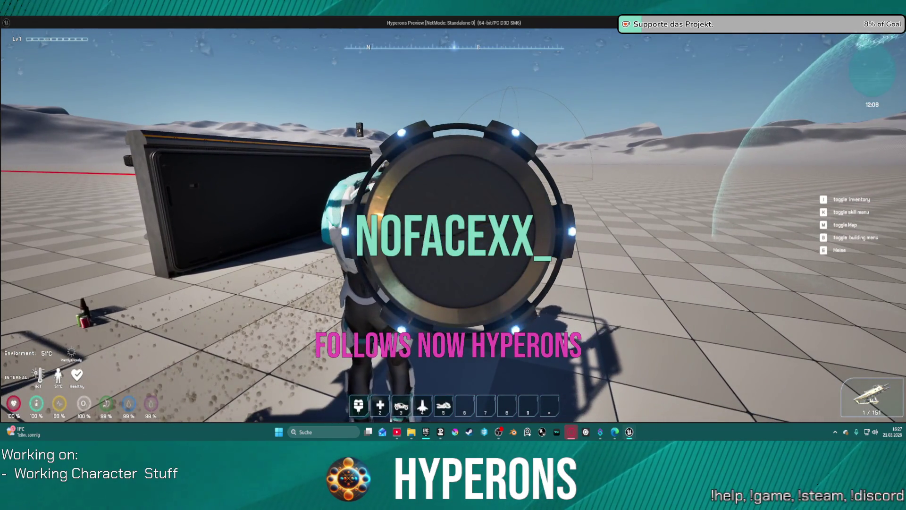
# Step: Reload, empty more magazines at the grid wall from closer, then stop the simulation
pyautogui.press('r')
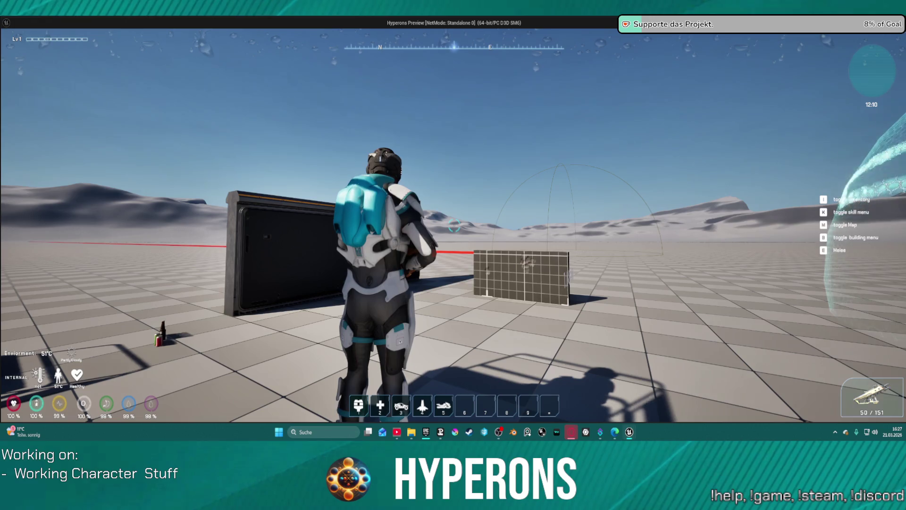
pyautogui.press('a')
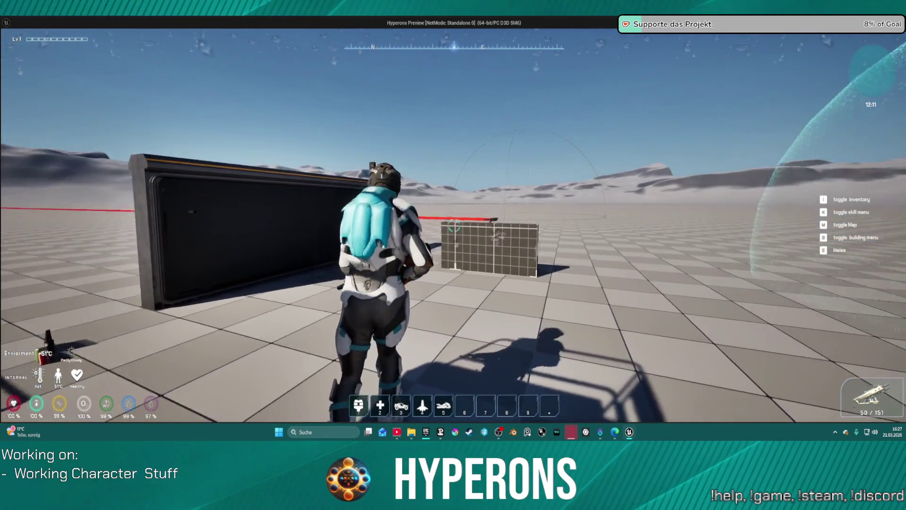
pyautogui.click(454, 226)
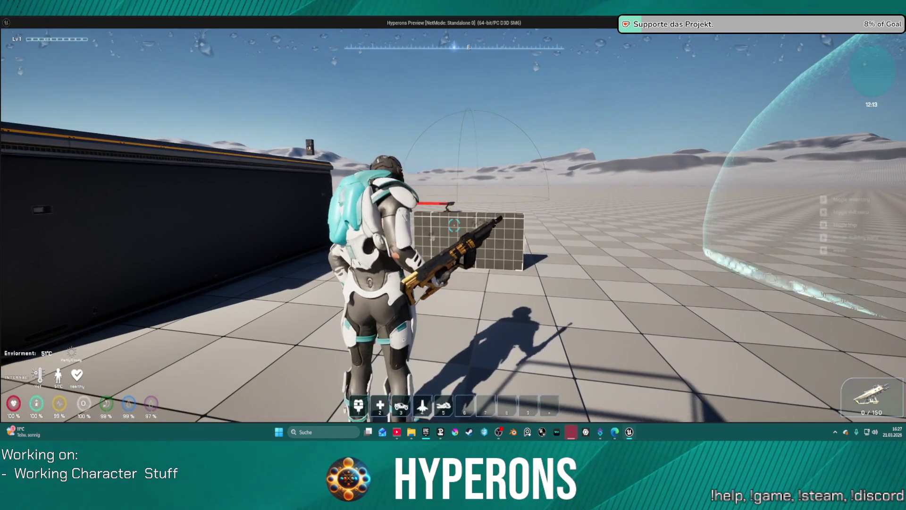
pyautogui.press('r')
pyautogui.click(454, 226)
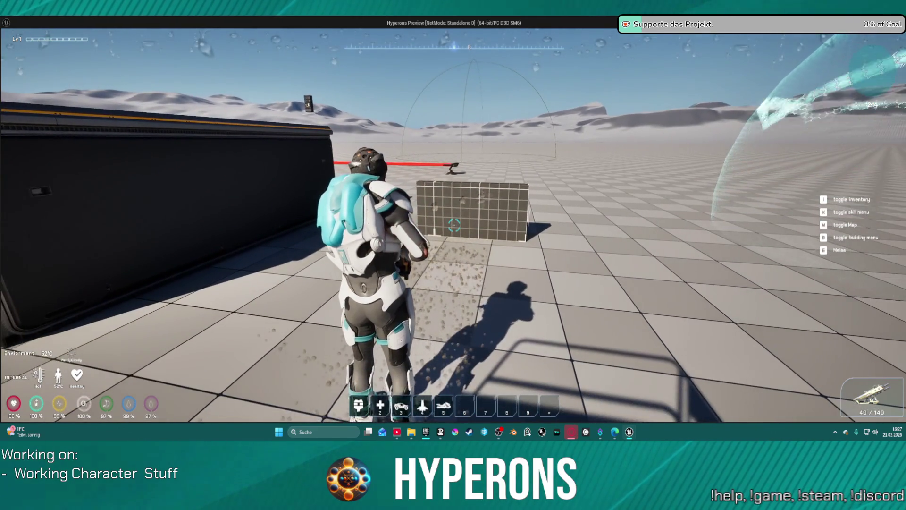
pyautogui.hotkey('alt', 'Tab')
pyautogui.press('Escape')
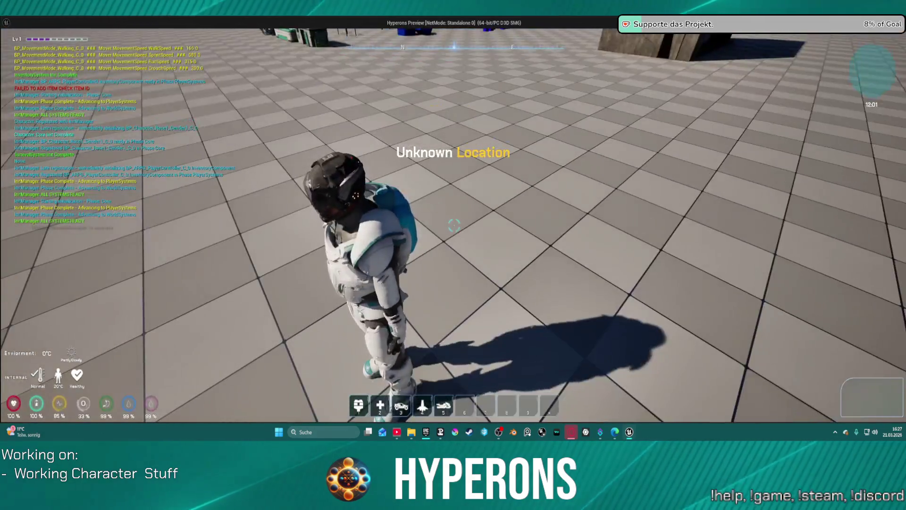
# Step: Reload, walk to the grid wall, fire several shots with 150.0 spread, then exit the preview
pyautogui.press('i')
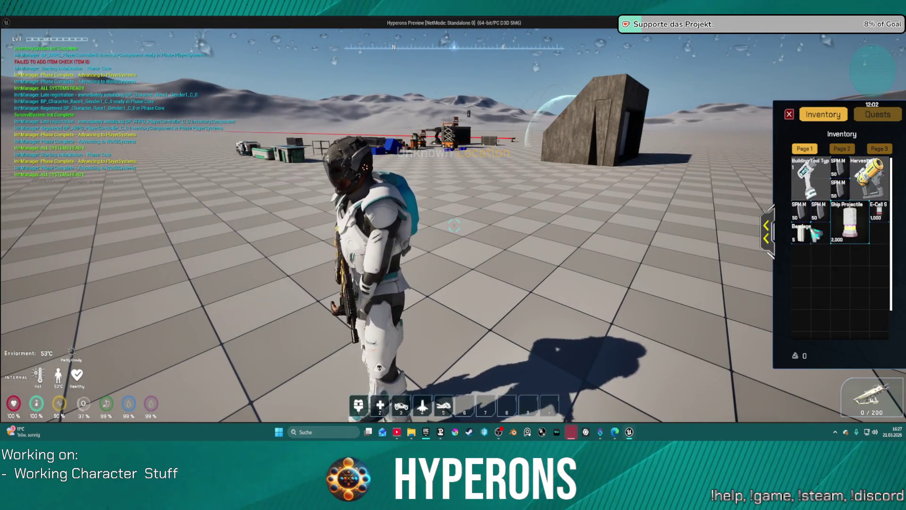
pyautogui.press('i')
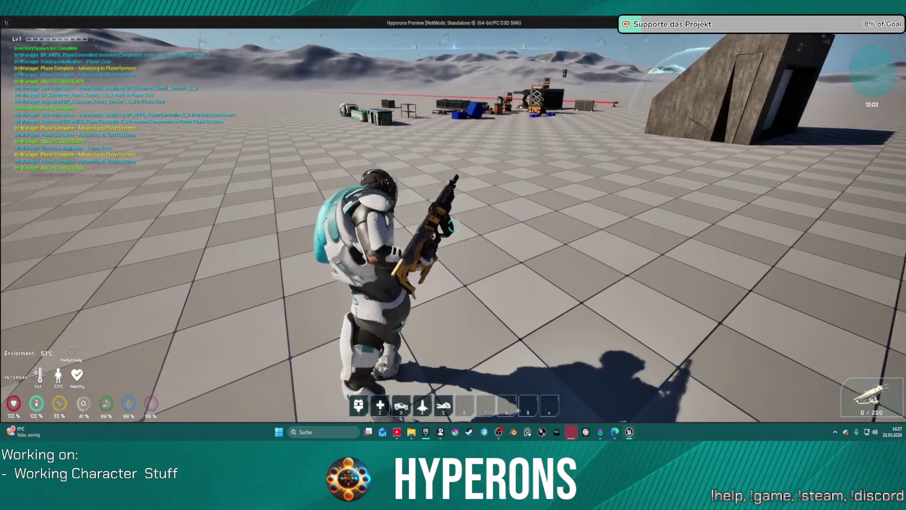
pyautogui.press('r')
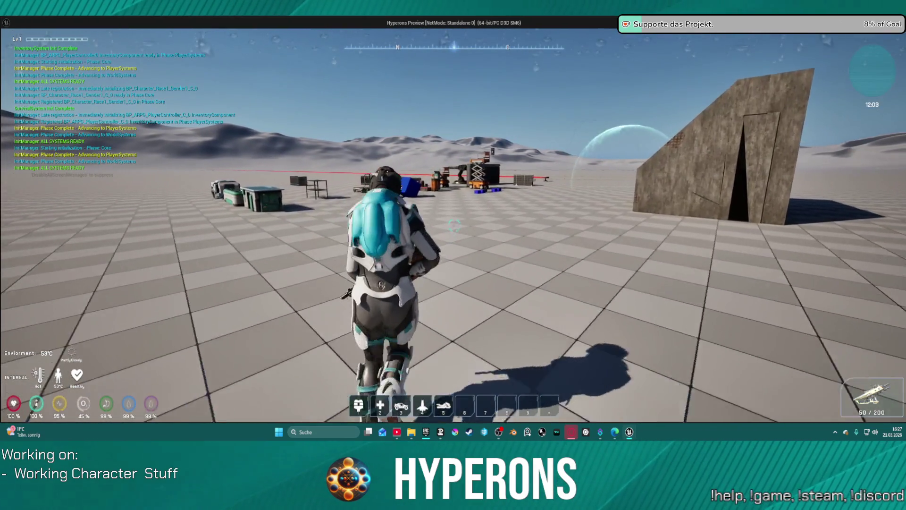
pyautogui.press('w')
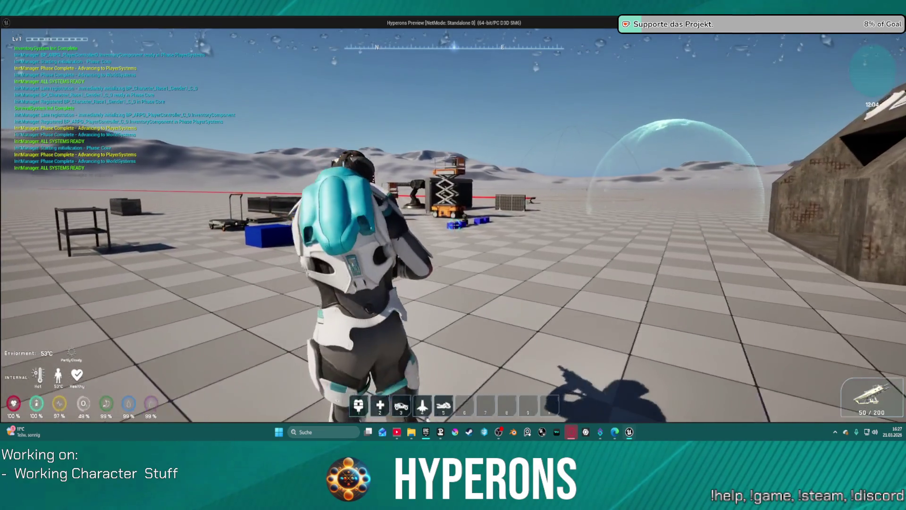
pyautogui.press('w')
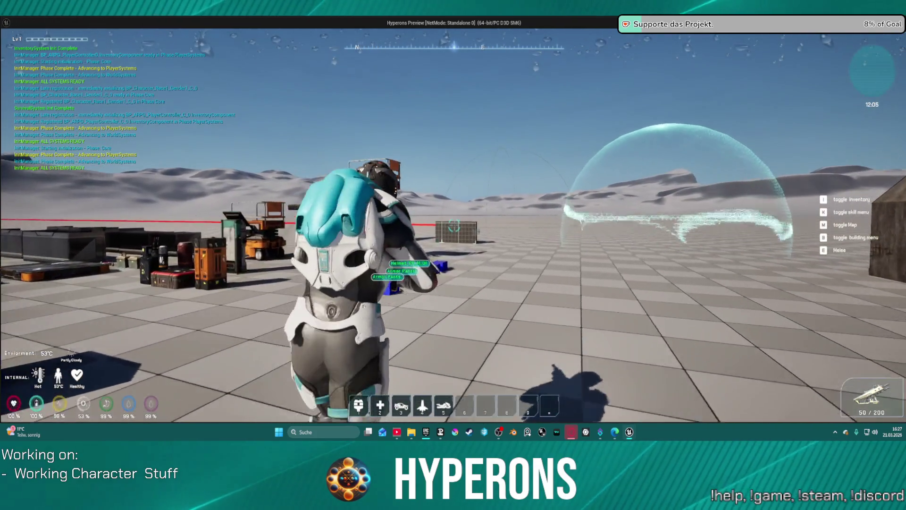
pyautogui.press('w')
pyautogui.press('w')
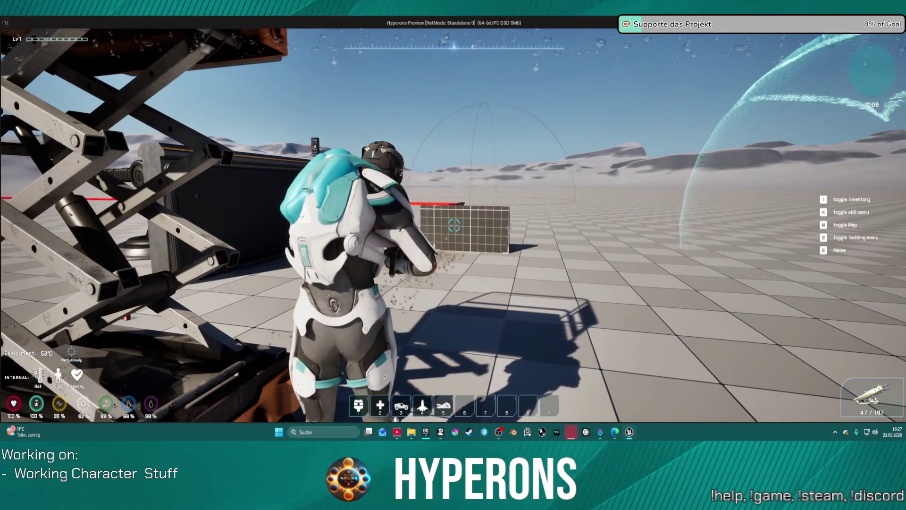
pyautogui.press('w')
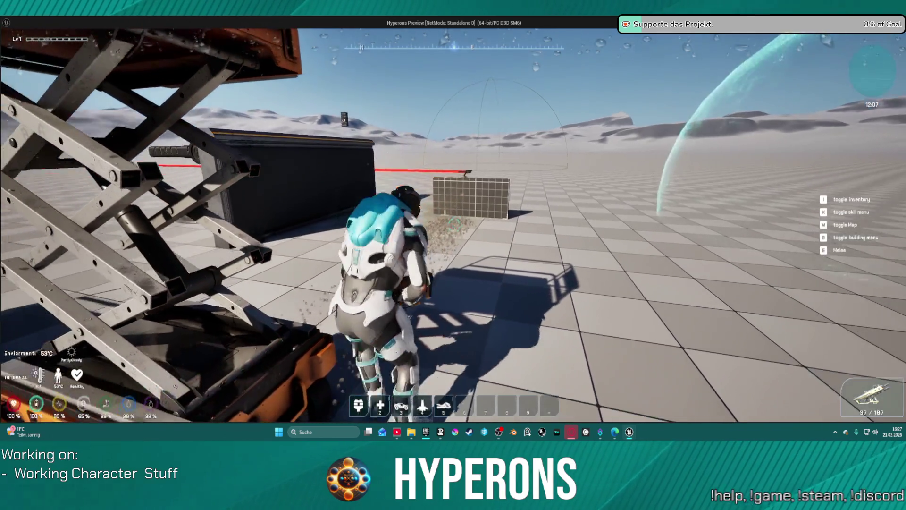
pyautogui.press('s')
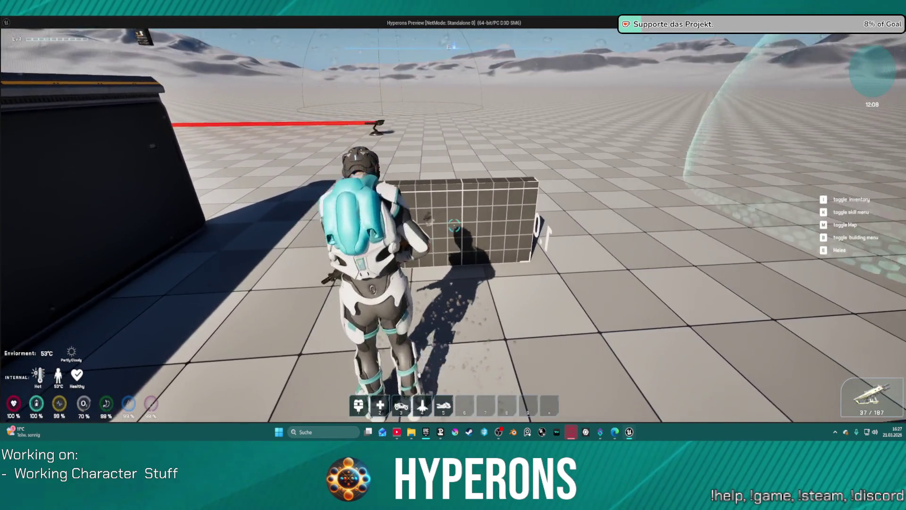
pyautogui.press('s')
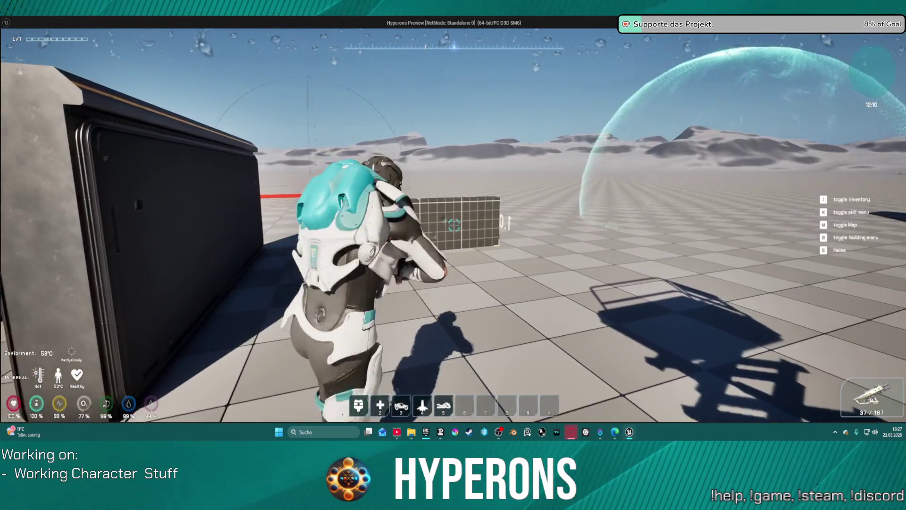
pyautogui.click(454, 226)
pyautogui.click(454, 225)
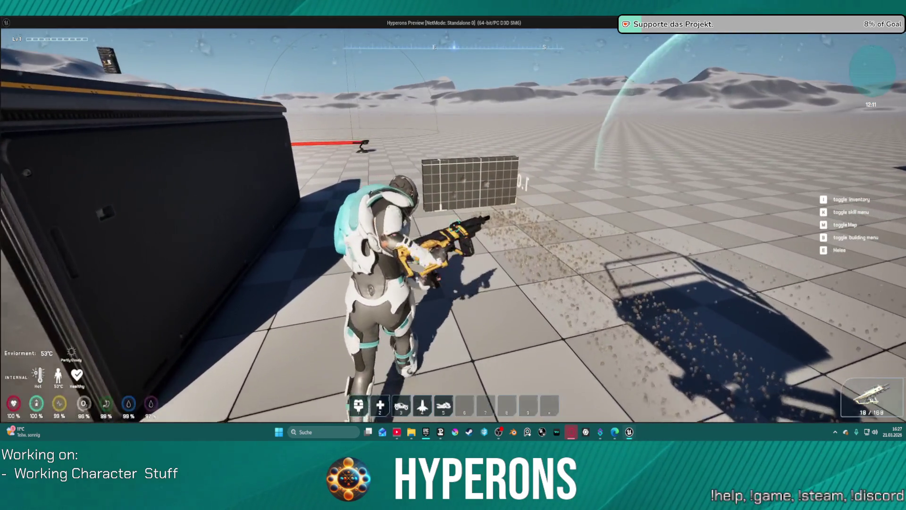
pyautogui.press('Escape')
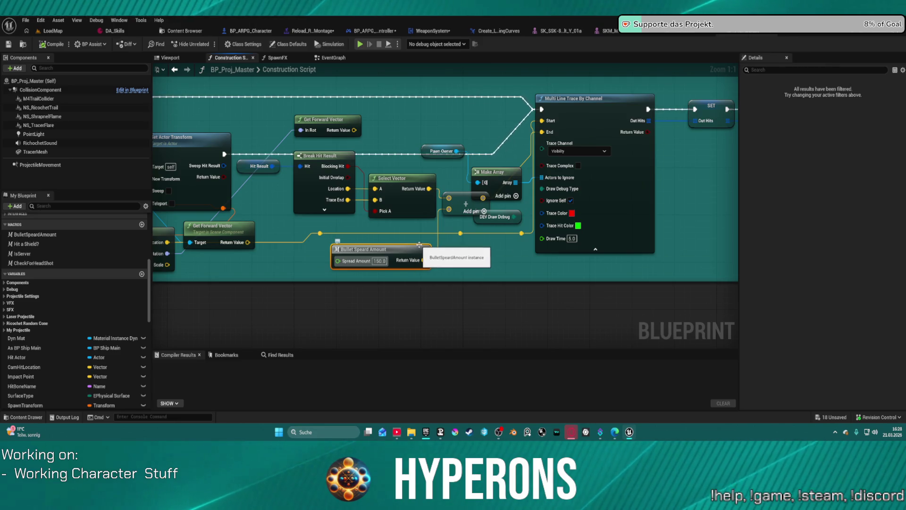
# Step: Set an existing spread amount to 5.0
pyautogui.scroll(-3, 361, 229)
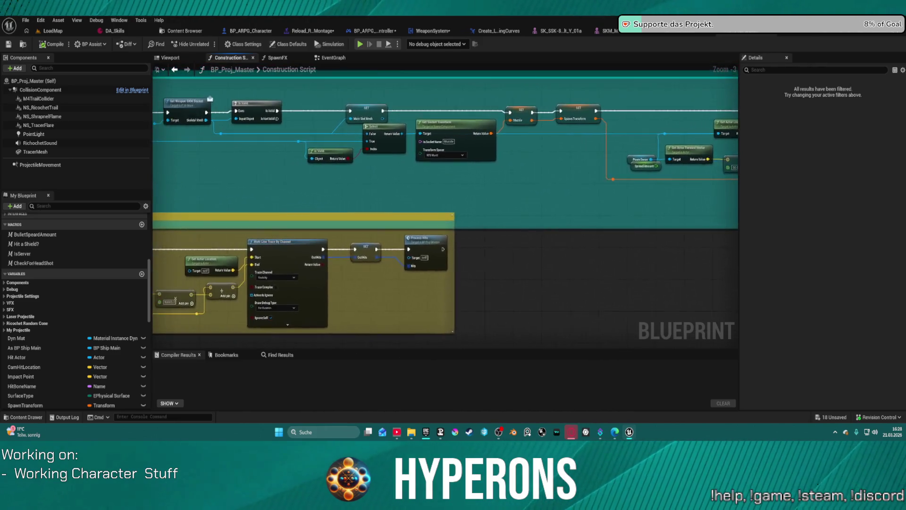
pyautogui.scroll(-1, 378, 235)
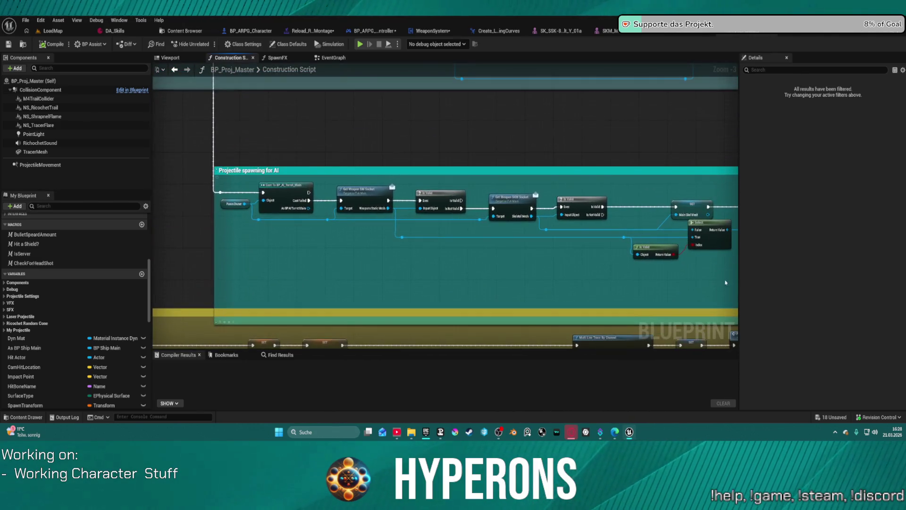
pyautogui.moveTo(377, 232); pyautogui.dragTo(268, 313)
pyautogui.scroll(4, 268, 313)
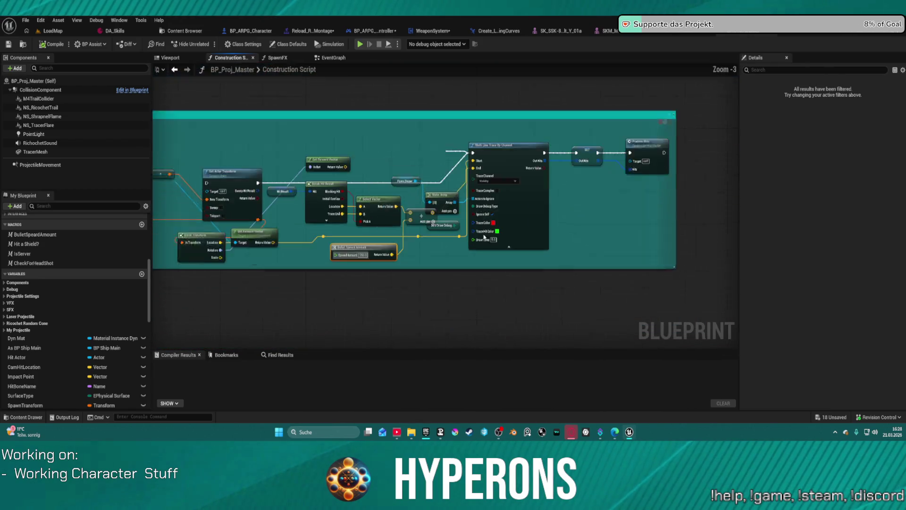
pyautogui.write('5')
pyautogui.press('Return')
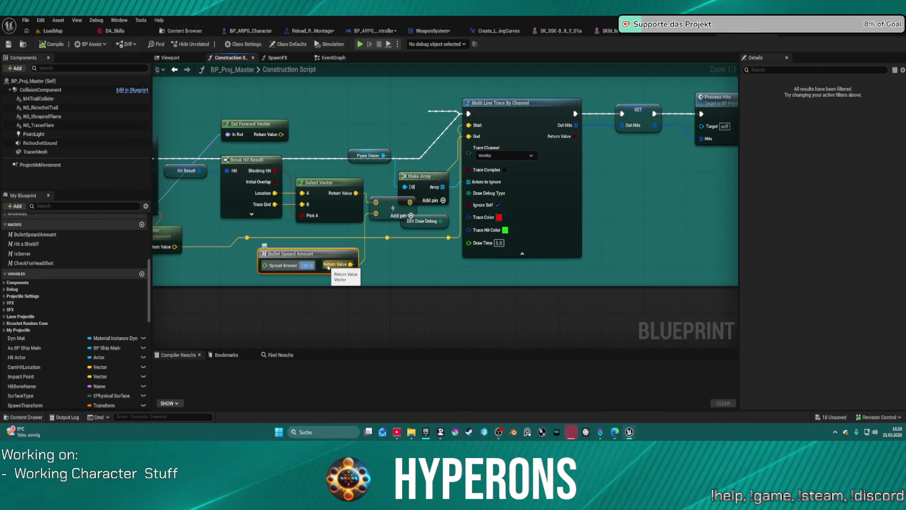
# Step: Paste a Bullet Speard Amount node, add it to Select Vector into the trace End, spread 15.0
pyautogui.scroll(-12, 534, 121)
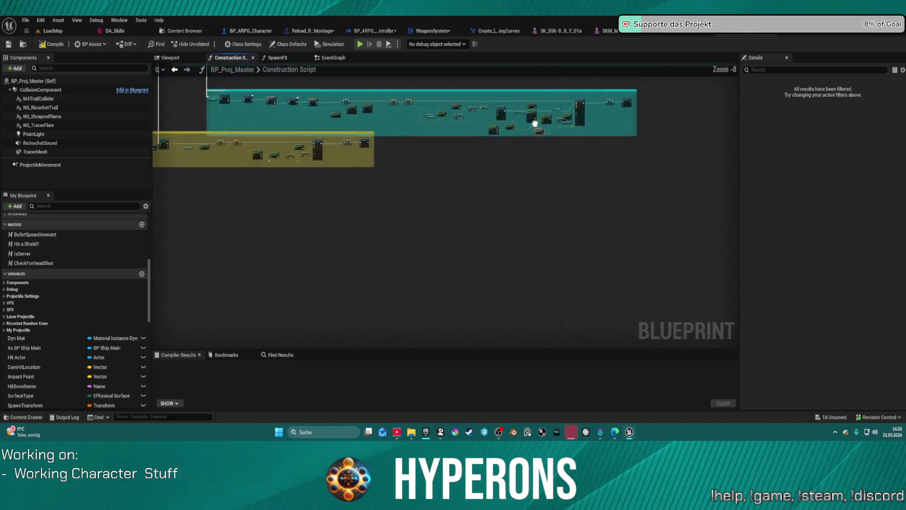
pyautogui.scroll(12, 405, 199)
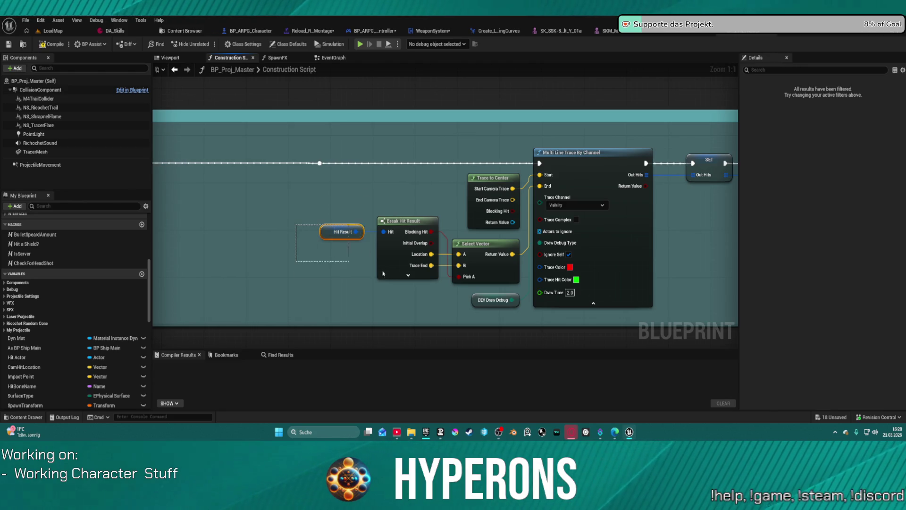
pyautogui.moveTo(468, 245)
pyautogui.mouseDown()
pyautogui.moveTo(312, 237)
pyautogui.moveTo(264, 198)
pyautogui.moveTo(236, 226)
pyautogui.moveTo(208, 236)
pyautogui.moveTo(736, 222)
pyautogui.moveTo(351, 277)
pyautogui.moveTo(299, 270)
pyautogui.moveTo(406, 248)
pyautogui.moveTo(354, 244)
pyautogui.mouseUp()
pyautogui.hotkey('ctrl', 'v')
pyautogui.write('add')
pyautogui.press('Return')
pyautogui.moveTo(416, 249); pyautogui.dragTo(482, 180)
pyautogui.moveTo(346, 298); pyautogui.dragTo(340, 260)
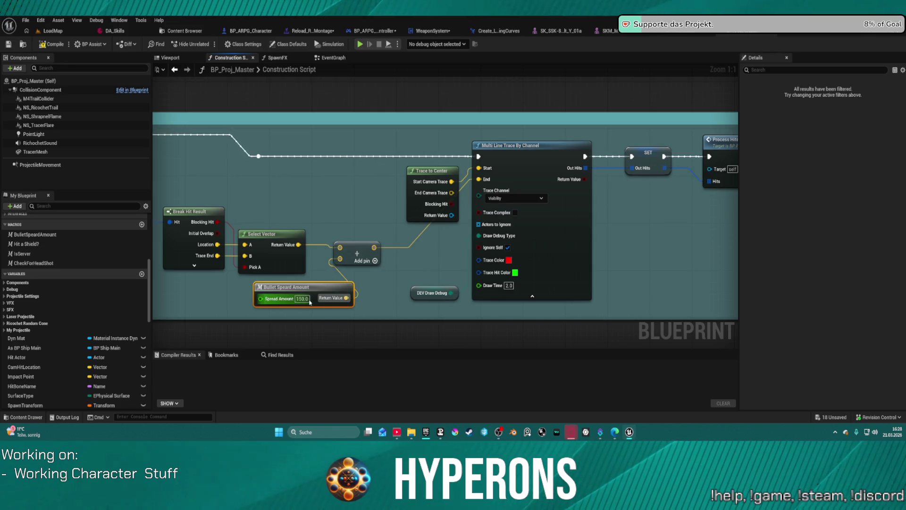
pyautogui.write('5')
pyautogui.press('Return')
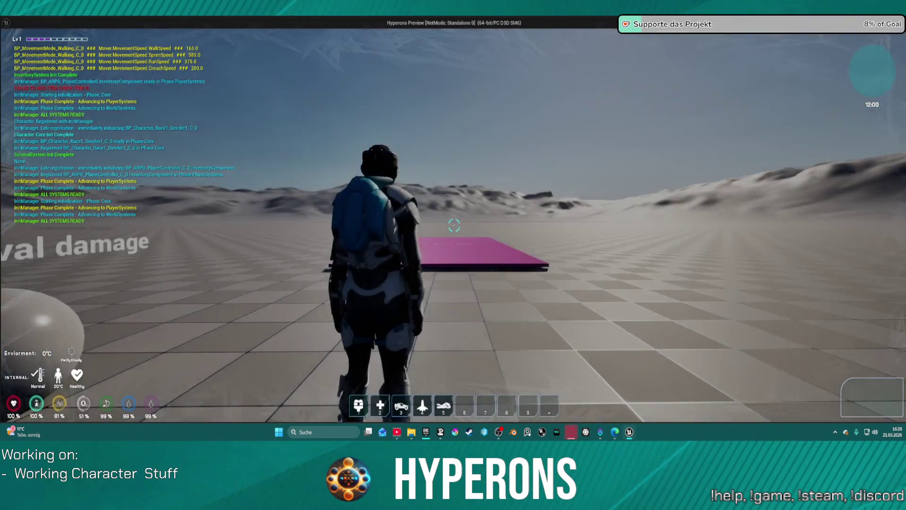
# Step: Close the inventory, walk up to the grid panel, shoot it, then stop the simulation
pyautogui.press('i')
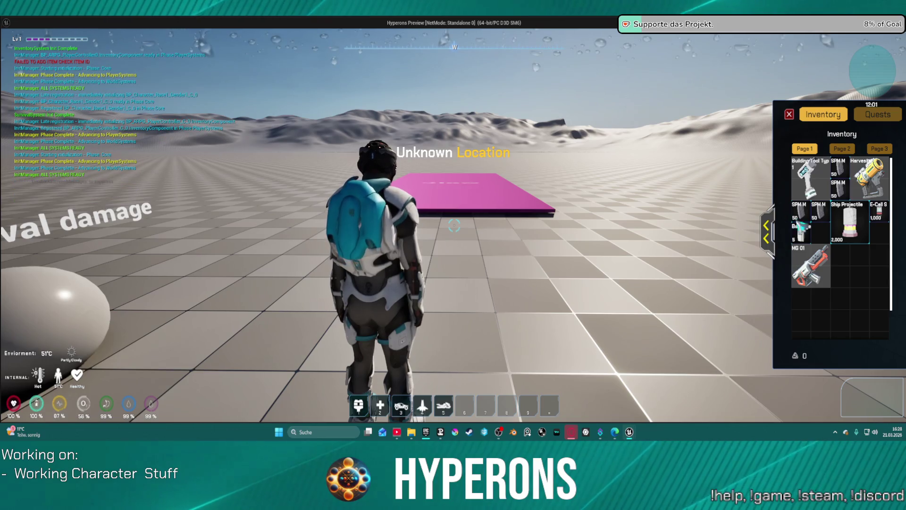
pyautogui.click(789, 114)
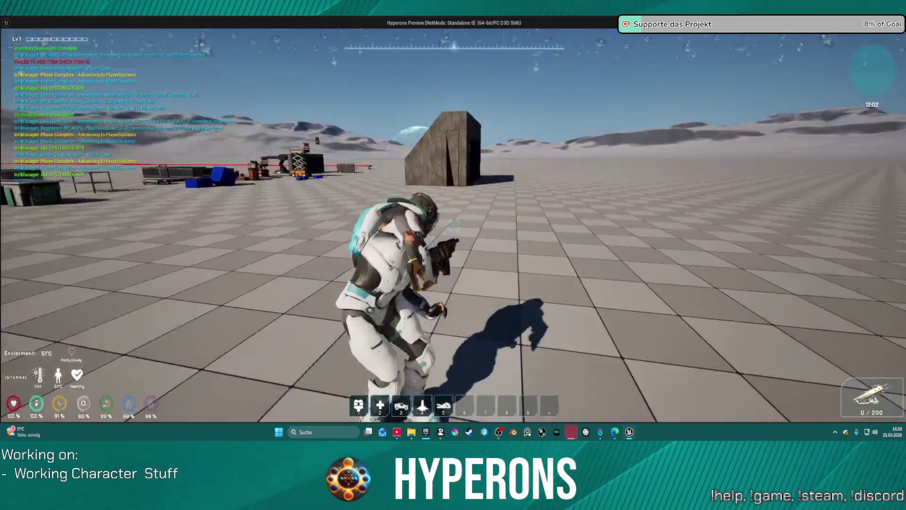
pyautogui.press('w')
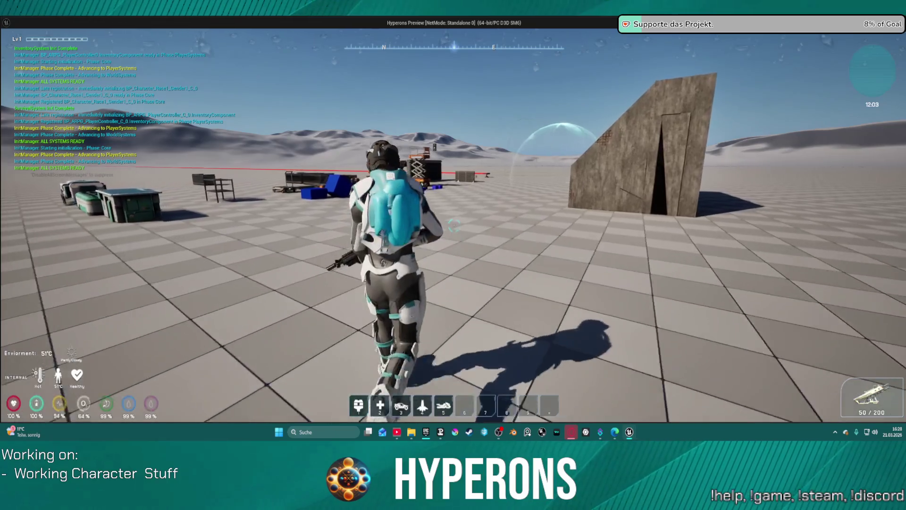
pyautogui.press('w')
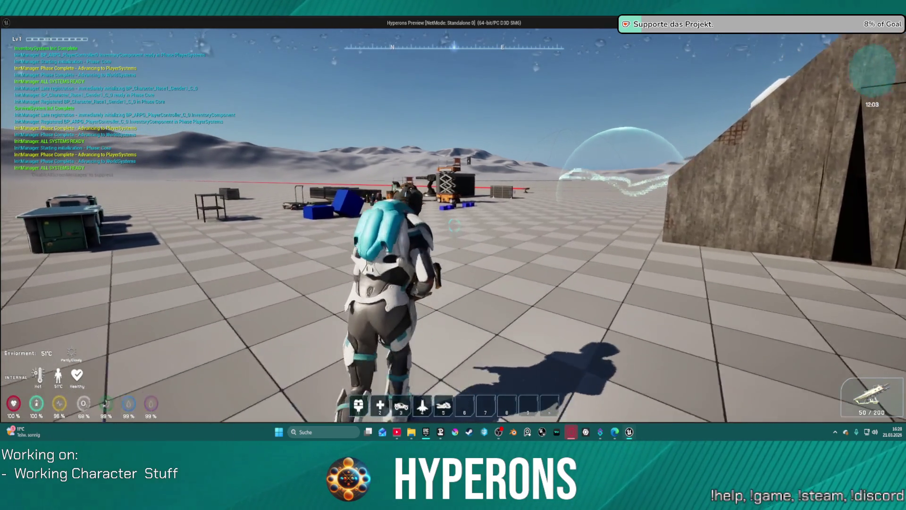
pyautogui.press('w')
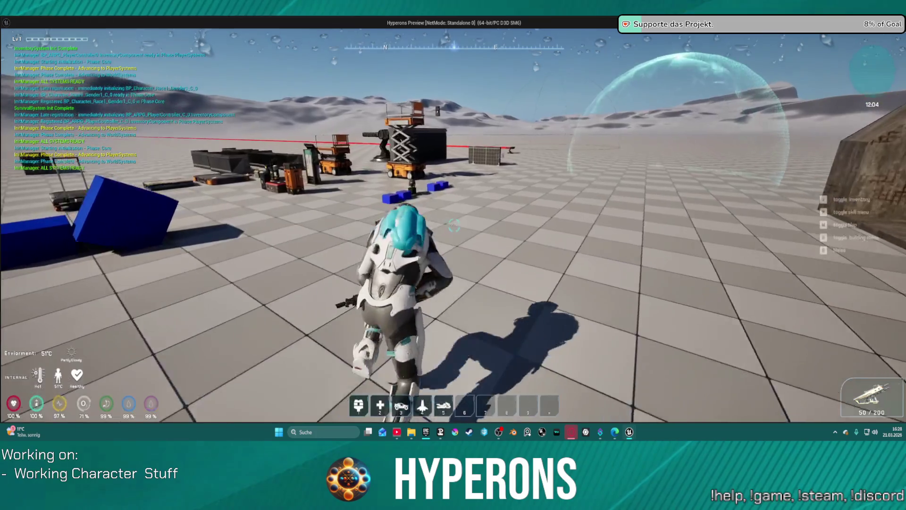
pyautogui.press('w')
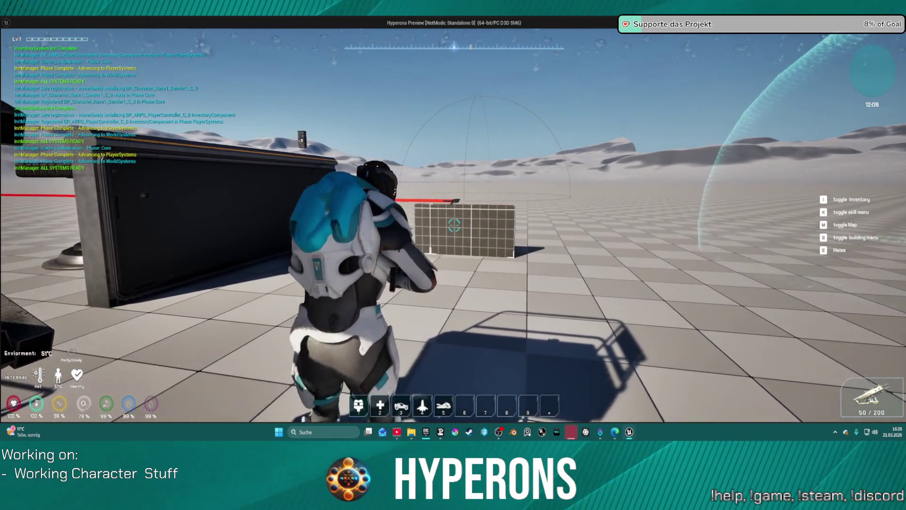
pyautogui.click(454, 226)
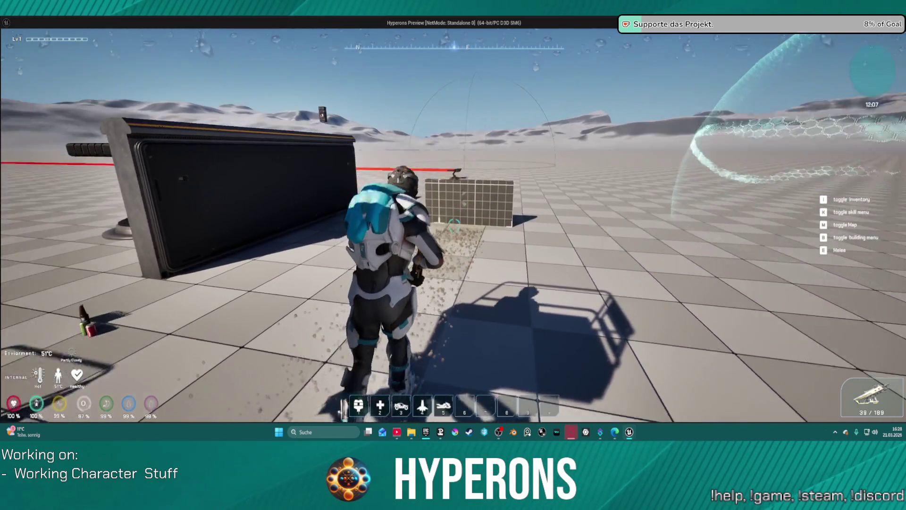
pyautogui.hotkey('alt', 'Tab')
pyautogui.press('Escape')
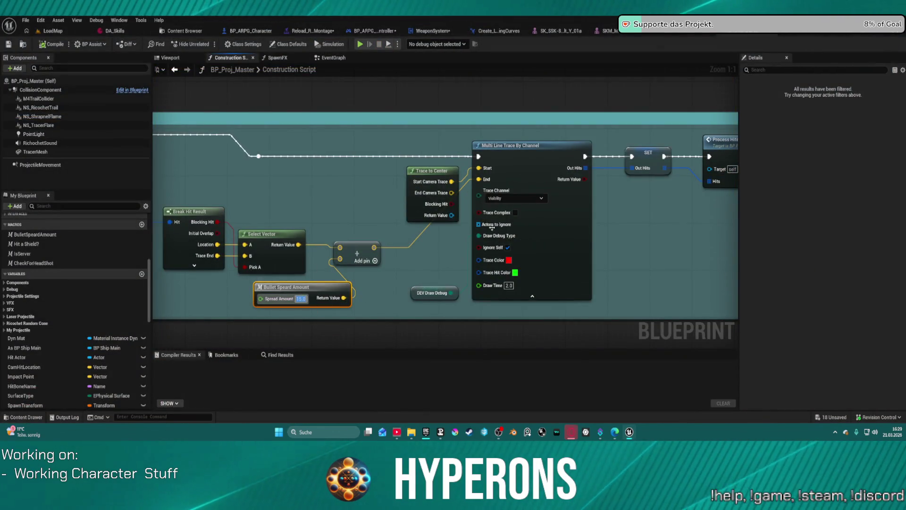
# Step: Wire Select Vector straight into the trace End and delete the vector Add node
pyautogui.scroll(-4, 547, 223)
pyautogui.scroll(-1, 546, 222)
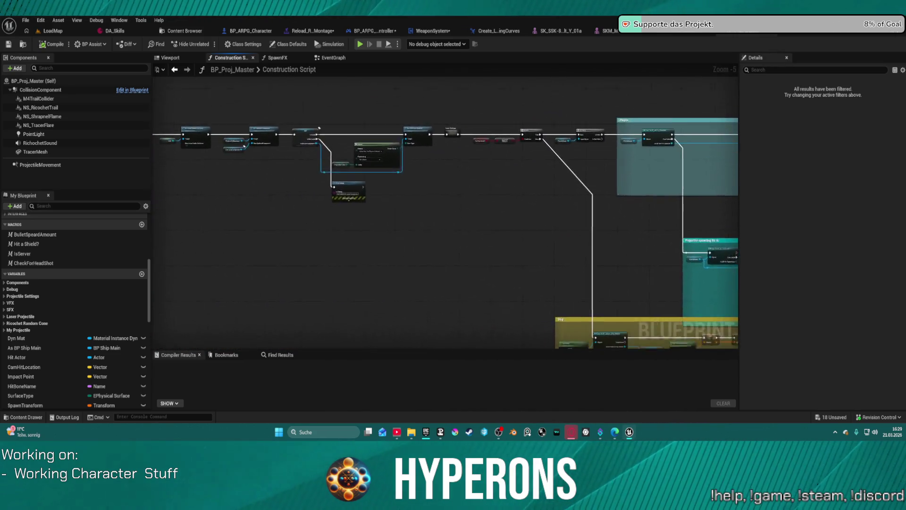
pyautogui.scroll(6, 440, 239)
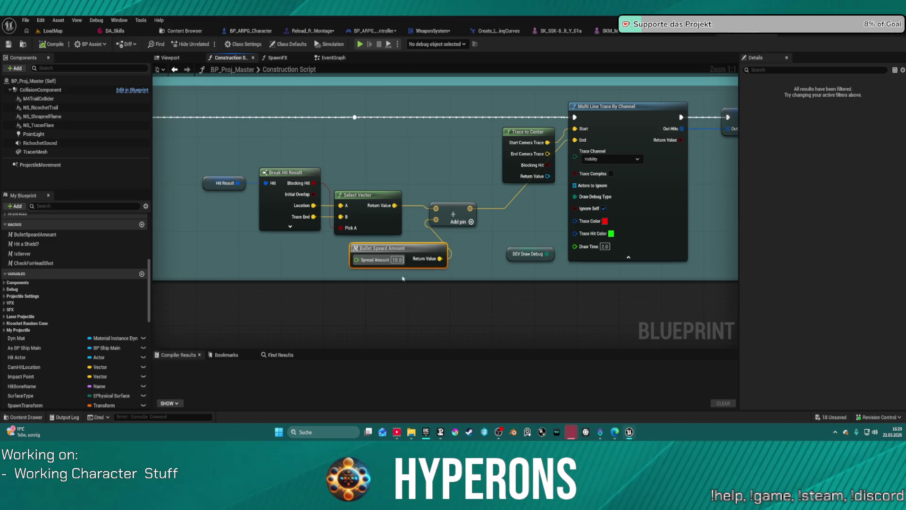
pyautogui.moveTo(399, 205); pyautogui.dragTo(500, 195)
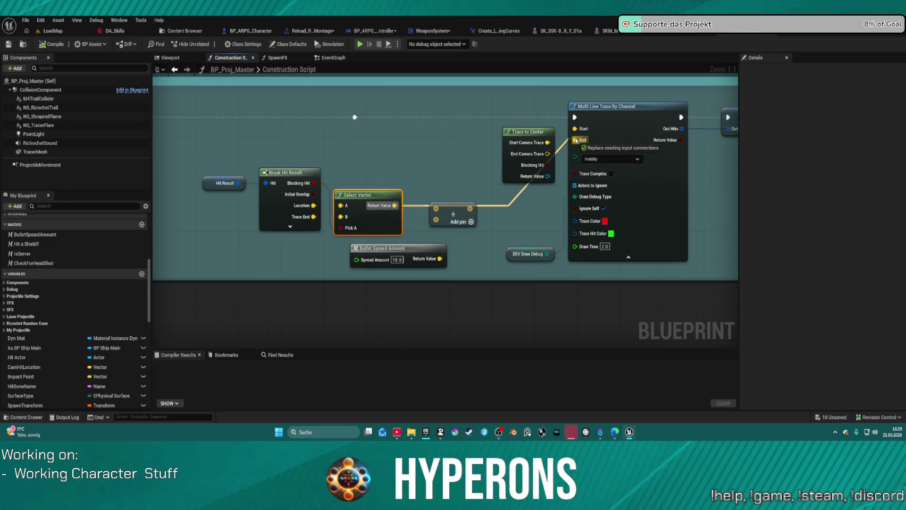
pyautogui.moveTo(576, 140); pyautogui.dragTo(576, 140)
pyautogui.click(456, 212)
pyautogui.press('Delete')
pyautogui.click(404, 247)
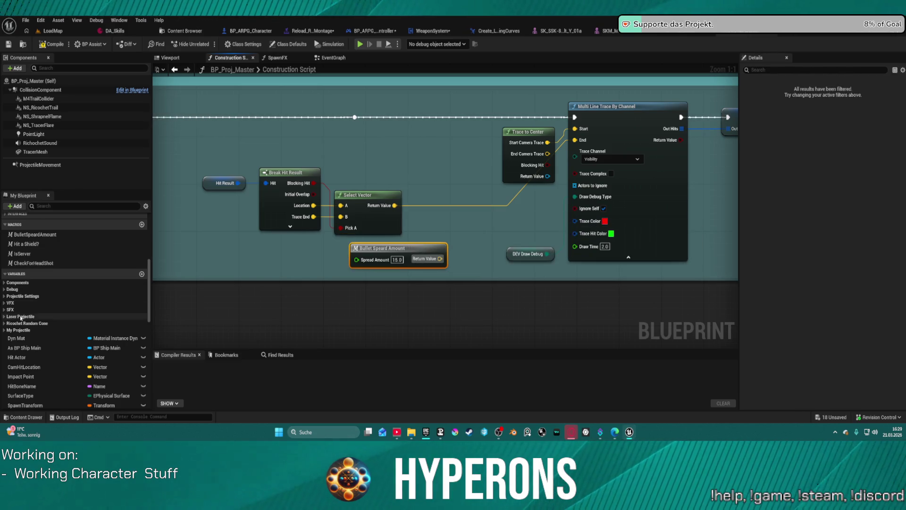
# Step: Copy the BulletSpeardAmount macro from My Blueprint and move to BP_ARPG_Character's event graph
pyautogui.scroll(-10, 54, 312)
pyautogui.scroll(-3, 54, 312)
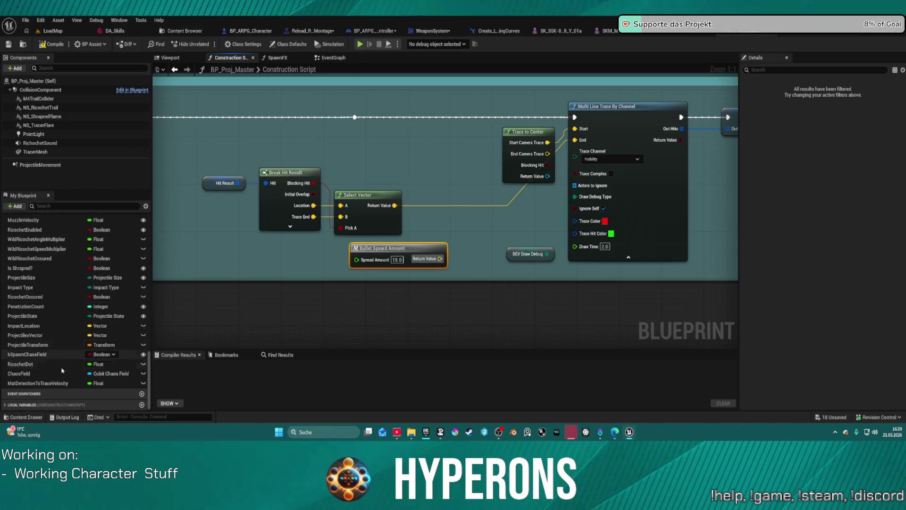
pyautogui.scroll(12, 36, 401)
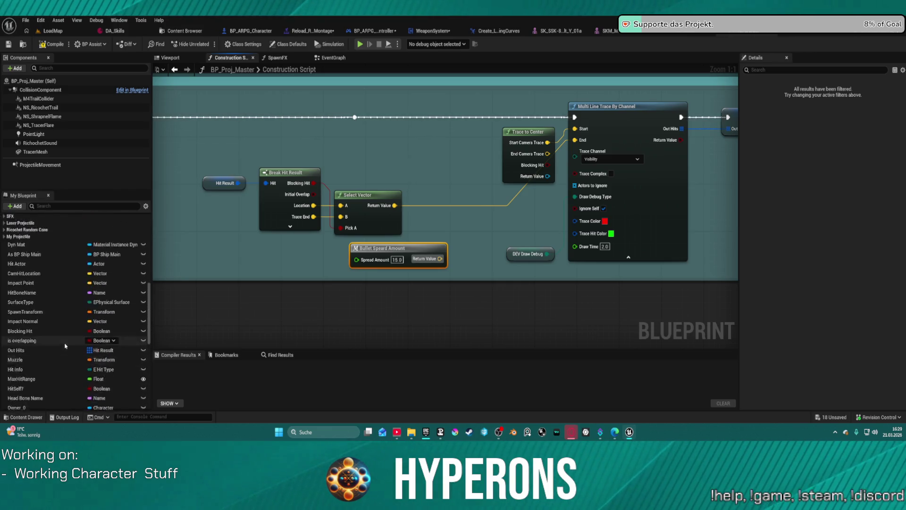
pyautogui.scroll(-1, 23, 376)
pyautogui.rightClick(33, 366)
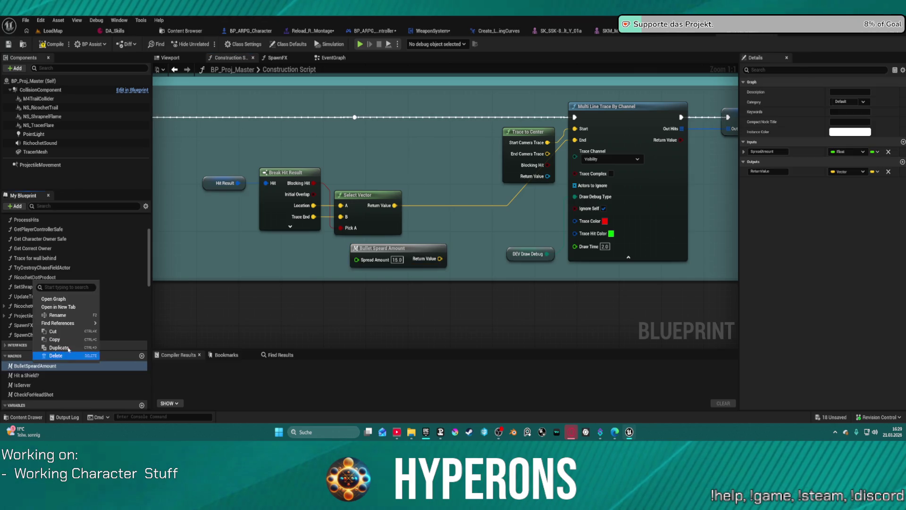
pyautogui.click(103, 339)
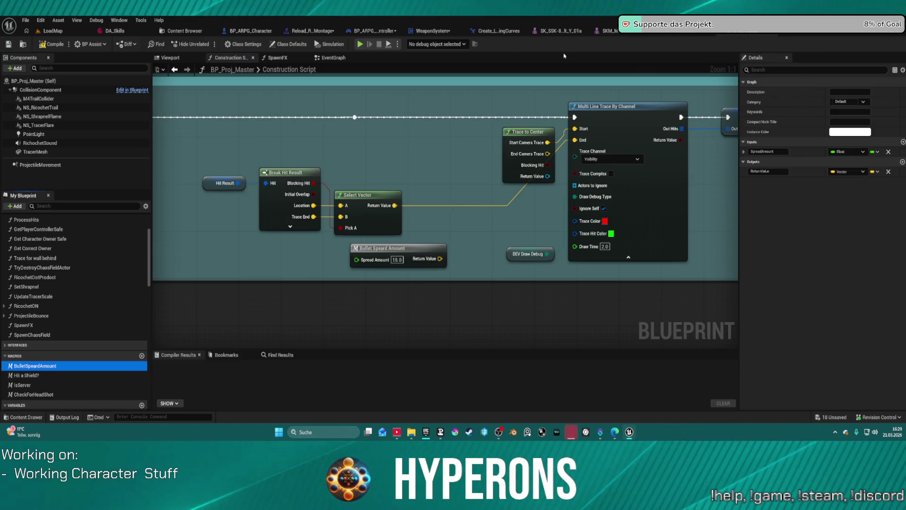
pyautogui.click(239, 31)
pyautogui.moveTo(528, 179)
pyautogui.mouseDown()
pyautogui.moveTo(349, 175)
pyautogui.moveTo(413, 172)
pyautogui.mouseUp()
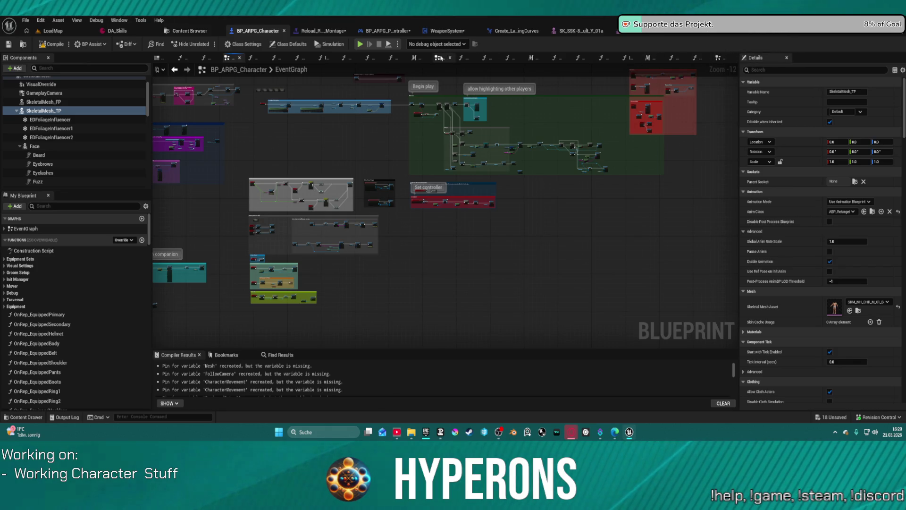
# Step: Paste the BulletSpeardAmount macro into BP_ARPG_Character and delete the BulletSpeardAmount_0 duplicate
pyautogui.click(439, 58)
pyautogui.scroll(-5, 157, 132)
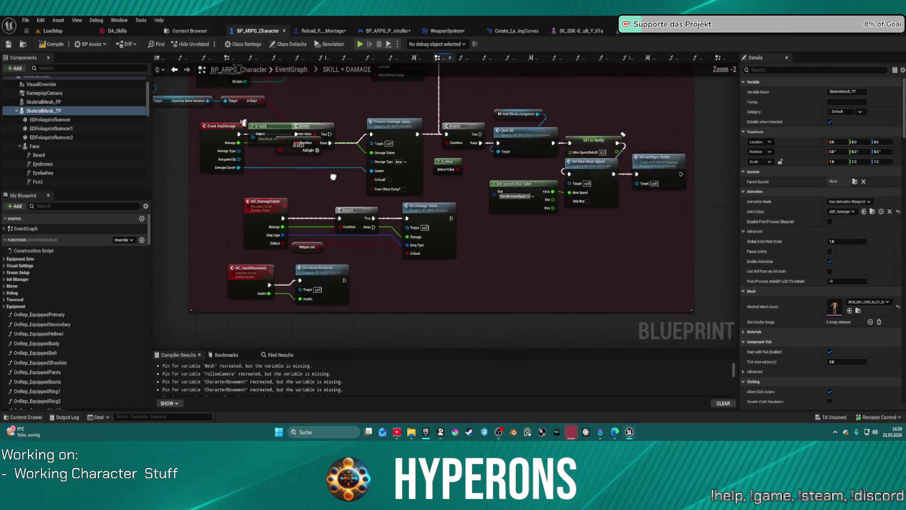
pyautogui.scroll(10, 463, 146)
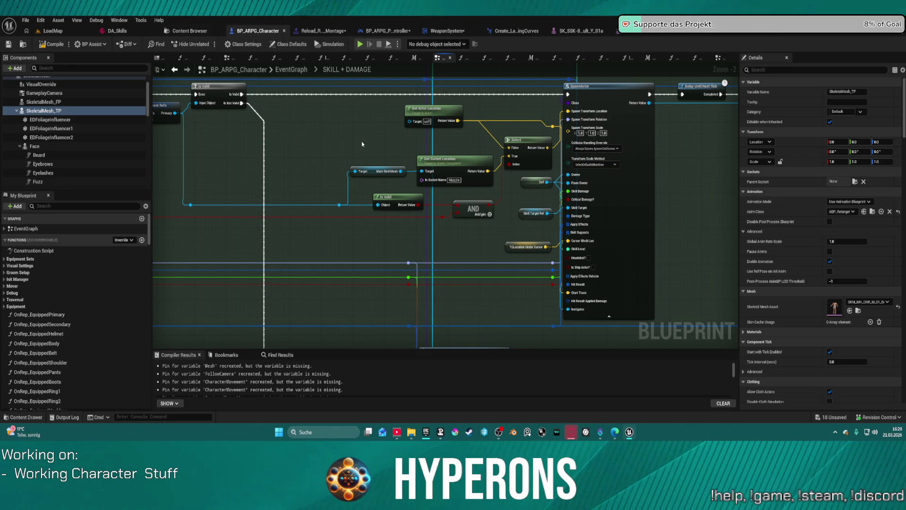
pyautogui.hotkey('ctrl', 'd')
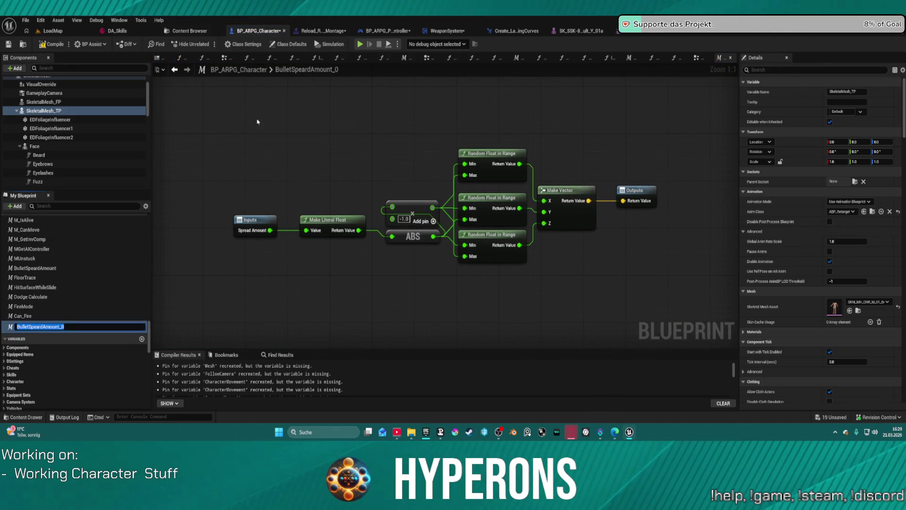
pyautogui.click(38, 361)
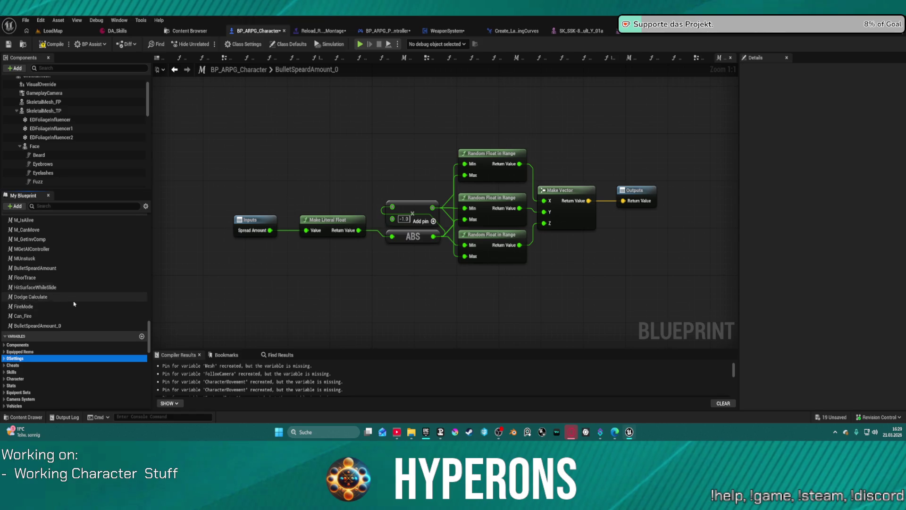
pyautogui.click(38, 325)
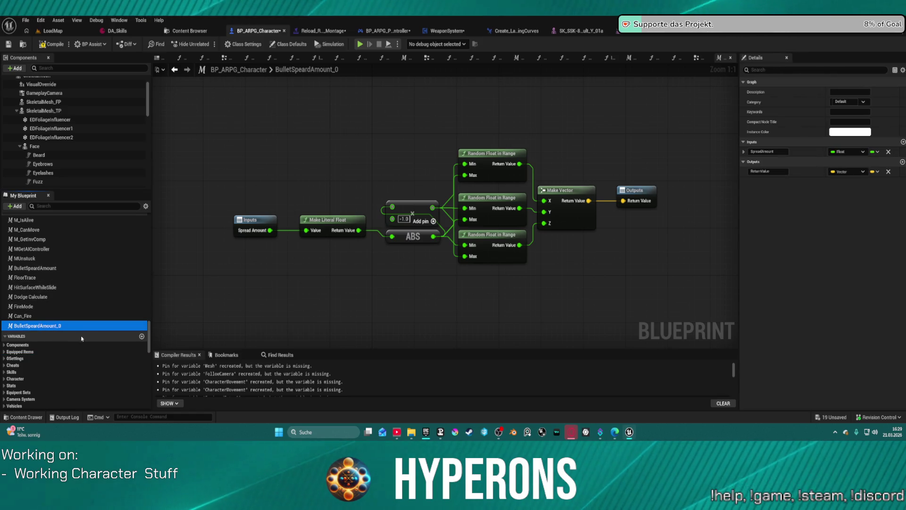
pyautogui.press('Delete')
pyautogui.moveTo(35, 268)
pyautogui.mouseDown()
pyautogui.moveTo(38, 276)
pyautogui.moveTo(469, 227)
pyautogui.mouseUp()
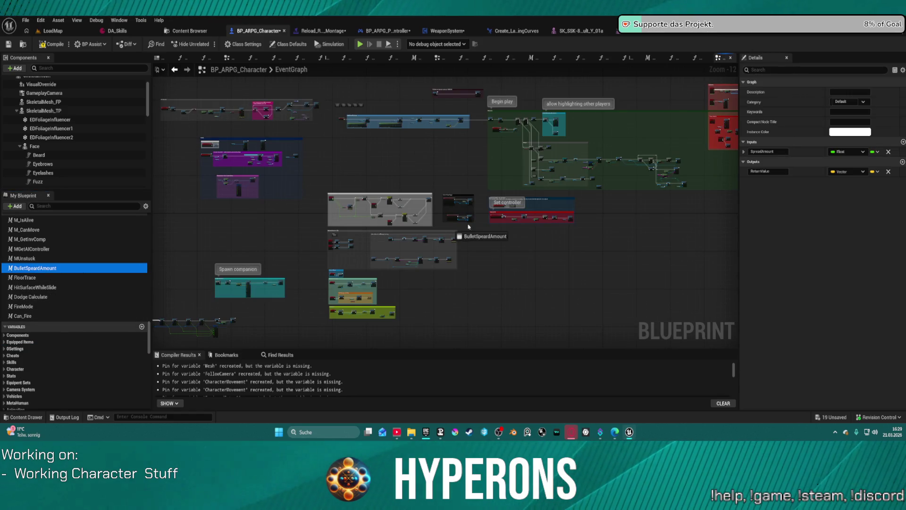
pyautogui.moveTo(111, 258)
pyautogui.mouseDown()
pyautogui.moveTo(23, 282)
pyautogui.moveTo(24, 270)
pyautogui.mouseUp()
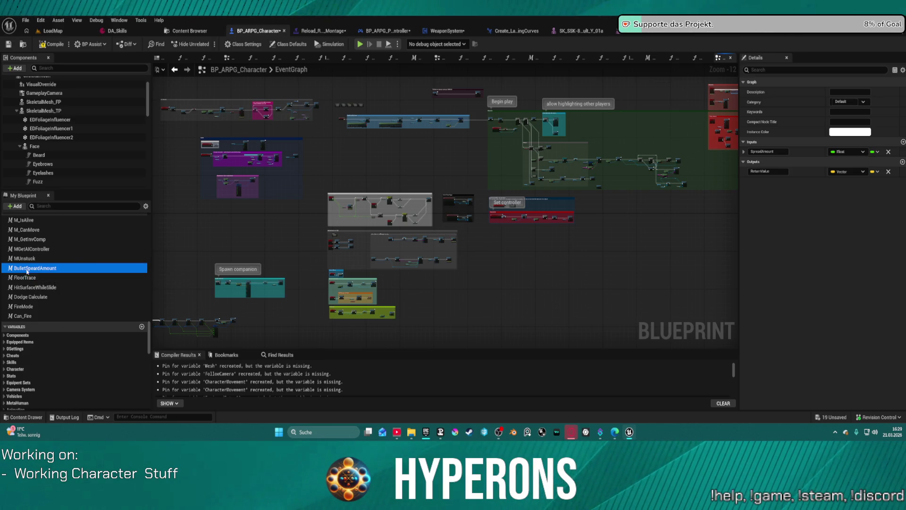
# Step: Shift the Get Socket Location and Is Valid nodes left in the SKILL + DAMAGE graph
pyautogui.click(438, 57)
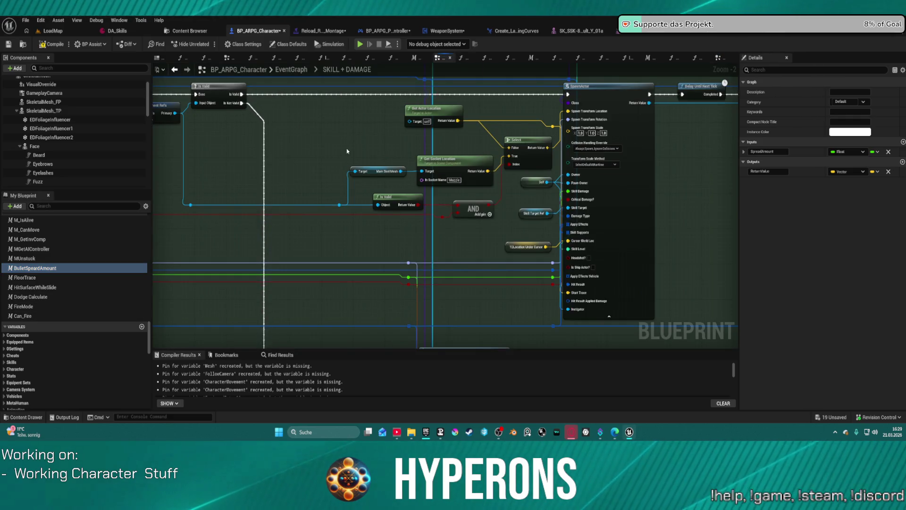
pyautogui.moveTo(347, 151); pyautogui.dragTo(515, 198)
pyautogui.moveTo(526, 147); pyautogui.dragTo(458, 151)
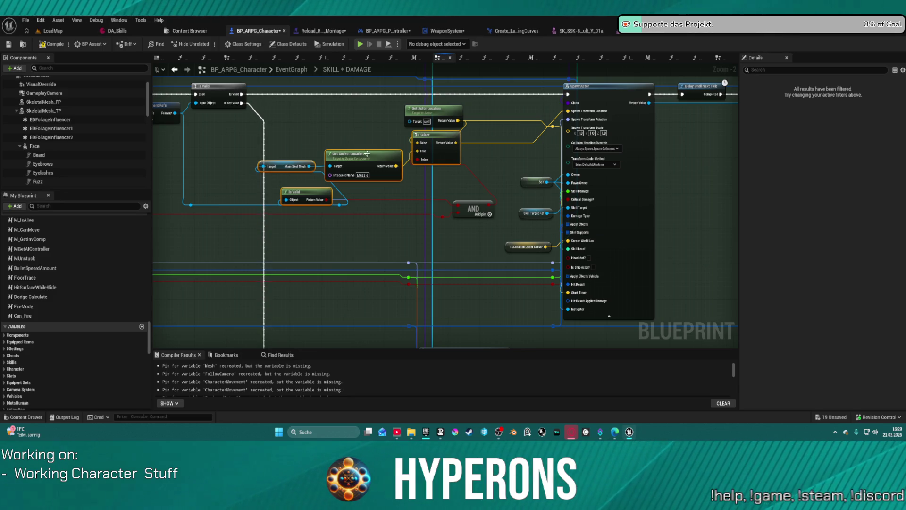
pyautogui.moveTo(284, 134)
pyautogui.mouseDown()
pyautogui.moveTo(697, 165)
pyautogui.moveTo(484, 170)
pyautogui.mouseUp()
pyautogui.scroll(2, 484, 170)
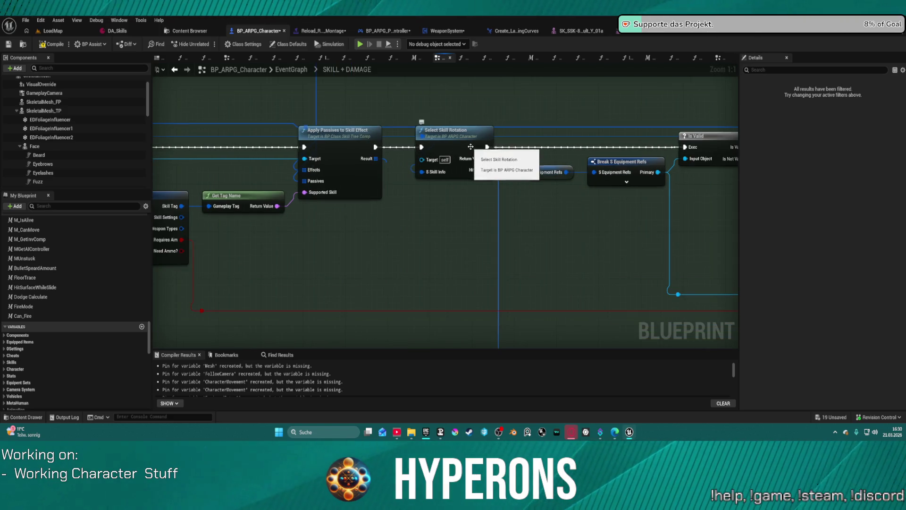
# Step: Open the SelectSkillRotation function graph and frame the Break Hit Result and return nodes
pyautogui.doubleClick(470, 146)
pyautogui.scroll(4, 326, 202)
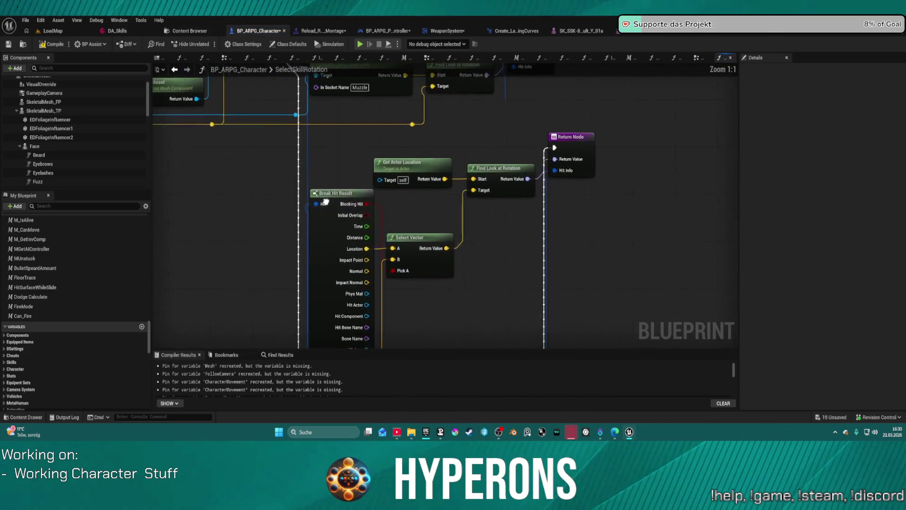
pyautogui.moveTo(326, 202)
pyautogui.mouseDown()
pyautogui.moveTo(311, 207)
pyautogui.moveTo(358, 279)
pyautogui.moveTo(400, 308)
pyautogui.moveTo(564, 113)
pyautogui.moveTo(754, 113)
pyautogui.moveTo(631, 114)
pyautogui.moveTo(578, 103)
pyautogui.moveTo(736, 284)
pyautogui.moveTo(405, 296)
pyautogui.moveTo(484, 302)
pyautogui.moveTo(475, 285)
pyautogui.mouseUp()
pyautogui.scroll(-1, 400, 308)
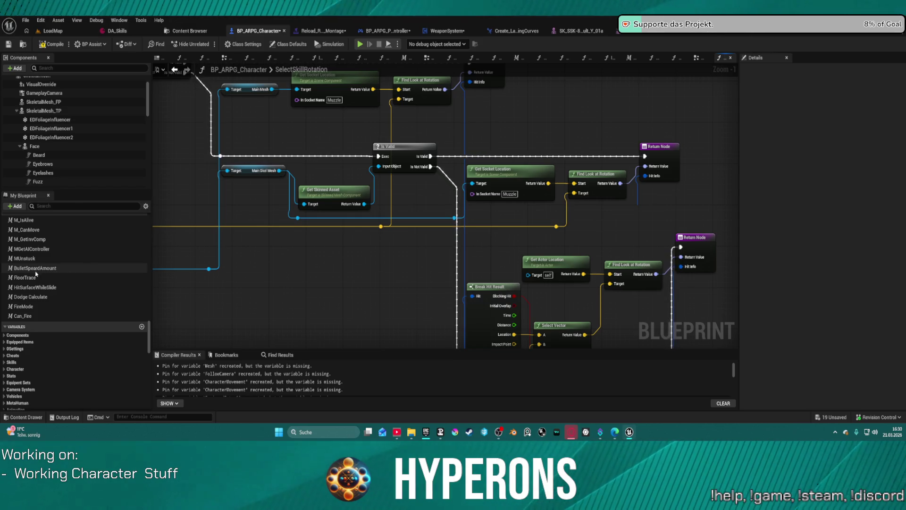
pyautogui.scroll(-5, 531, 252)
pyautogui.moveTo(532, 253)
pyautogui.mouseDown()
pyautogui.moveTo(535, 233)
pyautogui.moveTo(522, 202)
pyautogui.mouseUp()
pyautogui.scroll(4, 590, 154)
pyautogui.moveTo(590, 155)
pyautogui.mouseDown()
pyautogui.moveTo(399, 143)
pyautogui.moveTo(415, 186)
pyautogui.mouseUp()
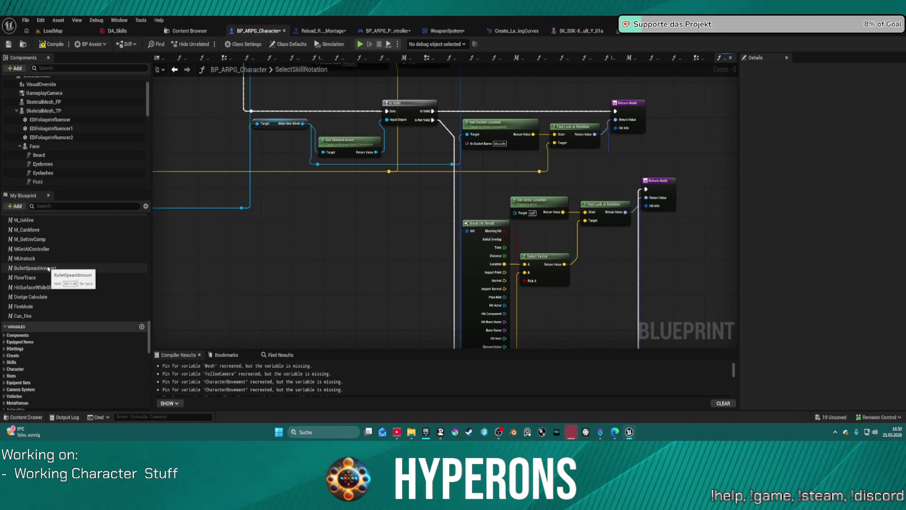
# Step: Add the Bullet Speard Amount macro output to the aim target vector through a vector Add node
pyautogui.moveTo(47, 268); pyautogui.dragTo(409, 184)
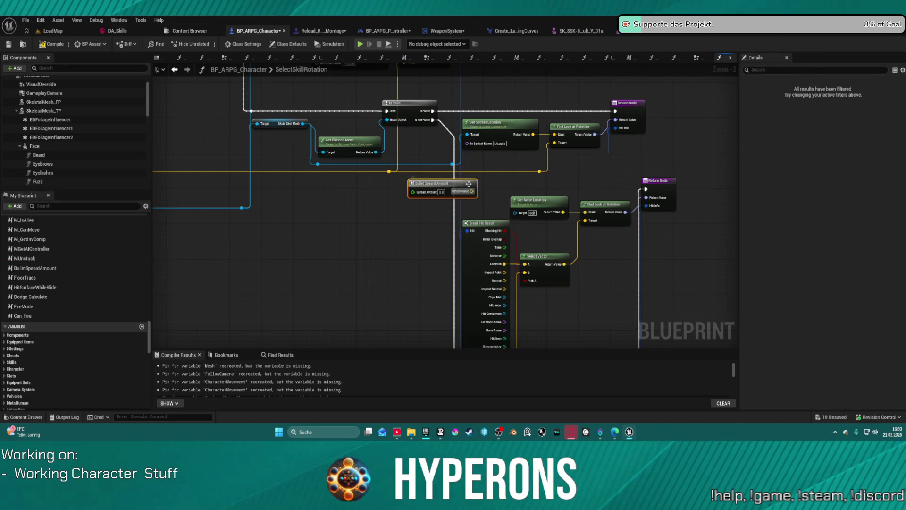
pyautogui.moveTo(469, 184); pyautogui.dragTo(472, 184)
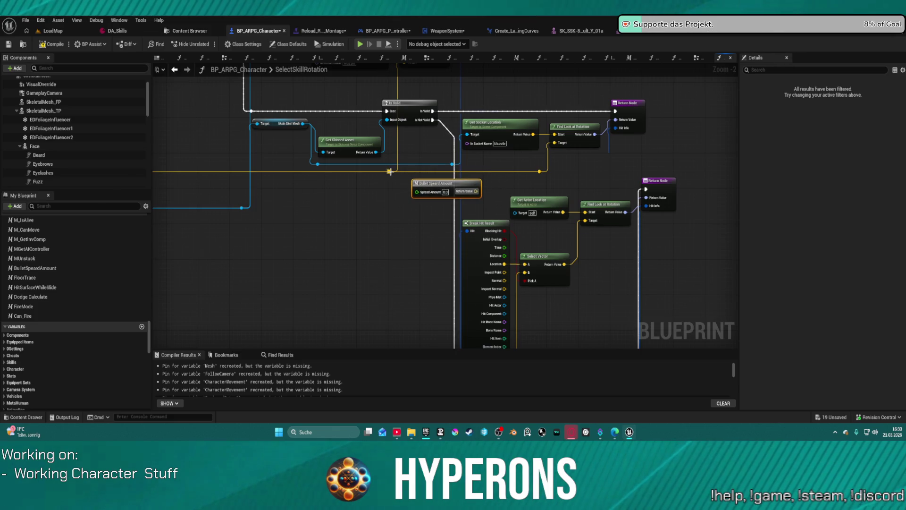
pyautogui.moveTo(390, 171); pyautogui.dragTo(493, 171)
pyautogui.write('add')
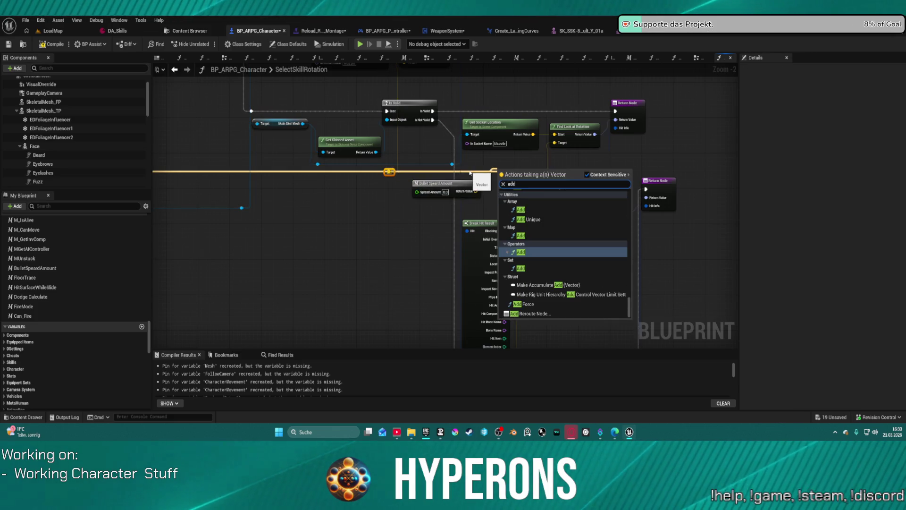
pyautogui.click(521, 252)
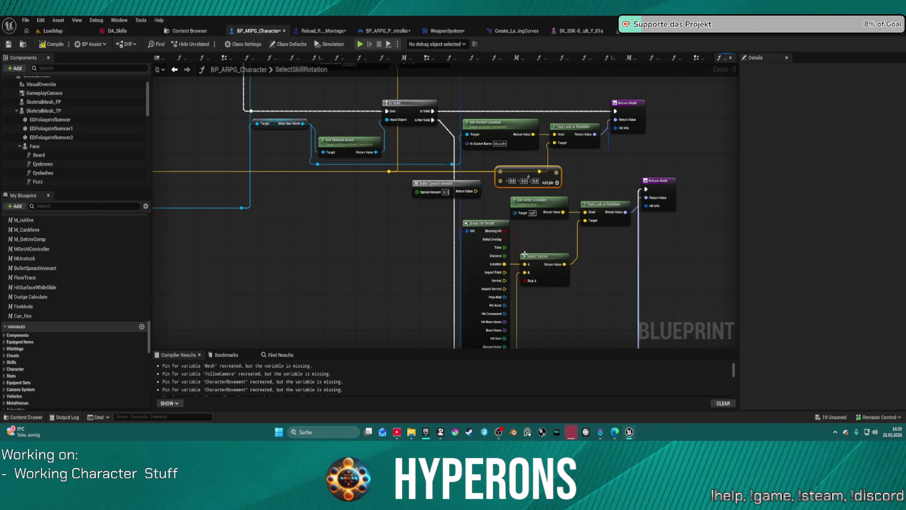
pyautogui.moveTo(537, 179)
pyautogui.mouseDown()
pyautogui.moveTo(484, 165)
pyautogui.moveTo(540, 172)
pyautogui.mouseUp()
pyautogui.moveTo(476, 191); pyautogui.dragTo(457, 171)
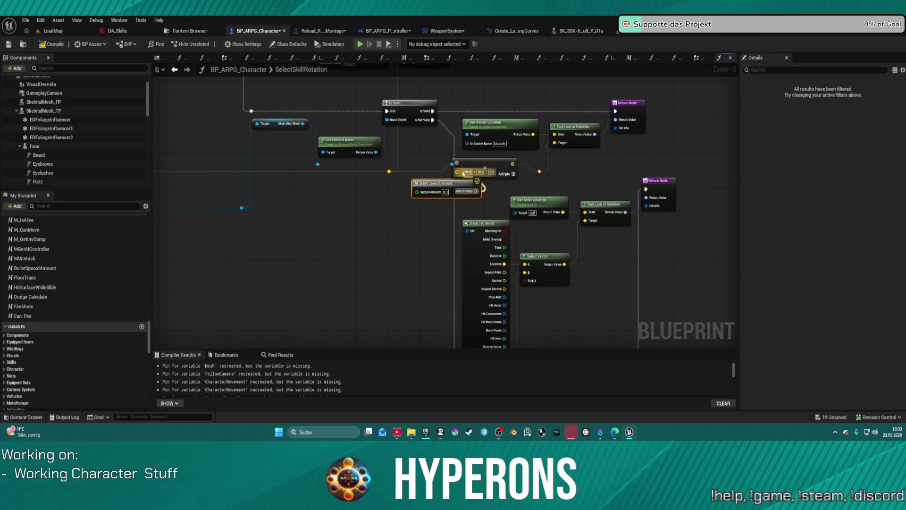
# Step: Set Spread Amount to 15 and compile BP_ARPG_Character
pyautogui.click(435, 183)
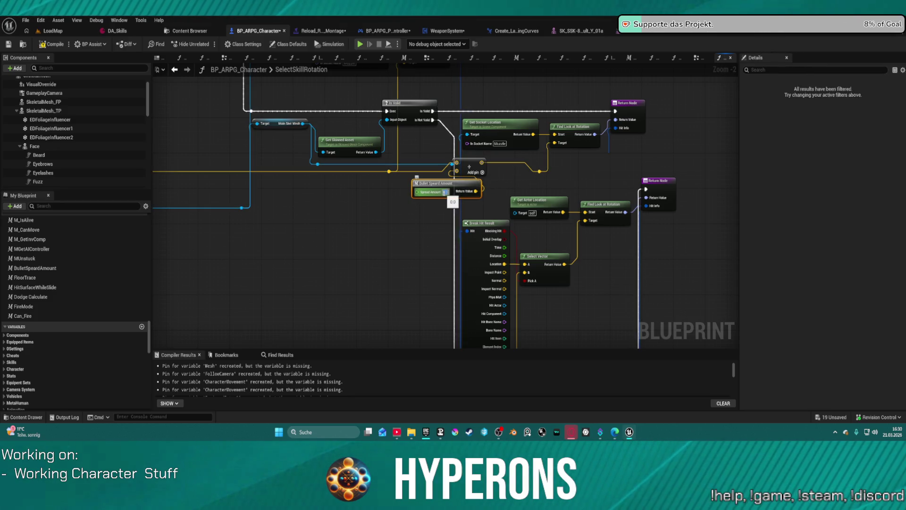
pyautogui.write('15')
pyautogui.press('Return')
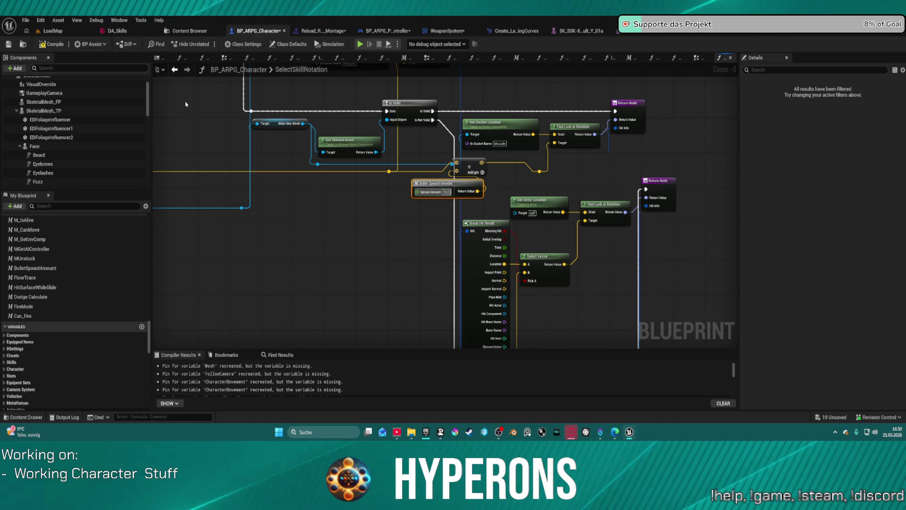
pyautogui.click(47, 46)
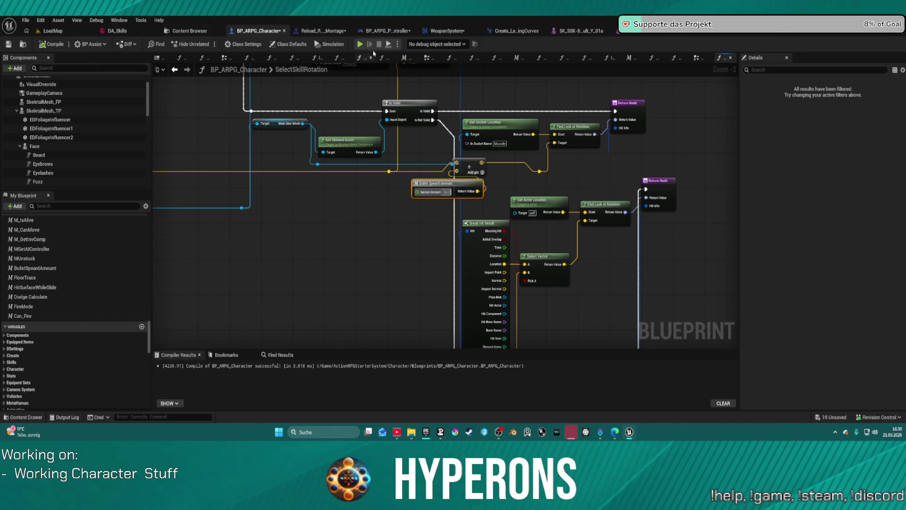
# Step: Start the preview despite the compile-error warning, toggle the inventory, and reload
pyautogui.click(360, 44)
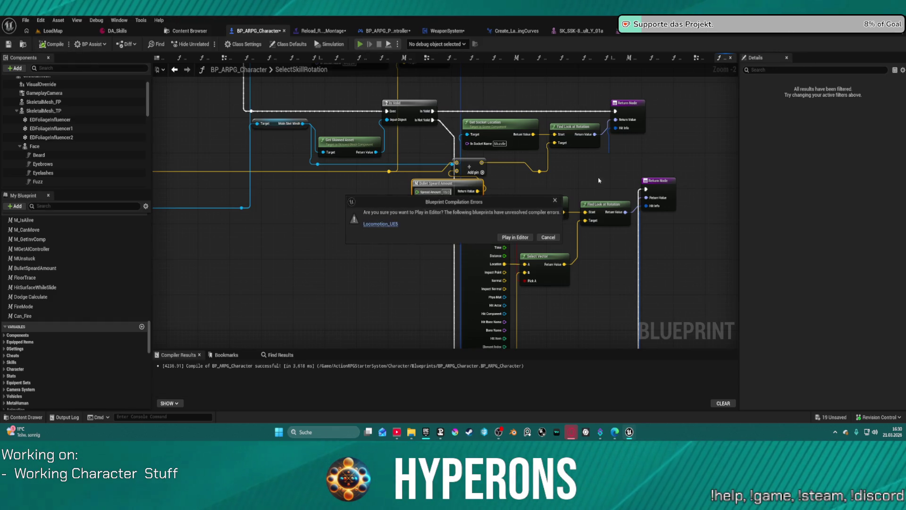
pyautogui.click(515, 237)
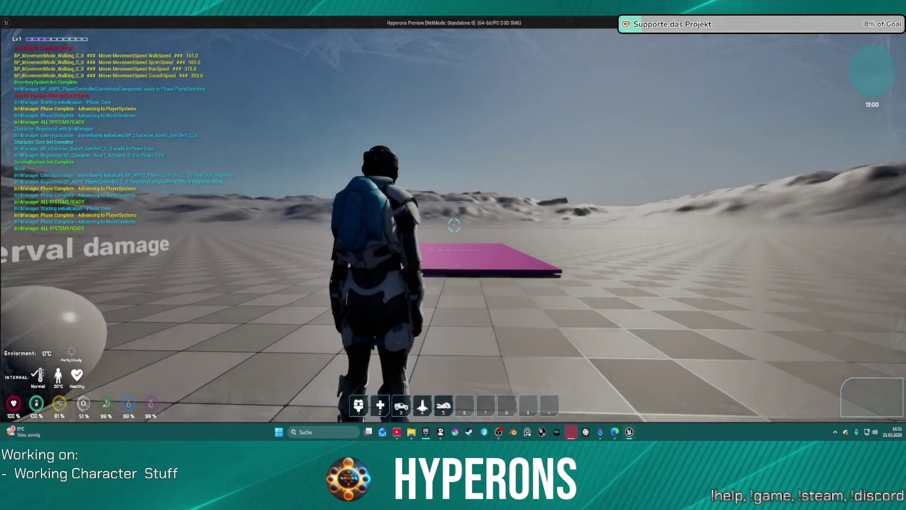
pyautogui.press('i')
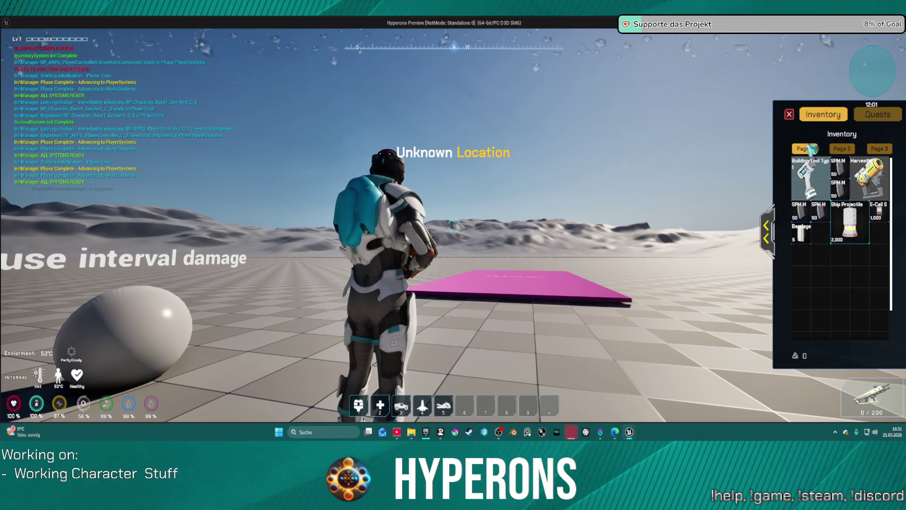
pyautogui.press('i')
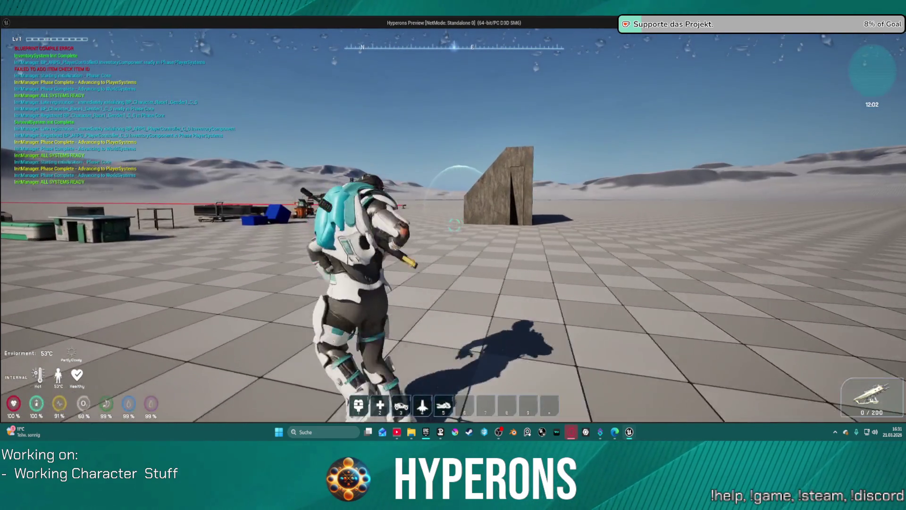
pyautogui.press('r')
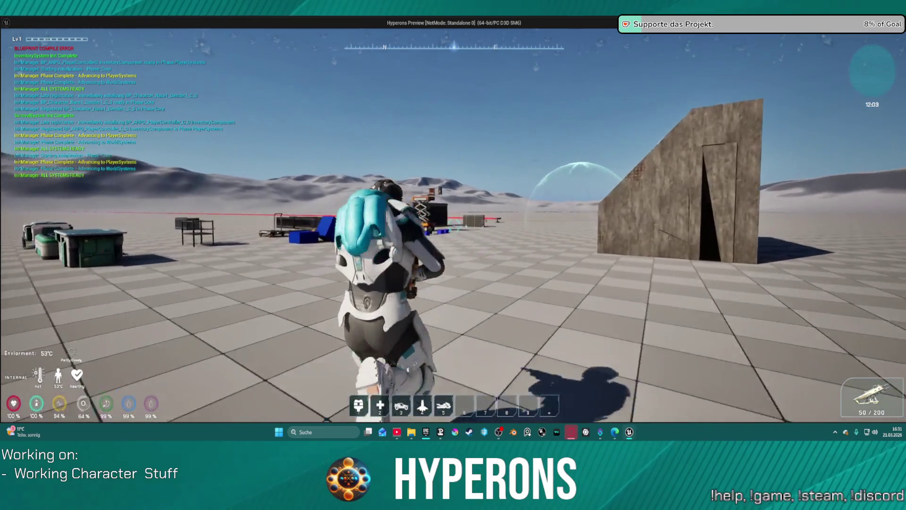
# Step: Fire bursts at the target wall, then reload the rifle
pyautogui.click(453, 227)
pyautogui.click(453, 227)
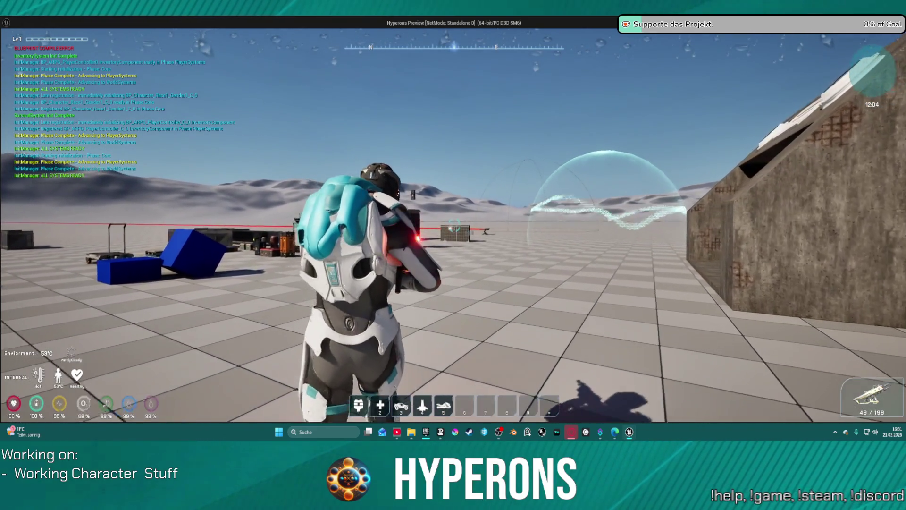
pyautogui.click(454, 226)
pyautogui.click(454, 227)
pyautogui.click(454, 226)
pyautogui.click(454, 226)
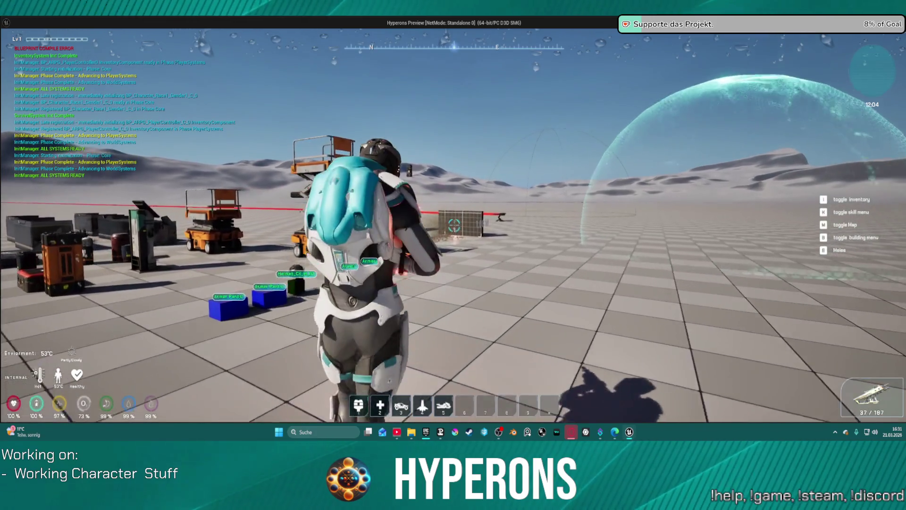
pyautogui.moveTo(454, 227); pyautogui.dragTo(454, 225)
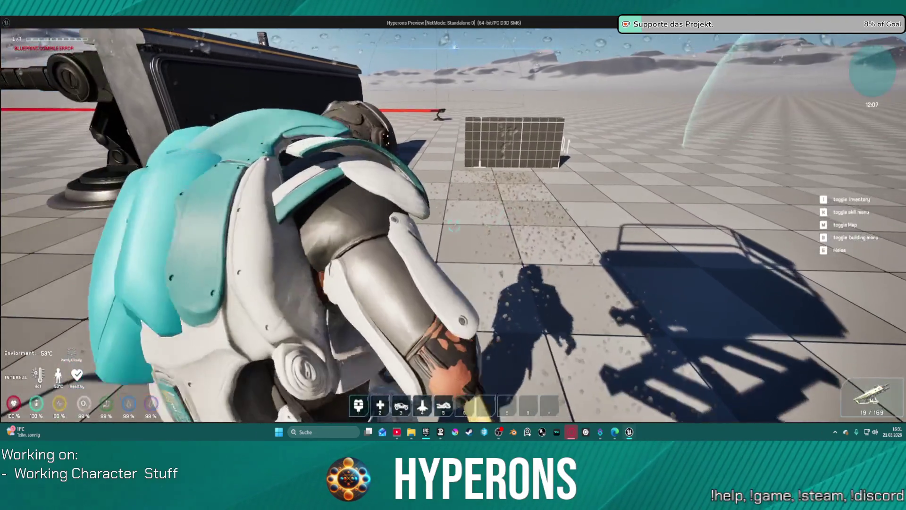
pyautogui.moveTo(454, 227); pyautogui.dragTo(454, 227)
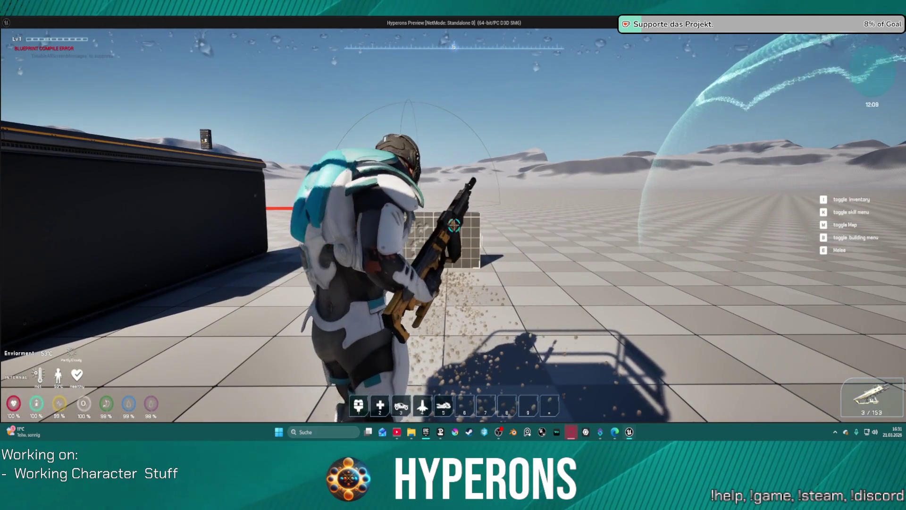
pyautogui.press('r')
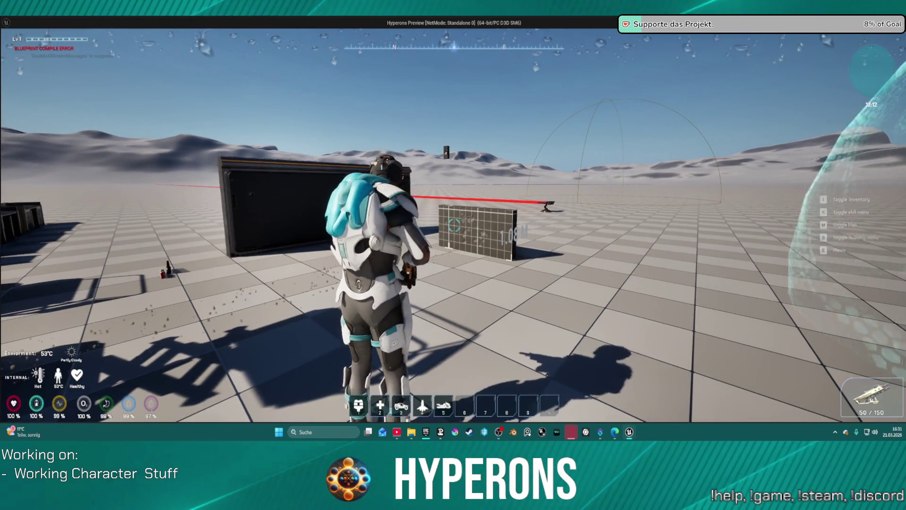
# Step: Walk up to the grid panel, empty the magazine into the dark wall, and stop the preview
pyautogui.click(454, 225)
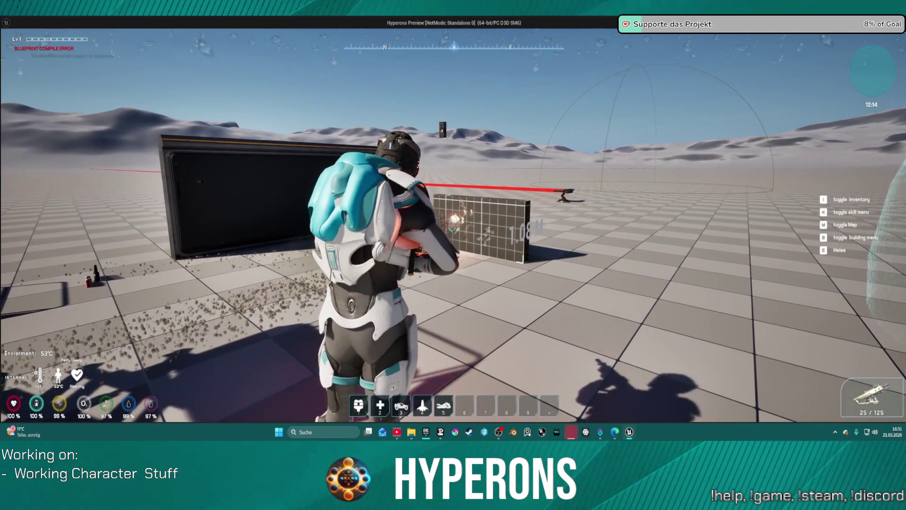
pyautogui.press('w')
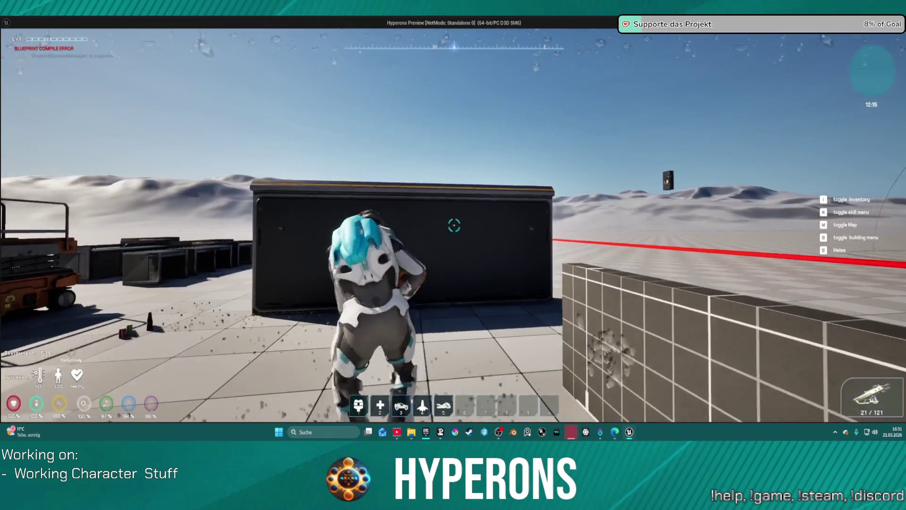
pyautogui.click(454, 225)
pyautogui.click(454, 226)
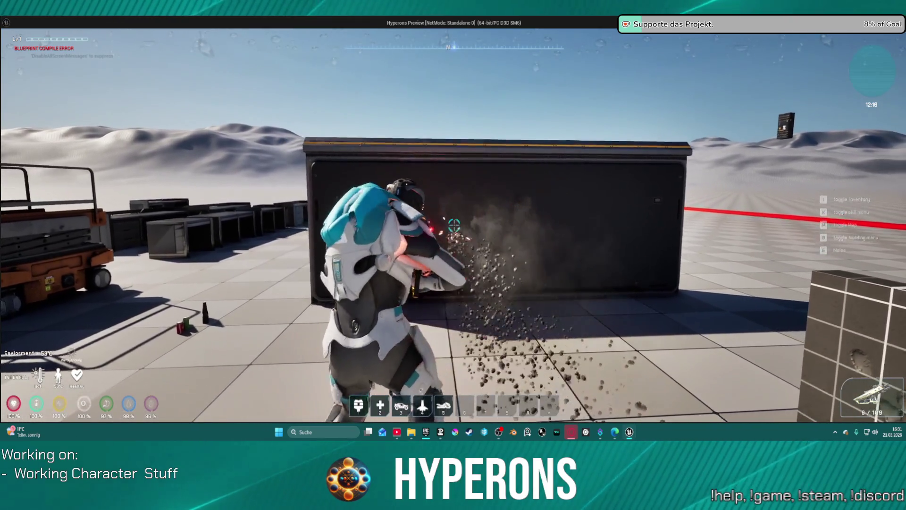
pyautogui.click(454, 225)
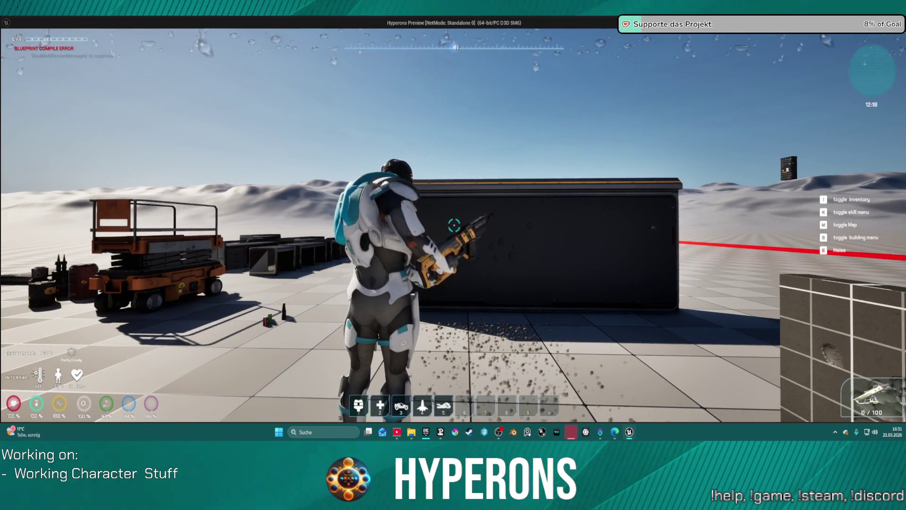
pyautogui.press('Escape')
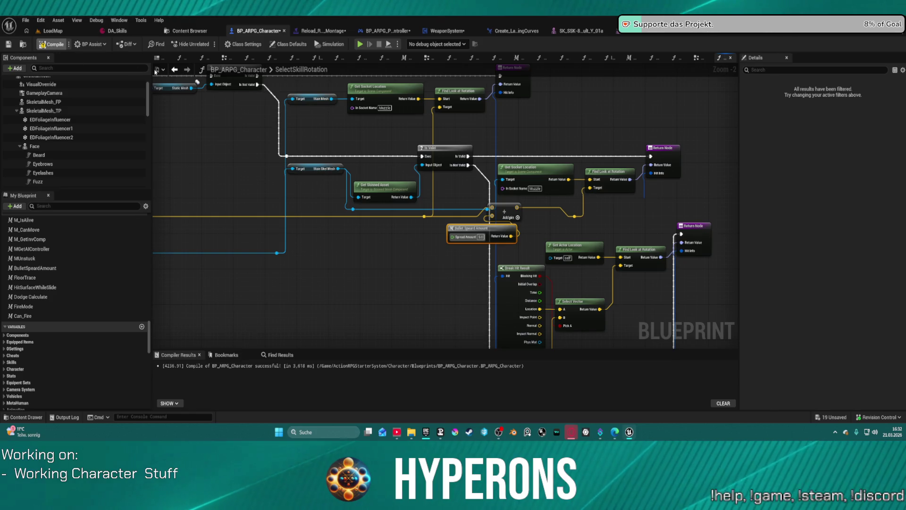
# Step: Recompile BP_ARPG_Character with F7 and start a Play session
pyautogui.press('F7')
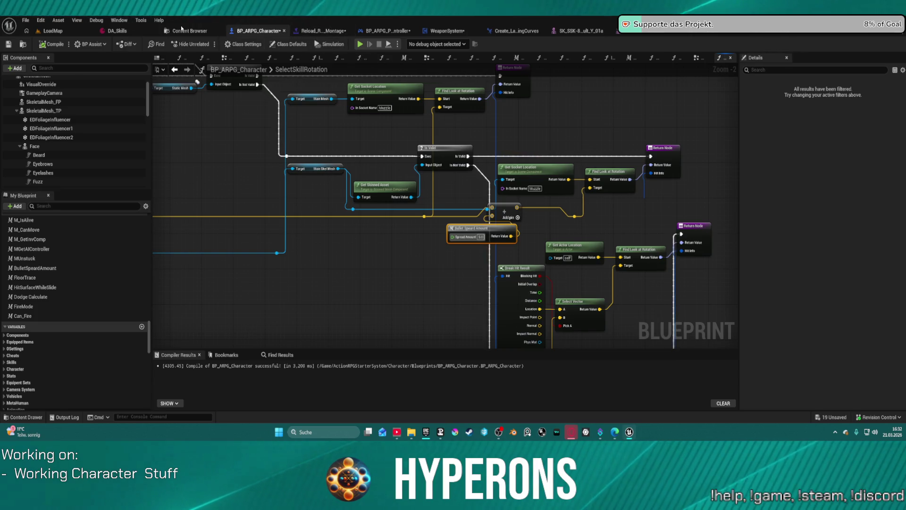
pyautogui.click(359, 45)
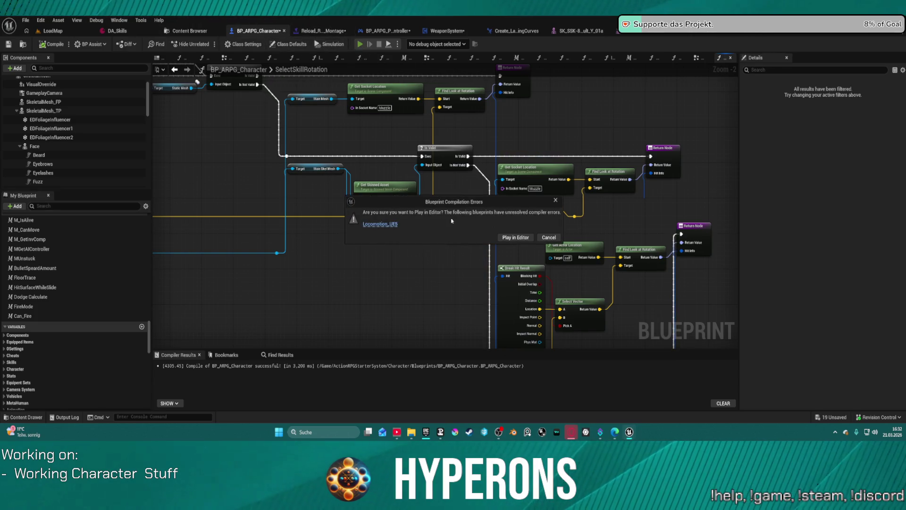
# Step: Play past the compile errors and check the inventory's Utility and Attributes pages
pyautogui.click(528, 237)
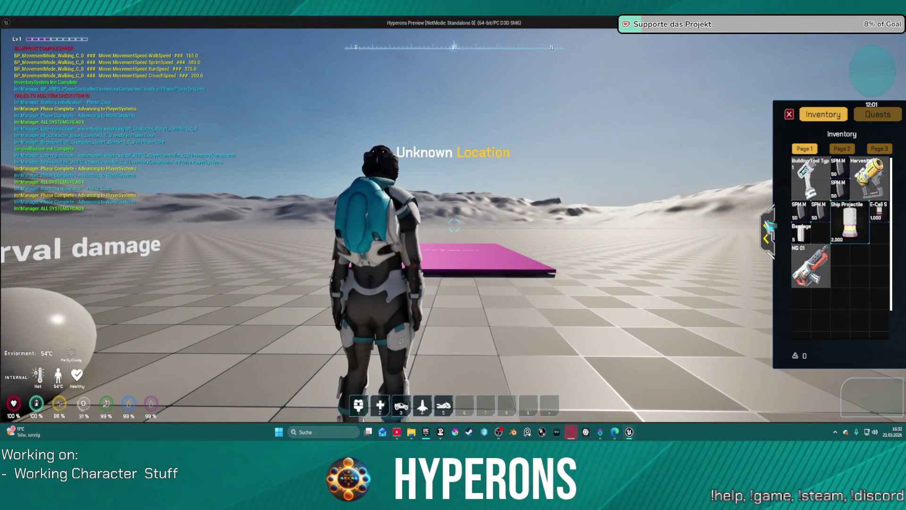
pyautogui.click(766, 231)
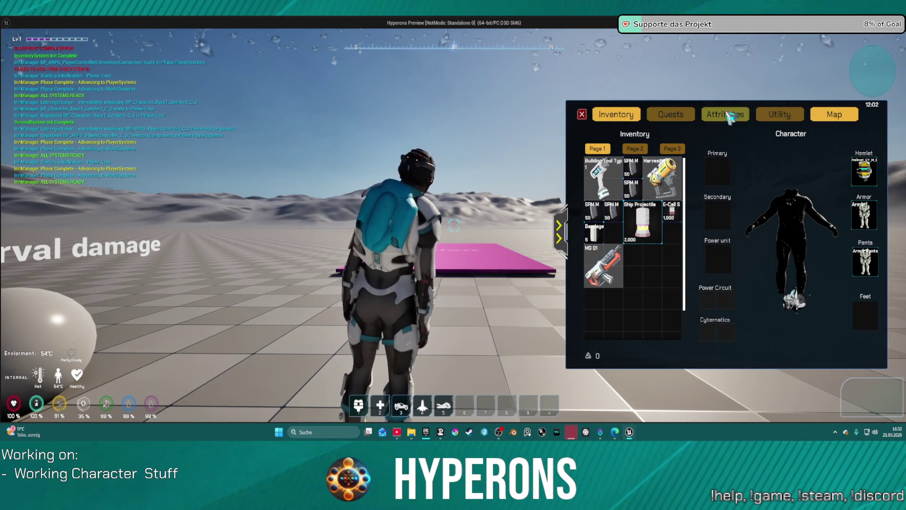
pyautogui.click(784, 118)
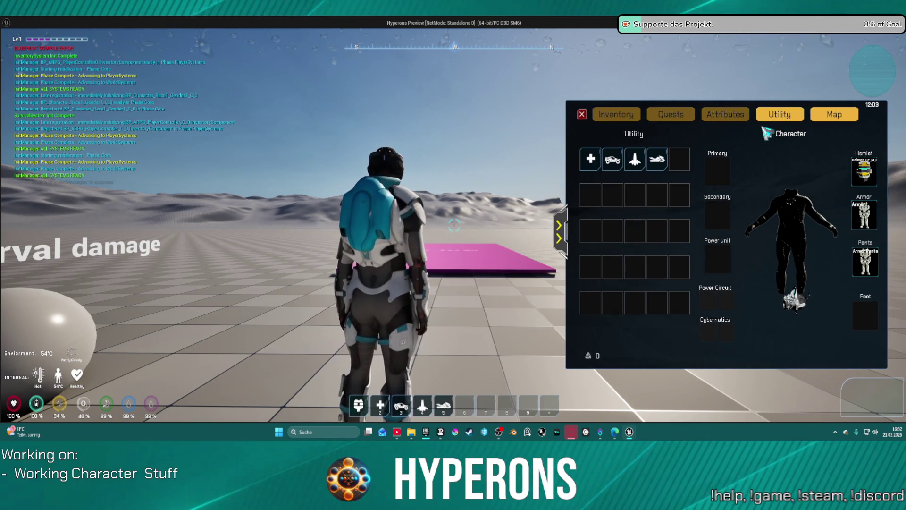
pyautogui.click(750, 119)
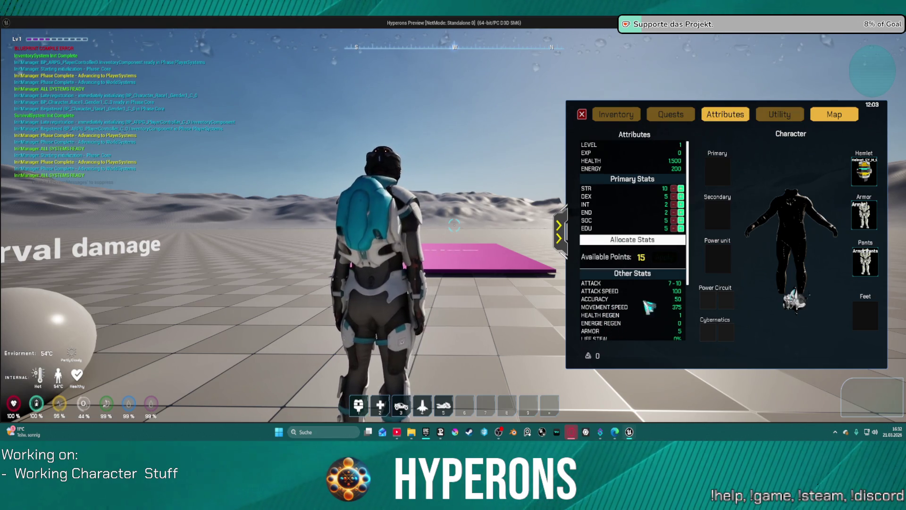
pyautogui.click(582, 114)
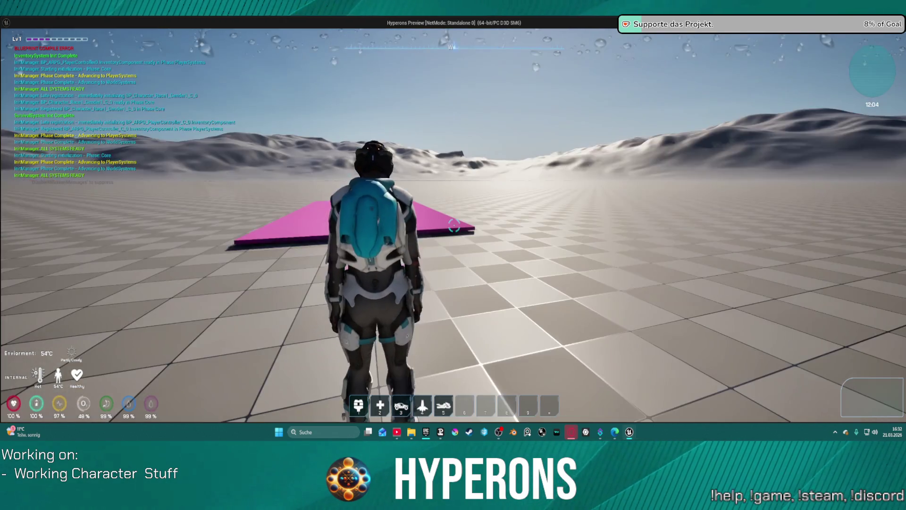
pyautogui.press('i')
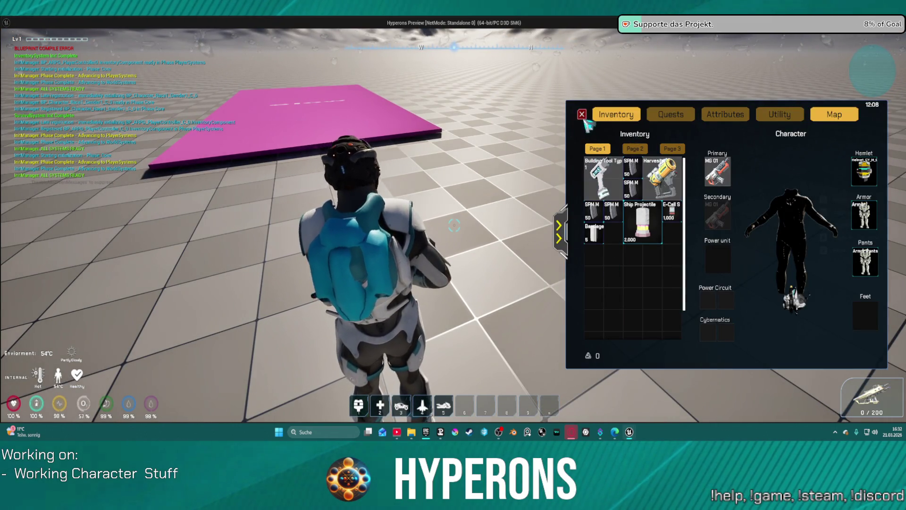
pyautogui.click(585, 121)
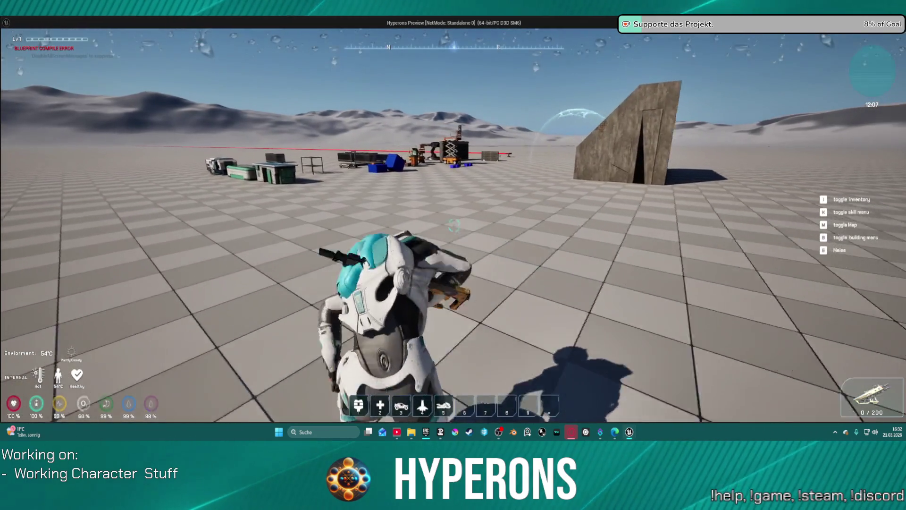
# Step: Run to the dark wall, empty the magazine into it, reload, and stop PIE
pyautogui.press('w')
pyautogui.press('d')
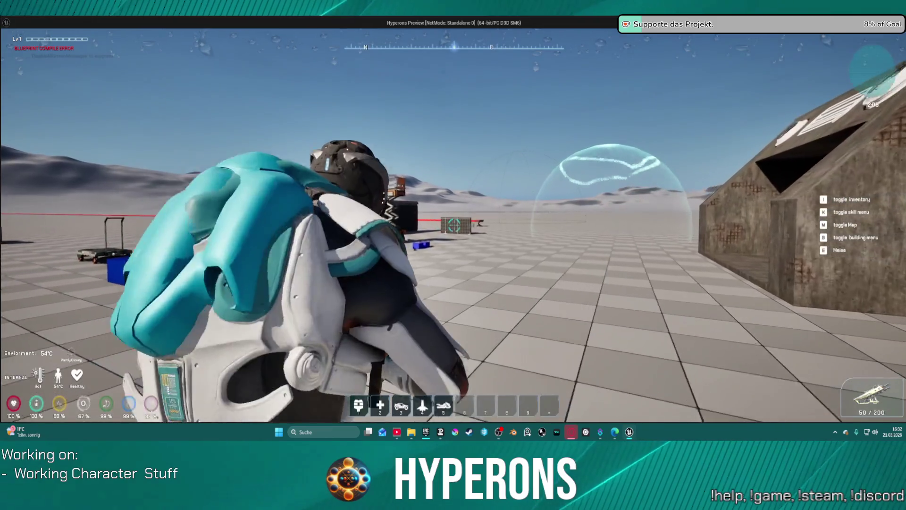
pyautogui.click(454, 225)
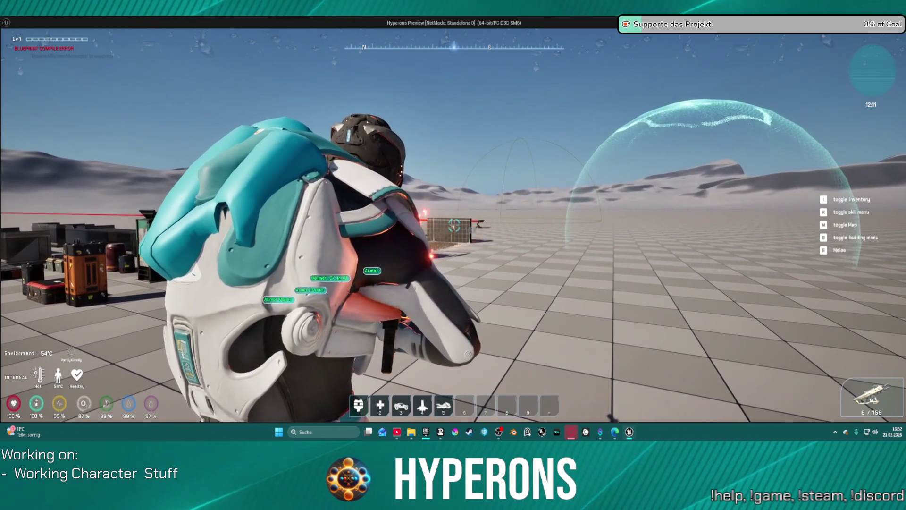
pyautogui.press('w')
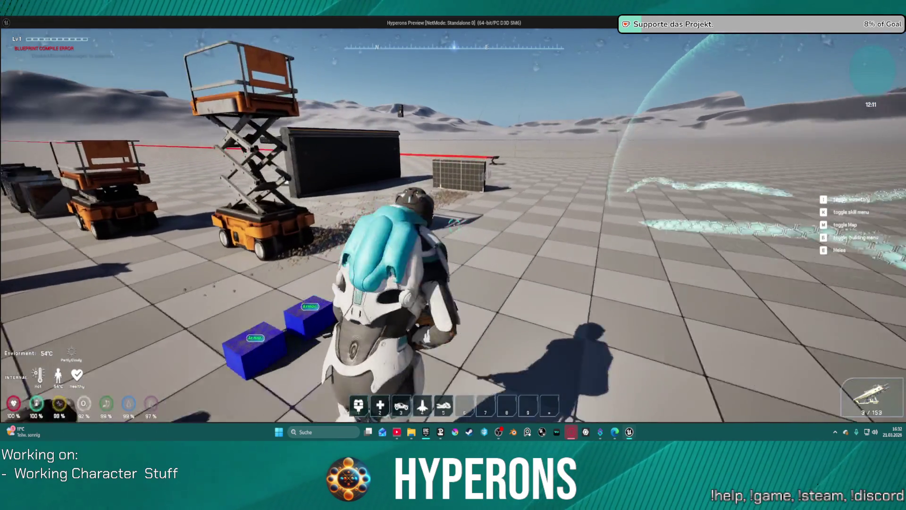
pyautogui.press('w')
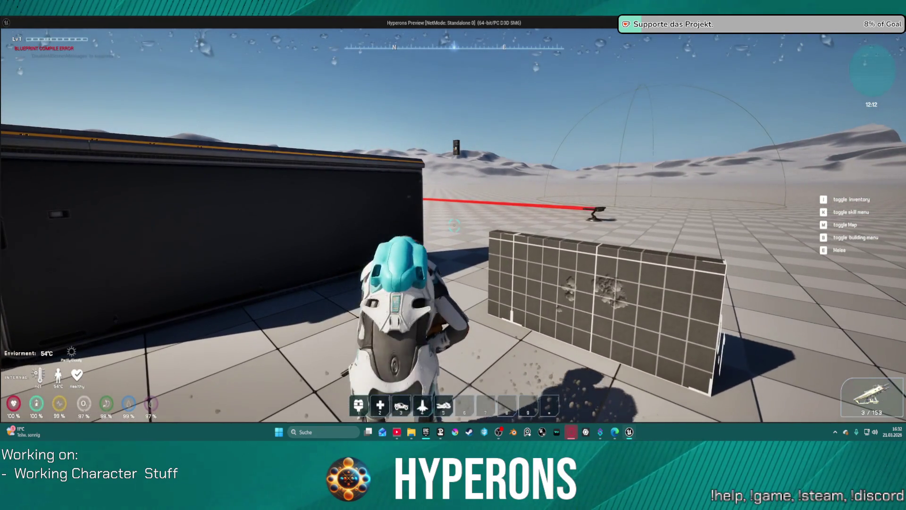
pyautogui.press('w')
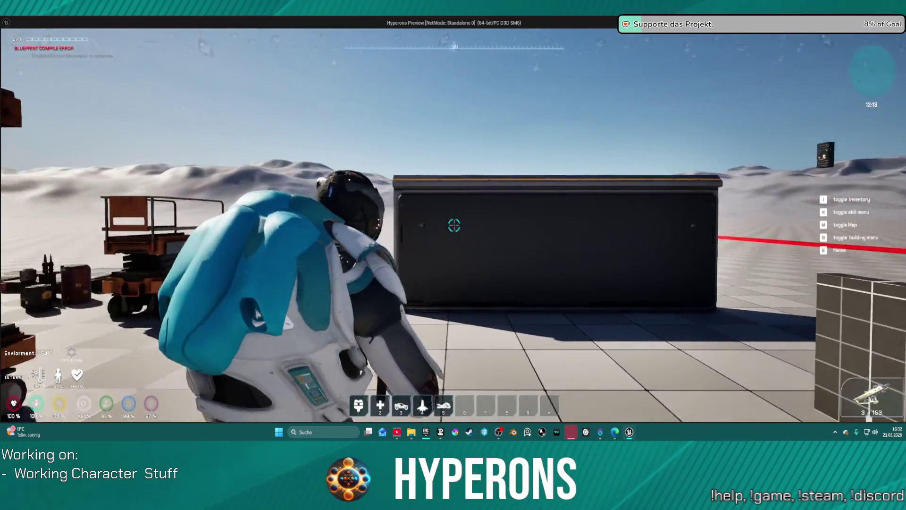
pyautogui.click(454, 225)
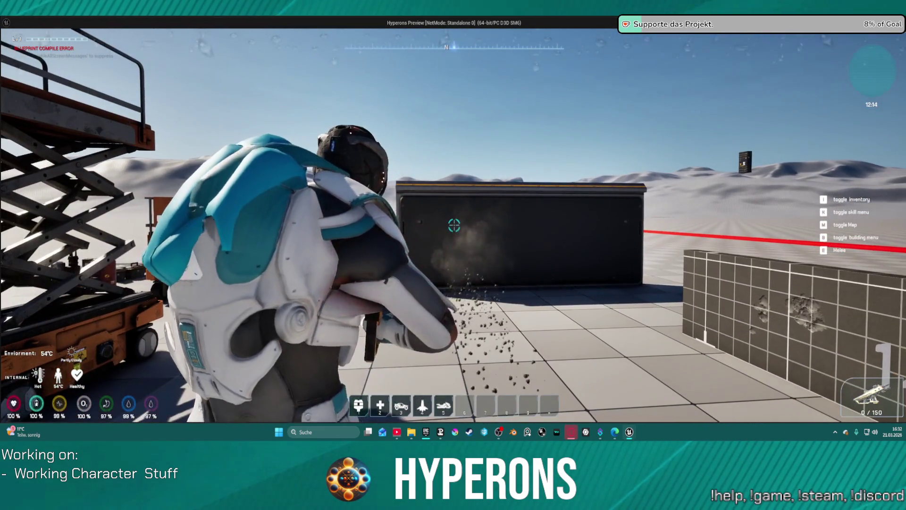
pyautogui.press('r')
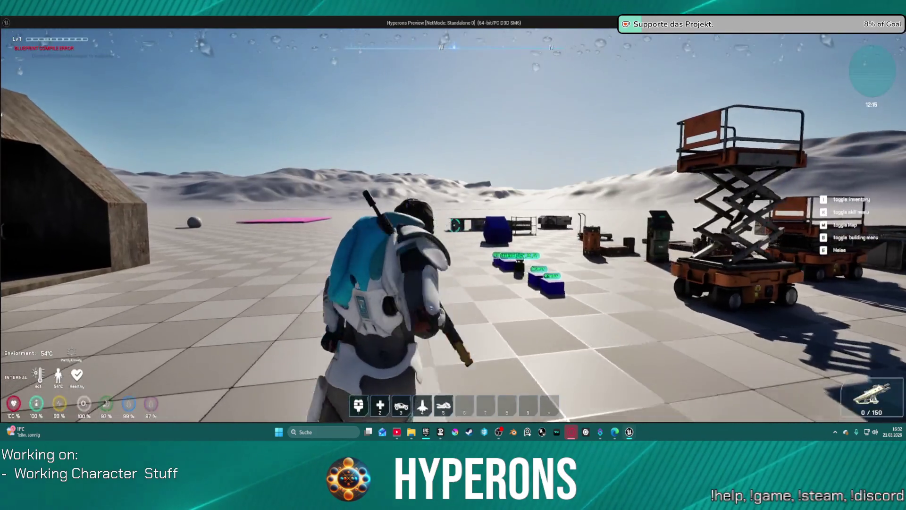
pyautogui.press('Escape')
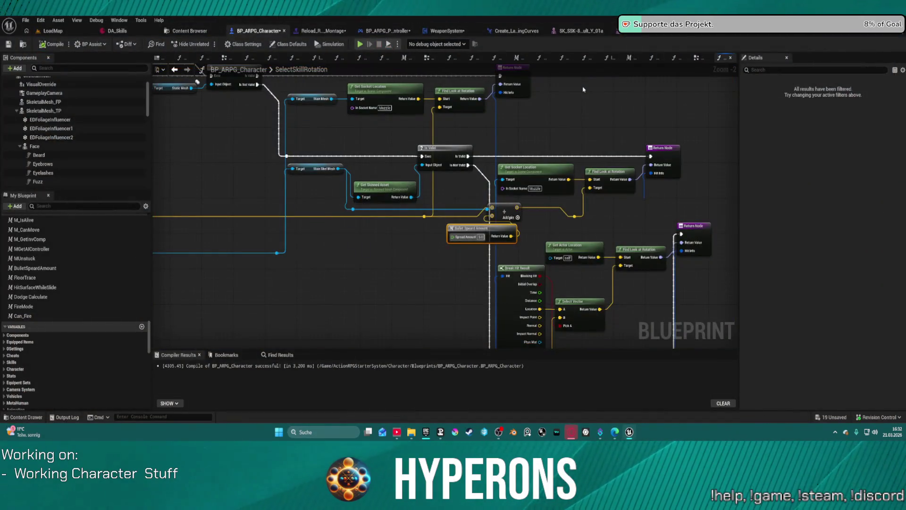
# Step: In Reload_Rifle_Ironsights, add an Enable_HandIK_R curve key with value 0.2 at the start
pyautogui.click(323, 30)
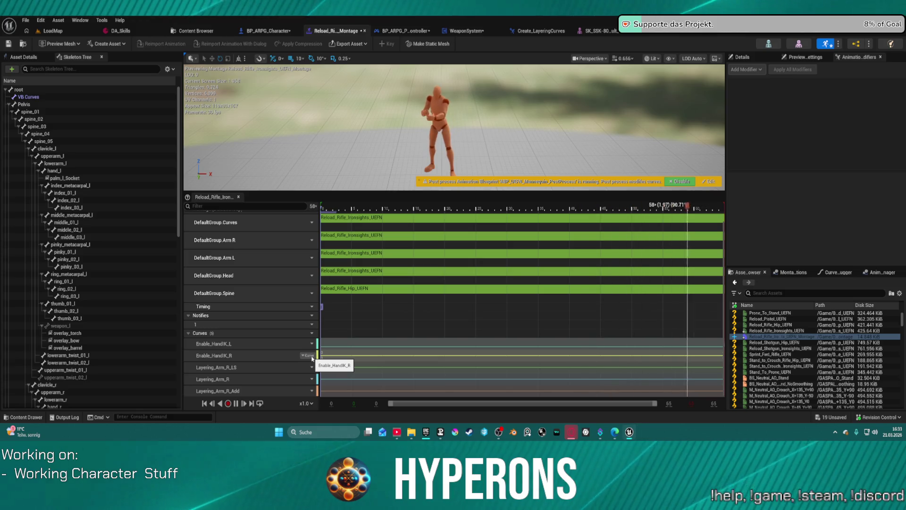
pyautogui.click(312, 360)
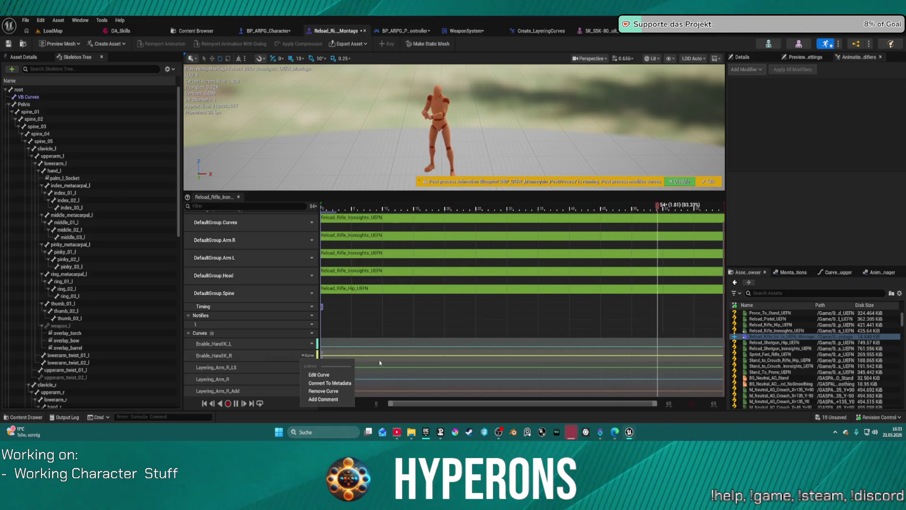
pyautogui.click(330, 375)
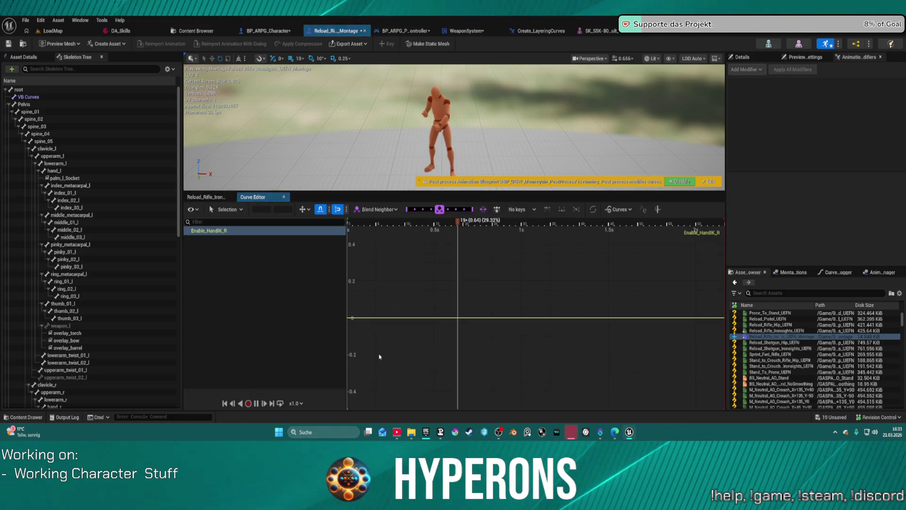
pyautogui.rightClick(358, 319)
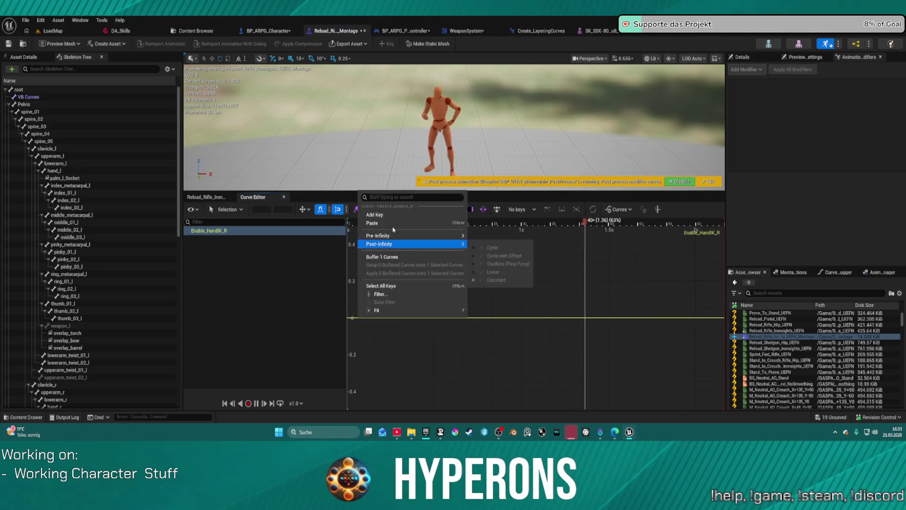
pyautogui.click(373, 214)
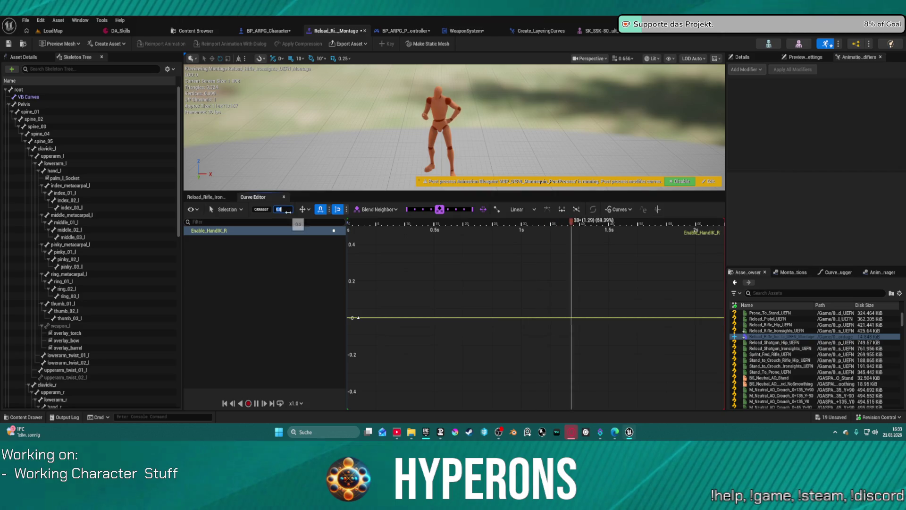
pyautogui.click(286, 210)
pyautogui.write('.2')
pyautogui.press('Return')
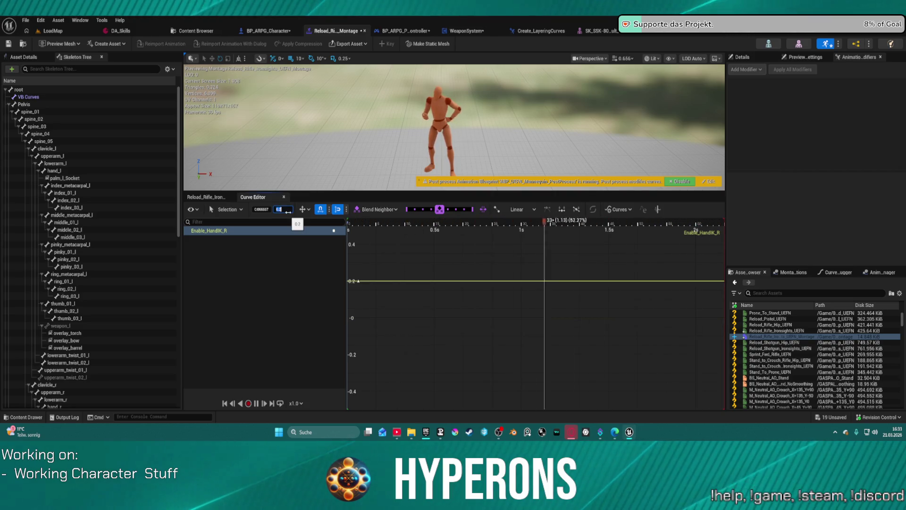
pyautogui.click(54, 32)
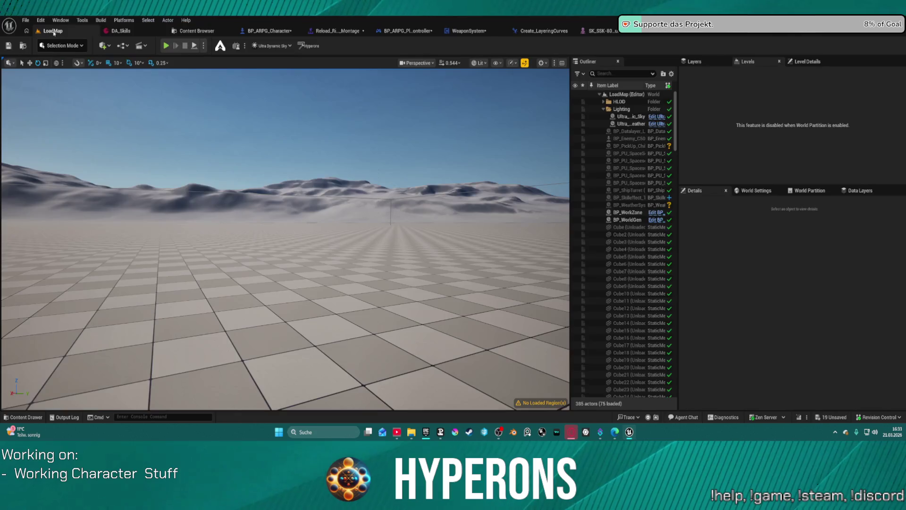
pyautogui.hotkey('alt', 'p')
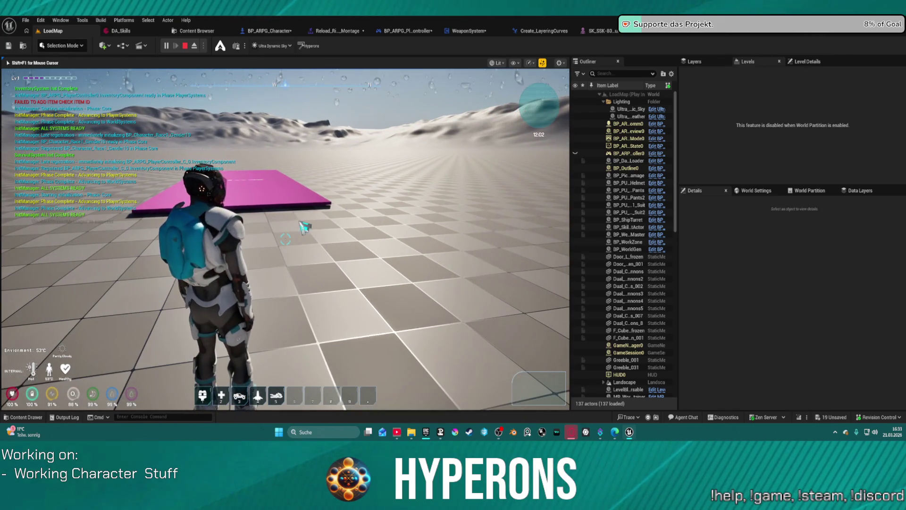
pyautogui.press('i')
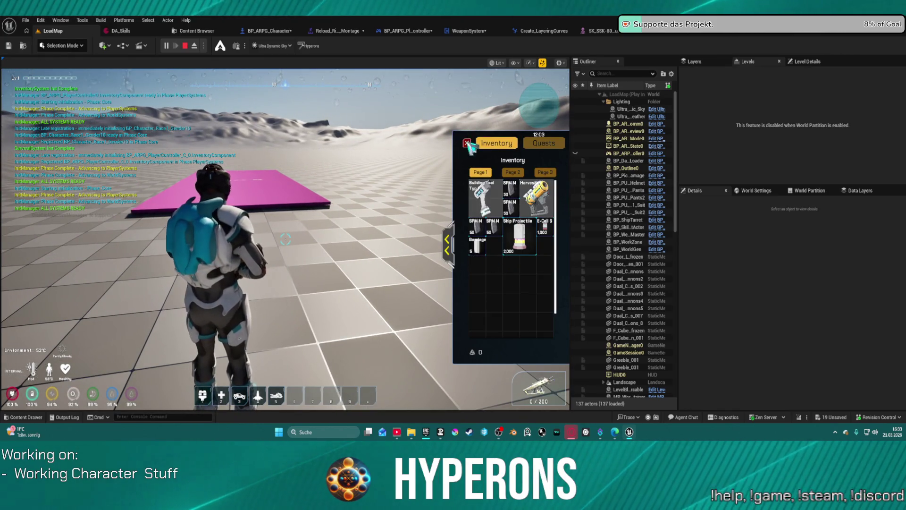
pyautogui.press('i')
pyautogui.press('r')
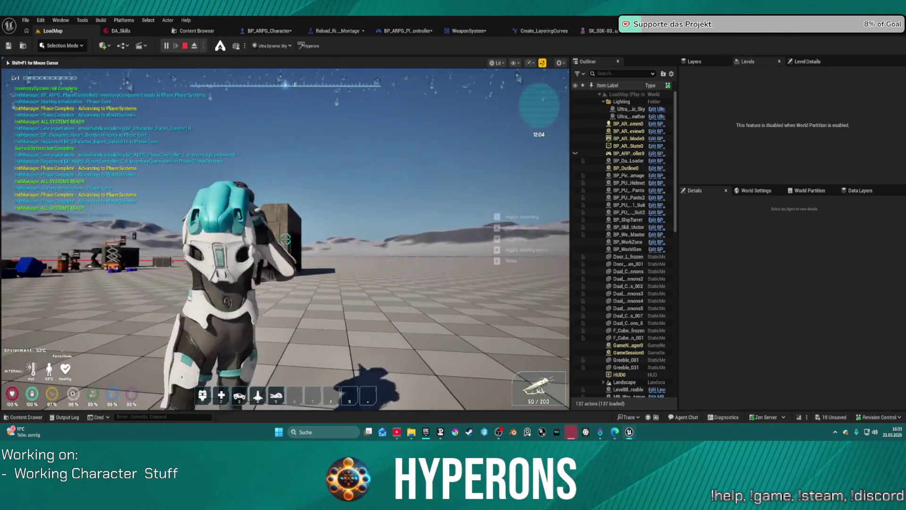
pyautogui.click(285, 239)
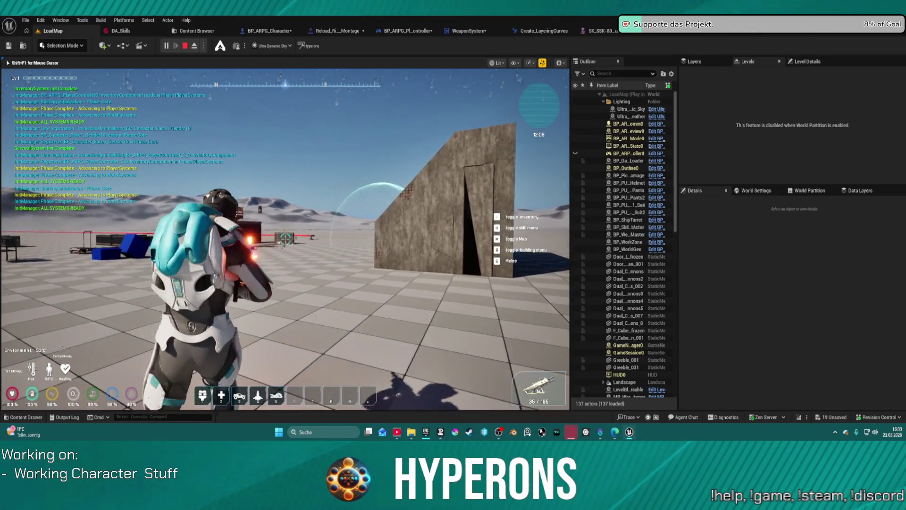
pyautogui.click(285, 238)
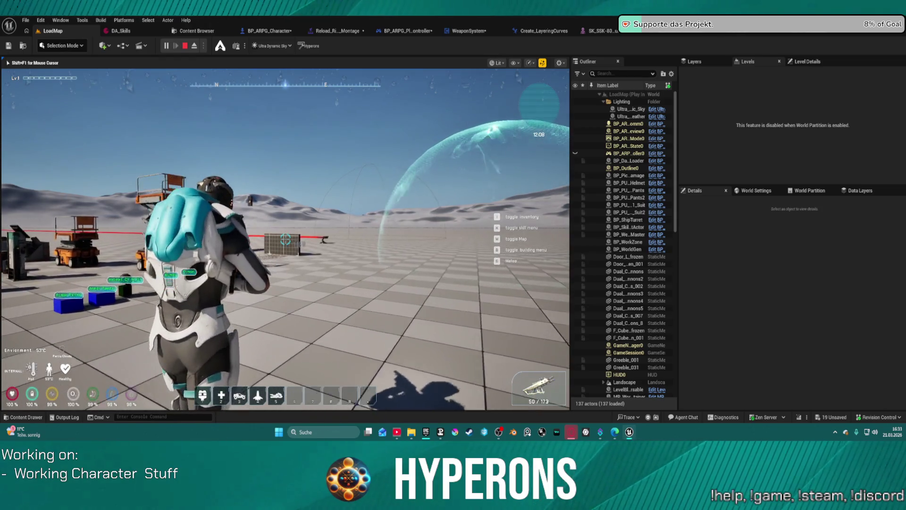
pyautogui.click(285, 238)
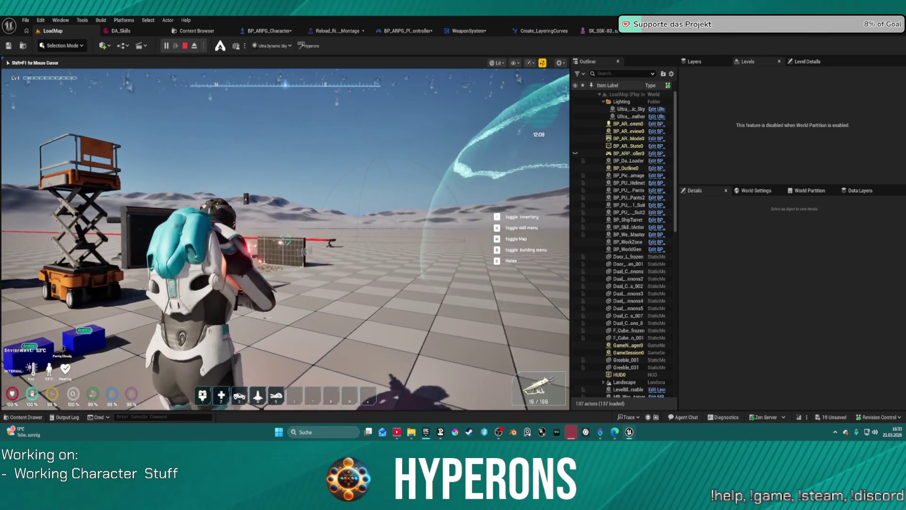
pyautogui.press('w')
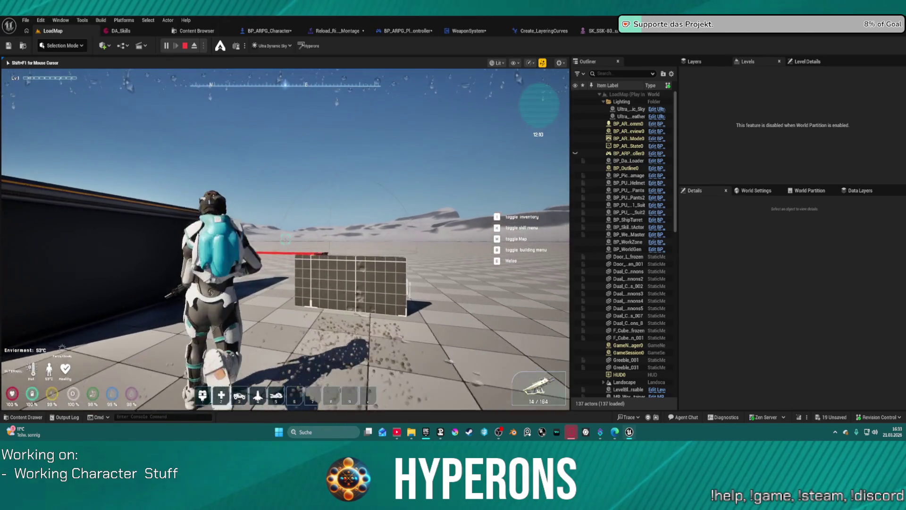
pyautogui.press('w')
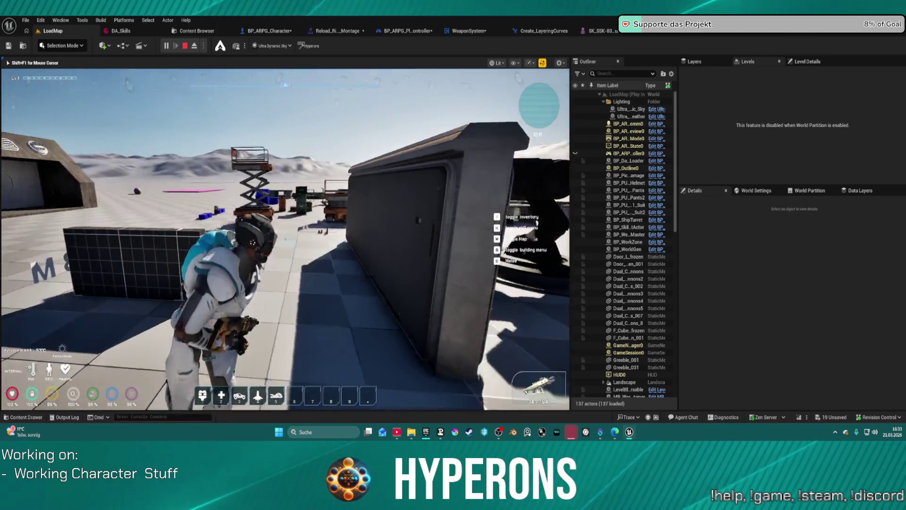
pyautogui.press('a')
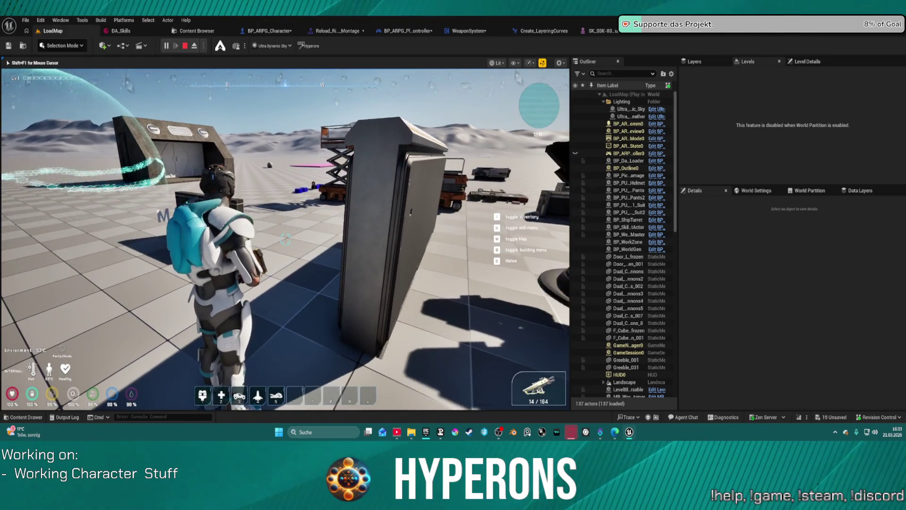
pyautogui.press('w')
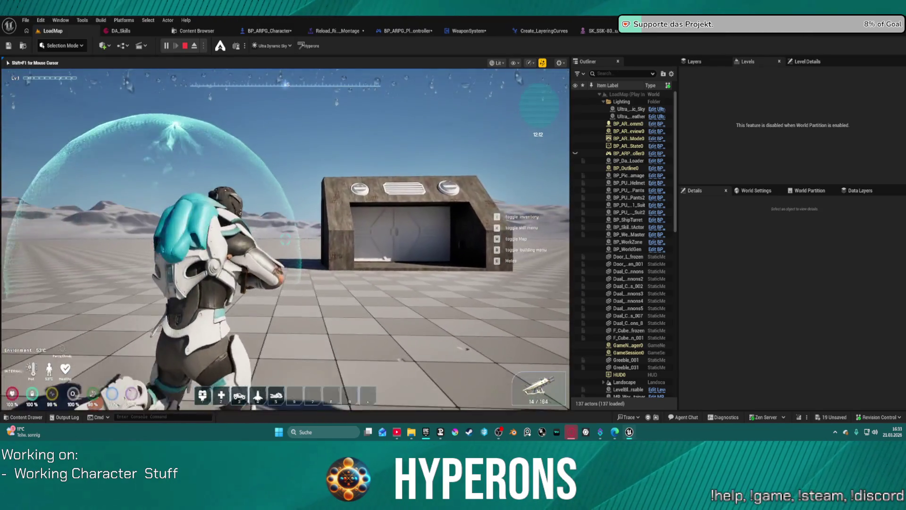
pyautogui.press('Escape')
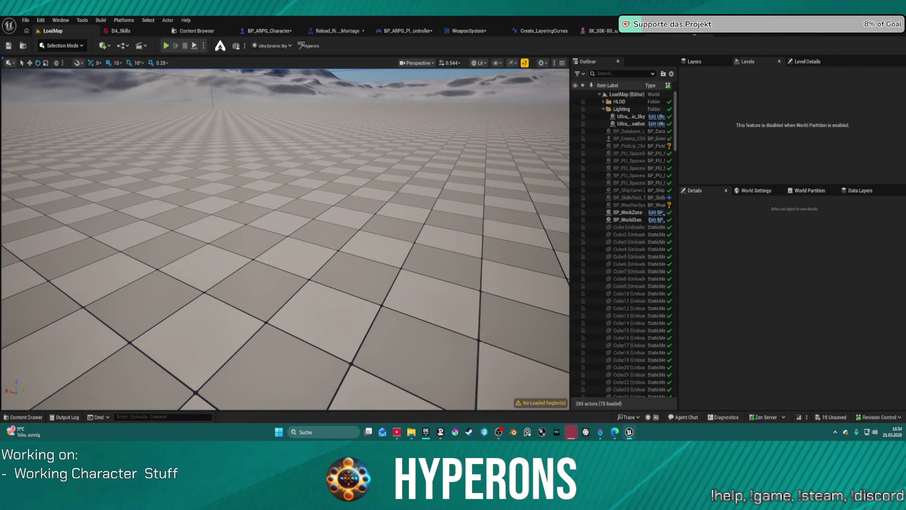
# Step: Raise the reload montage's Enable_HandIK_R key to 0.3 and return to LoadMap
pyautogui.click(337, 31)
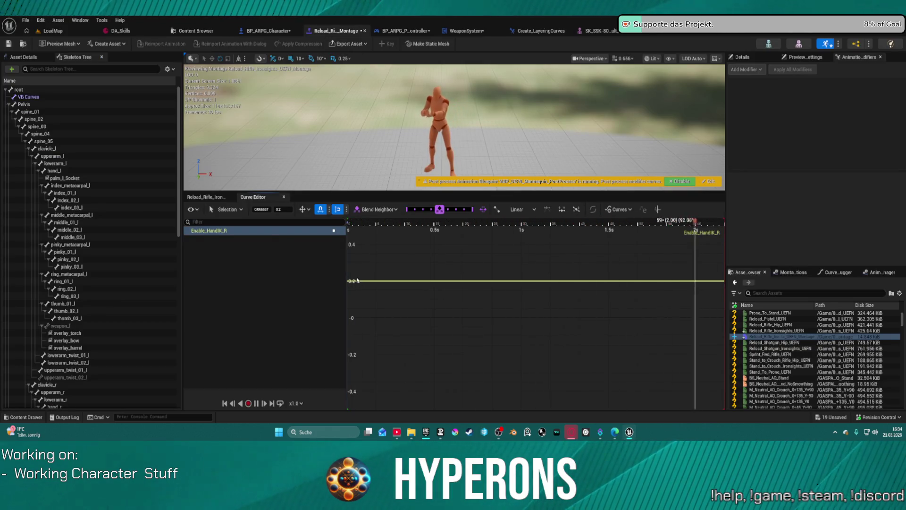
pyautogui.moveTo(357, 280); pyautogui.dragTo(358, 262)
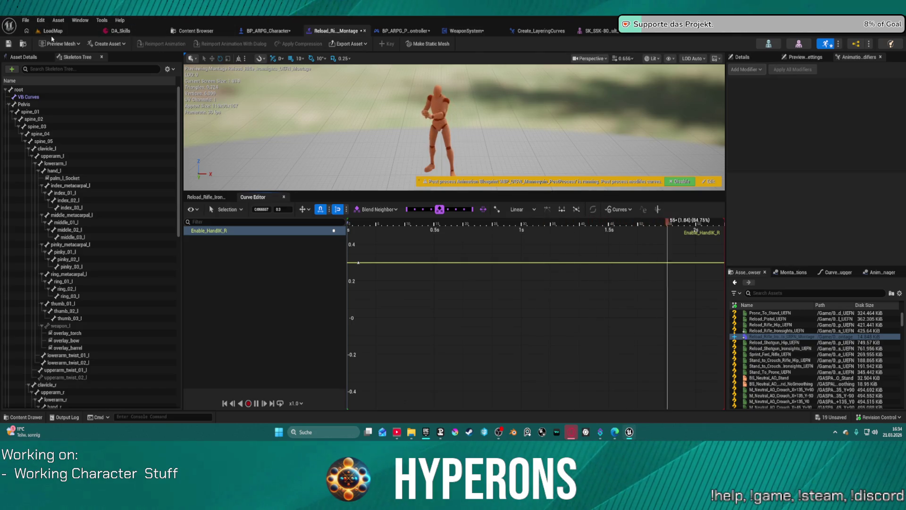
pyautogui.click(53, 32)
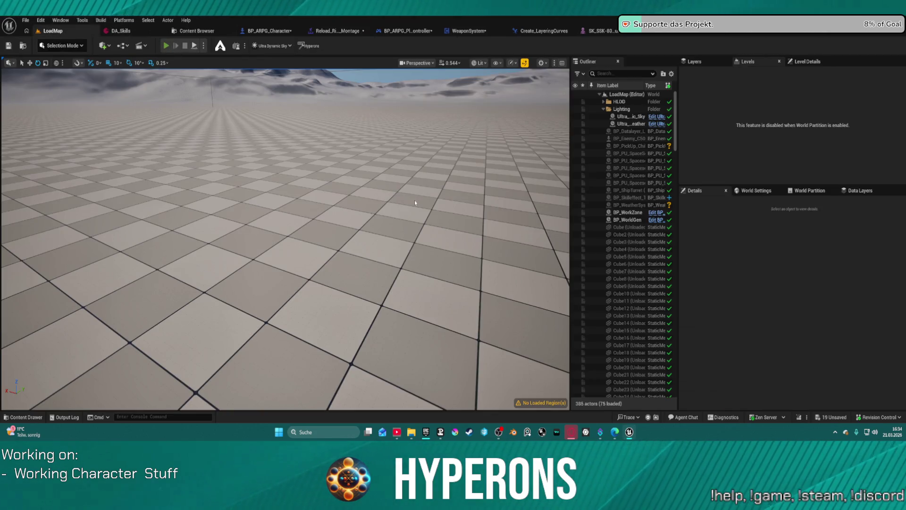
# Step: Play in editor, equip the MG 01 from the inventory, reload it, and stop
pyautogui.hotkey('alt', 'p')
pyautogui.press('i')
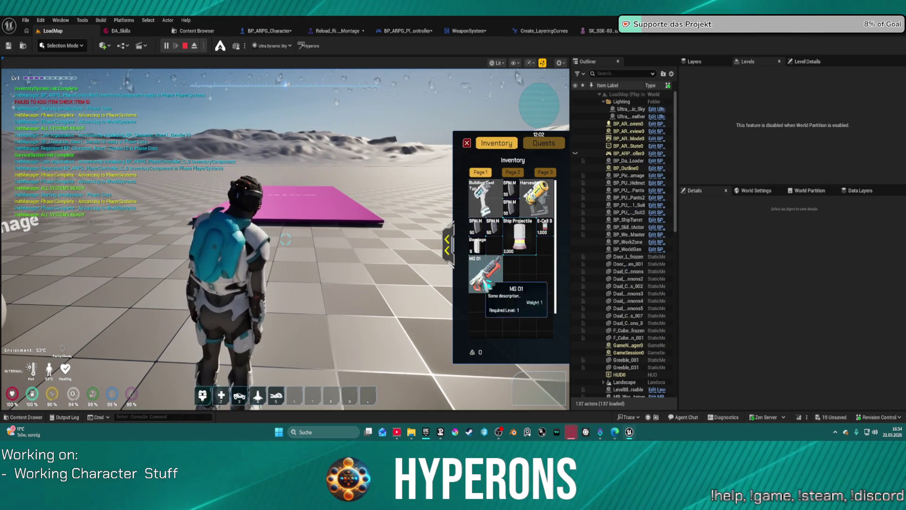
pyautogui.doubleClick(487, 285)
pyautogui.press('i')
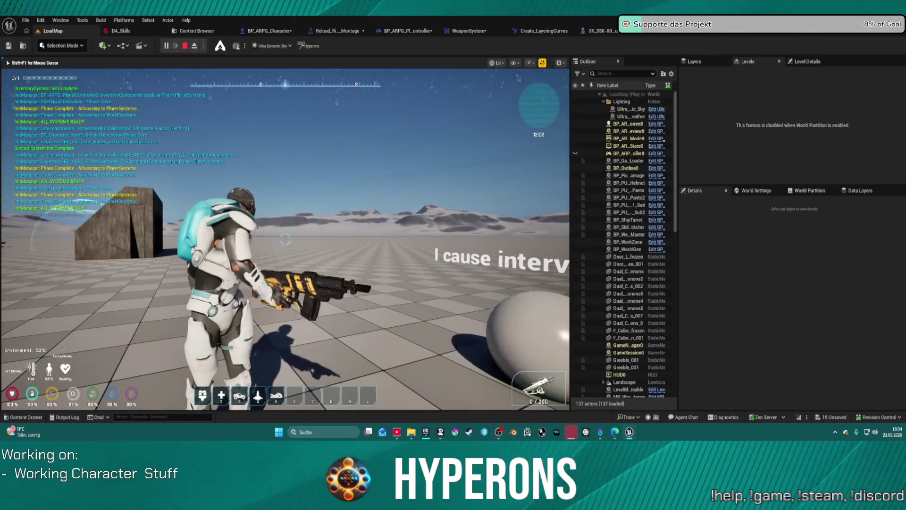
pyautogui.press('r')
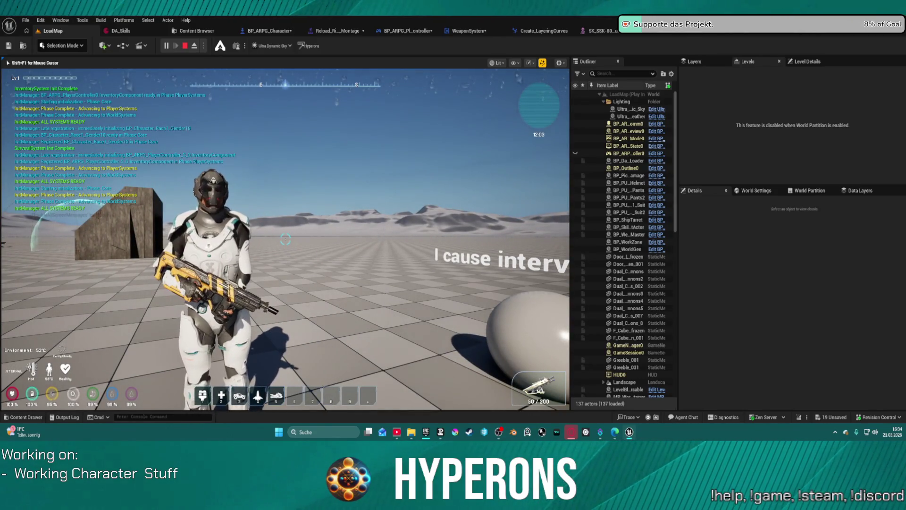
pyautogui.press('Escape')
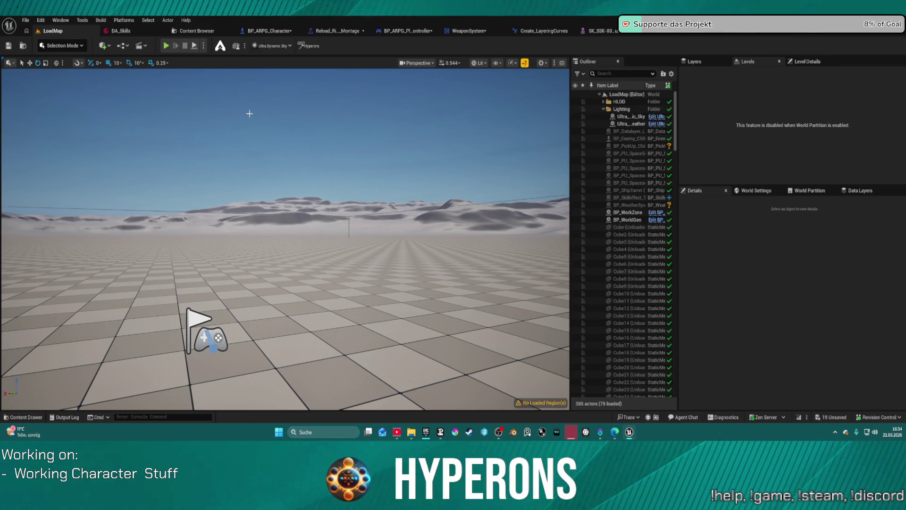
# Step: Open BP_Proj_Master's Construction Script and frame its three trace comment boxes
pyautogui.click(266, 31)
pyautogui.scroll(-5, 562, 117)
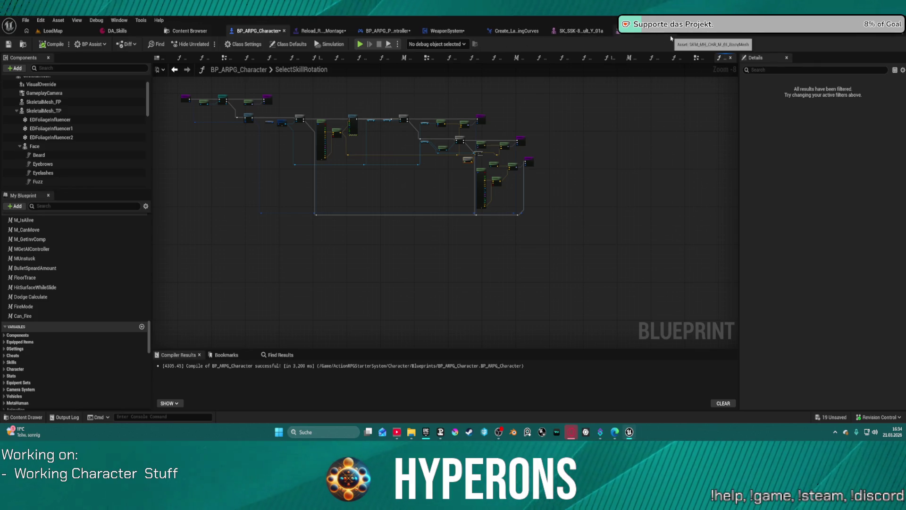
pyautogui.click(754, 36)
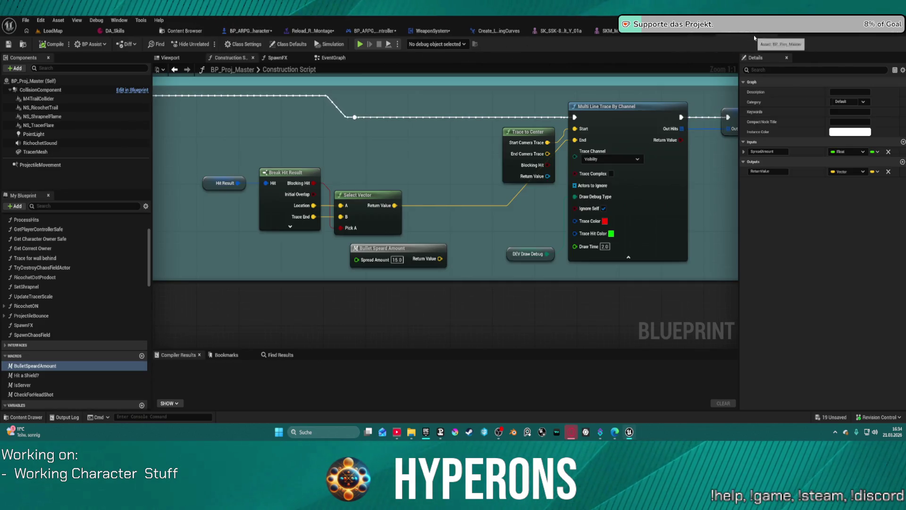
pyautogui.scroll(-5, 473, 127)
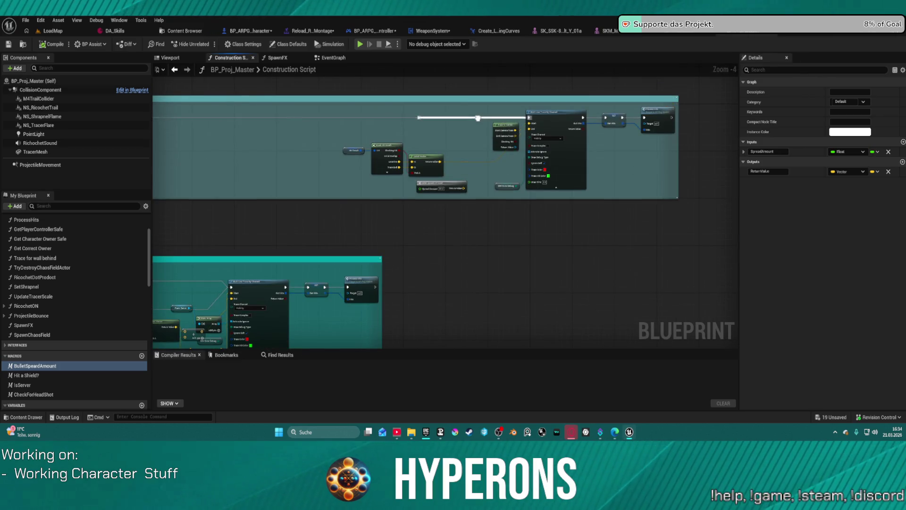
pyautogui.moveTo(474, 127)
pyautogui.mouseDown()
pyautogui.moveTo(738, 109)
pyautogui.moveTo(295, 146)
pyautogui.moveTo(579, 134)
pyautogui.mouseUp()
pyautogui.scroll(-3, 571, 145)
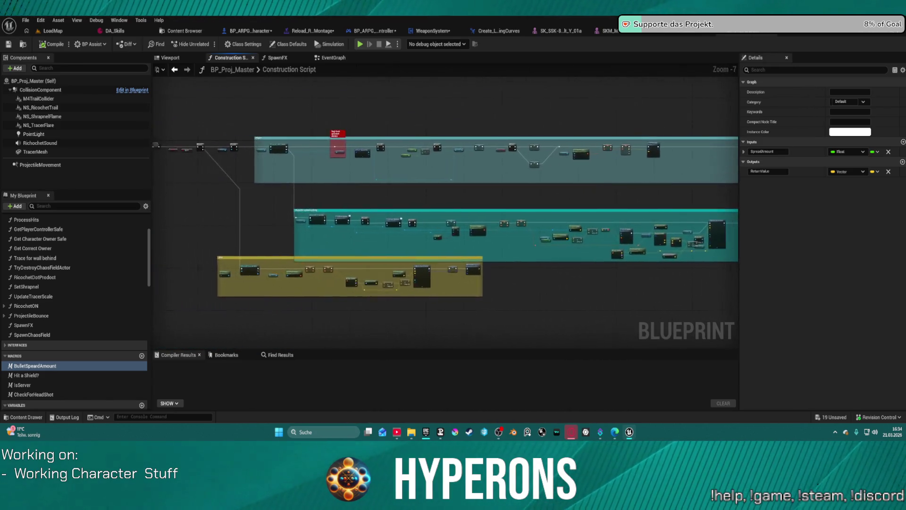
pyautogui.moveTo(803, 147)
pyautogui.mouseDown()
pyautogui.moveTo(743, 114)
pyautogui.moveTo(693, 110)
pyautogui.moveTo(636, 125)
pyautogui.moveTo(736, 126)
pyautogui.mouseUp()
pyautogui.scroll(5, 340, 198)
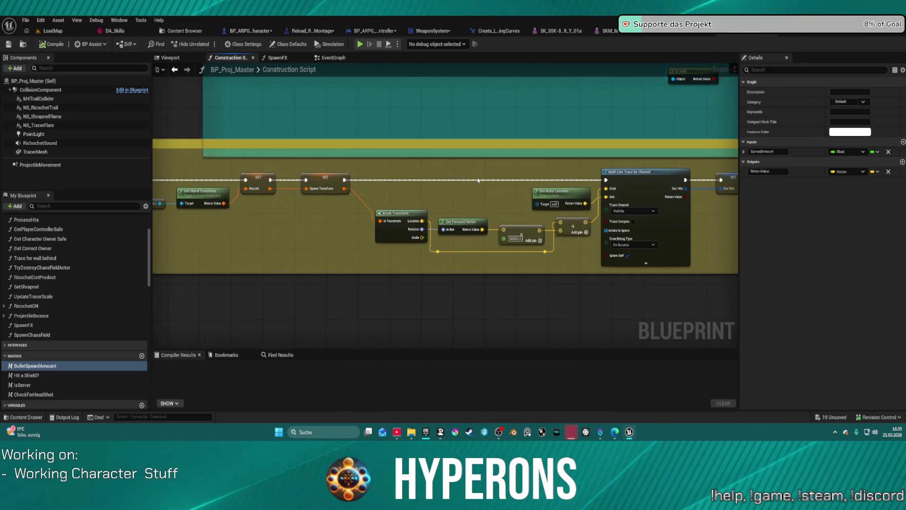
pyautogui.scroll(-2, 341, 197)
pyautogui.moveTo(341, 198); pyautogui.dragTo(297, 164)
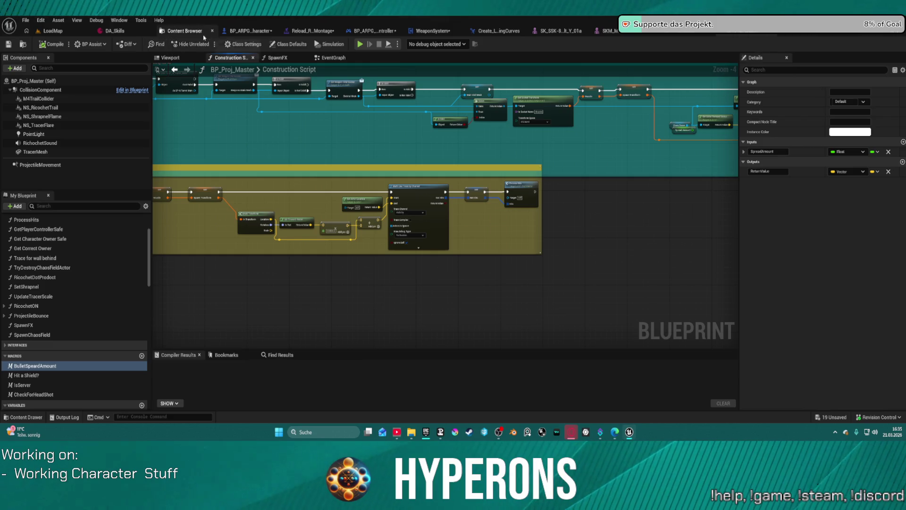